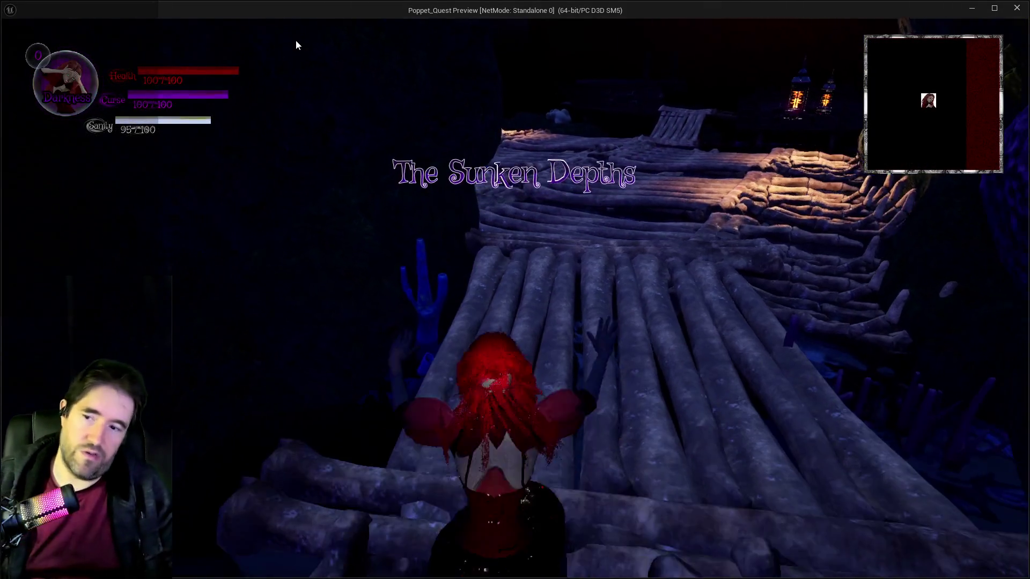
# Run the character along the Sunken Depths log dock past the lanterns and bone fence
pyautogui.press('w')
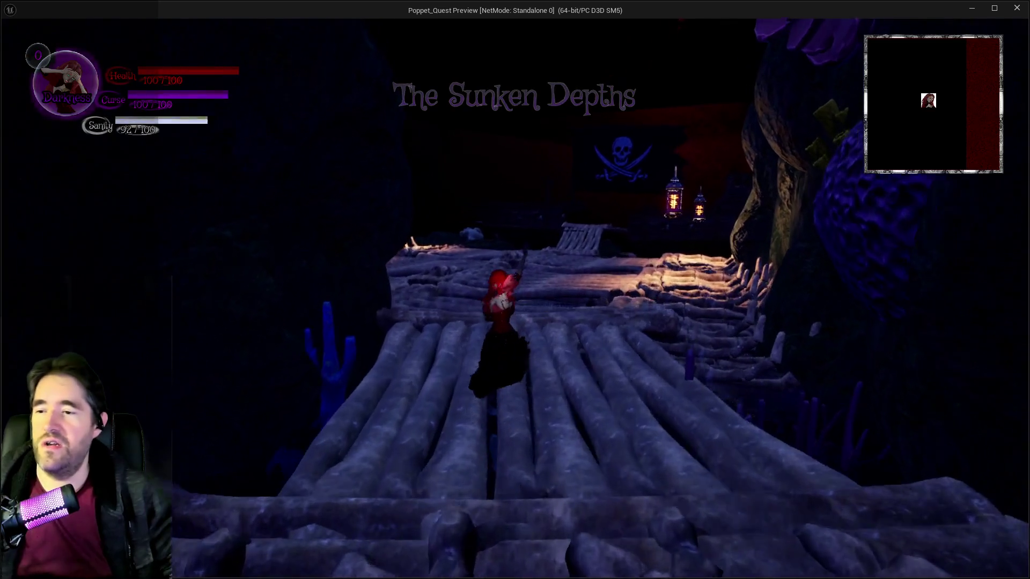
pyautogui.press('w')
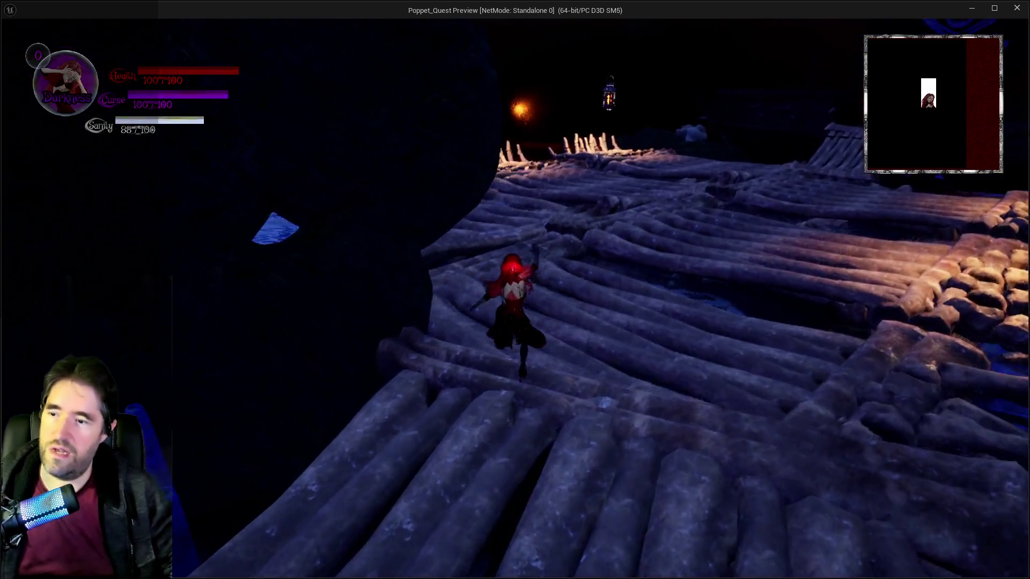
pyautogui.press('w')
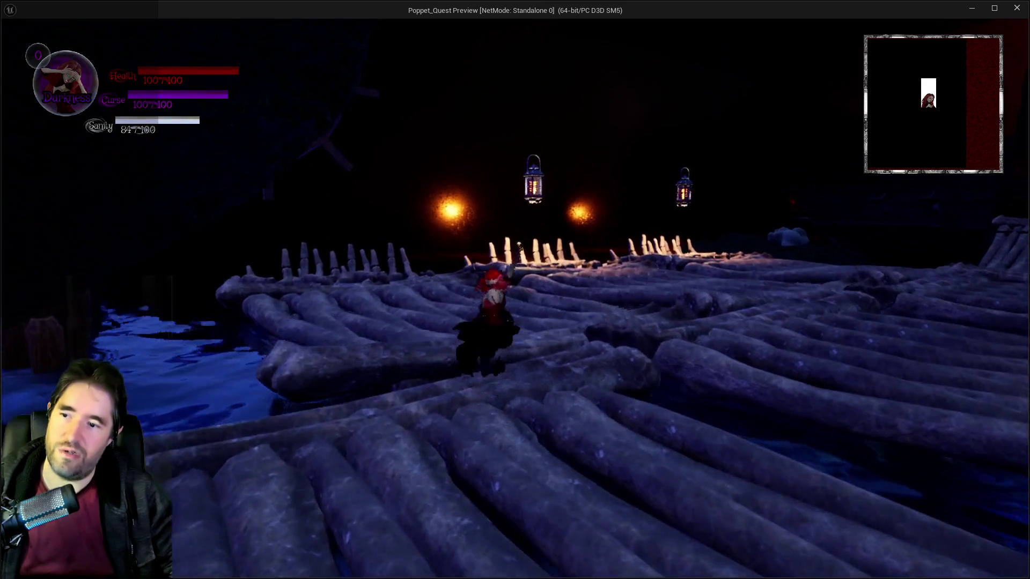
pyautogui.press('w')
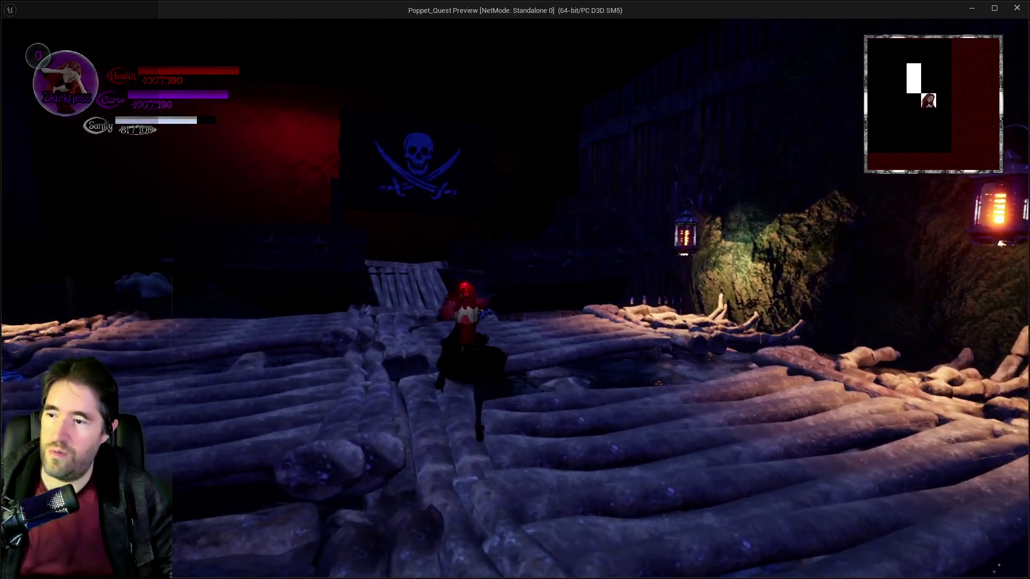
# Briefly open and close the card collection, then keep running toward the lantern-lit rocks
pyautogui.press('w')
pyautogui.press('Tab')
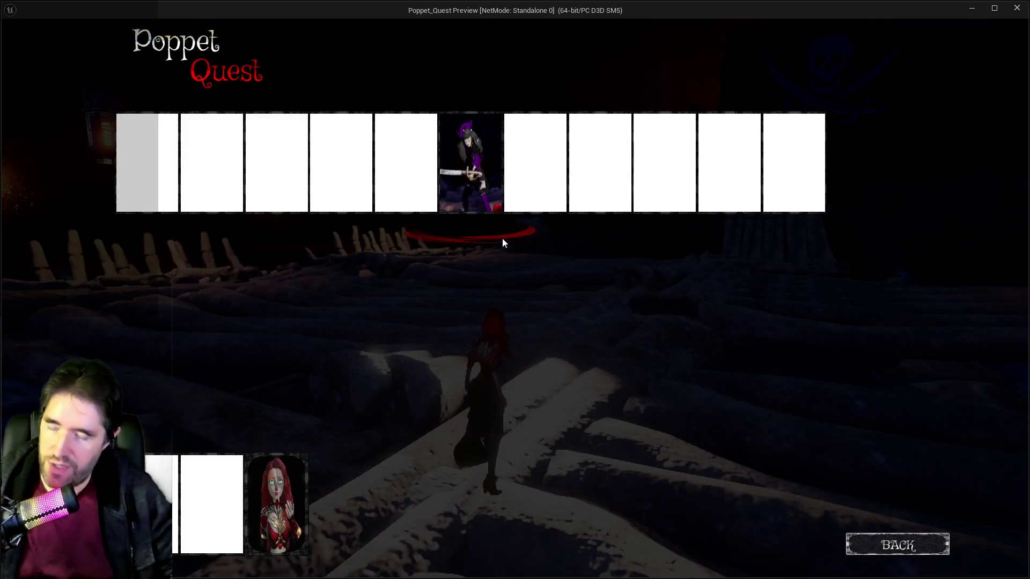
pyautogui.press('Tab')
pyautogui.press('w')
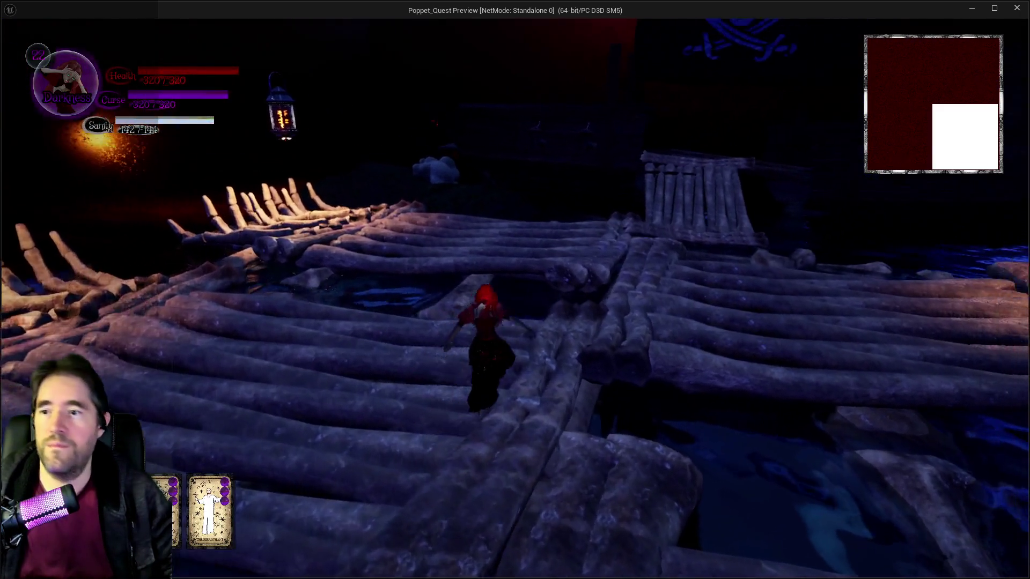
pyautogui.press('w')
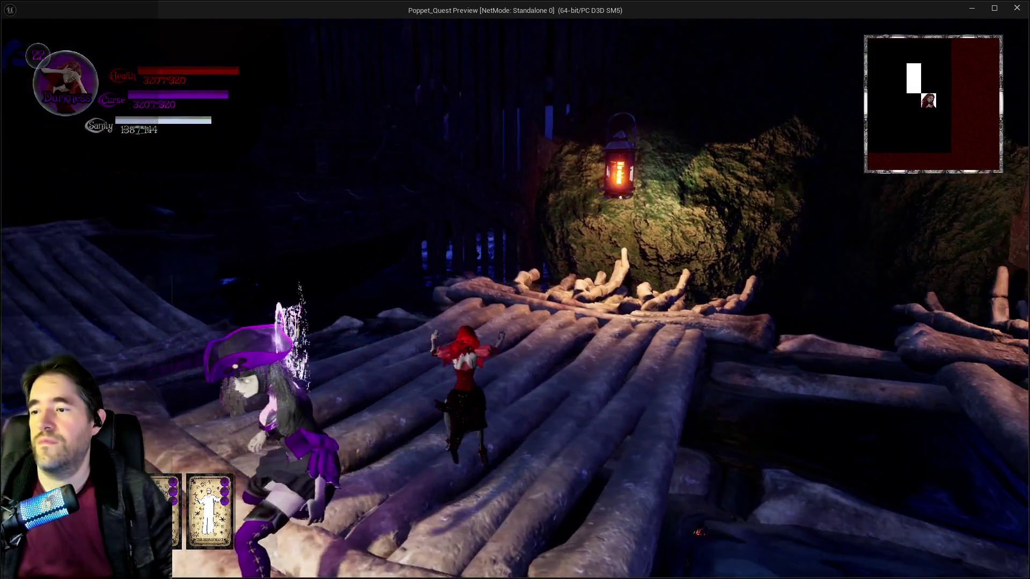
# Run into the Sally The Blackheart arena and trade blows with the boss on the logs
pyautogui.press('w')
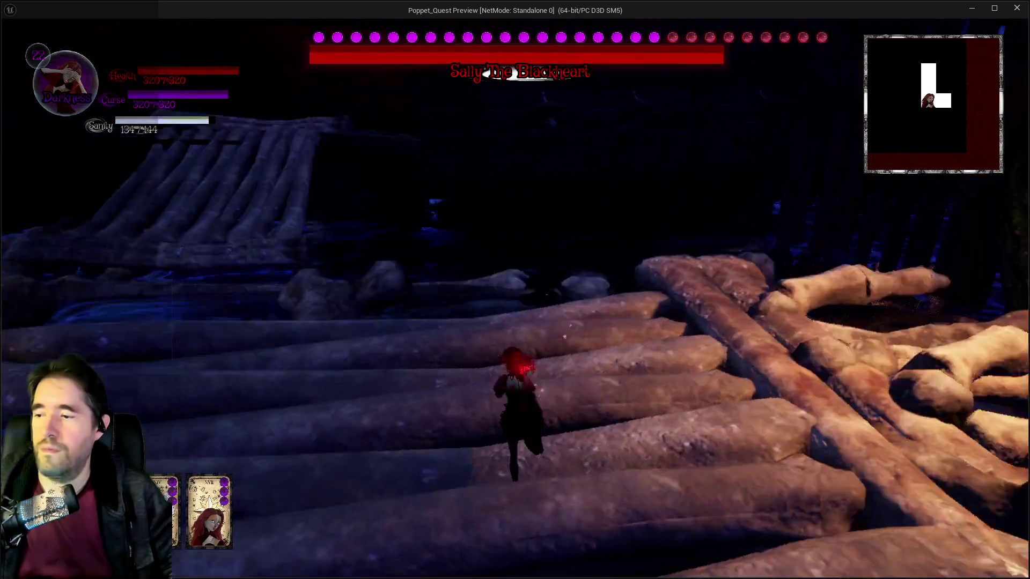
pyautogui.press('w')
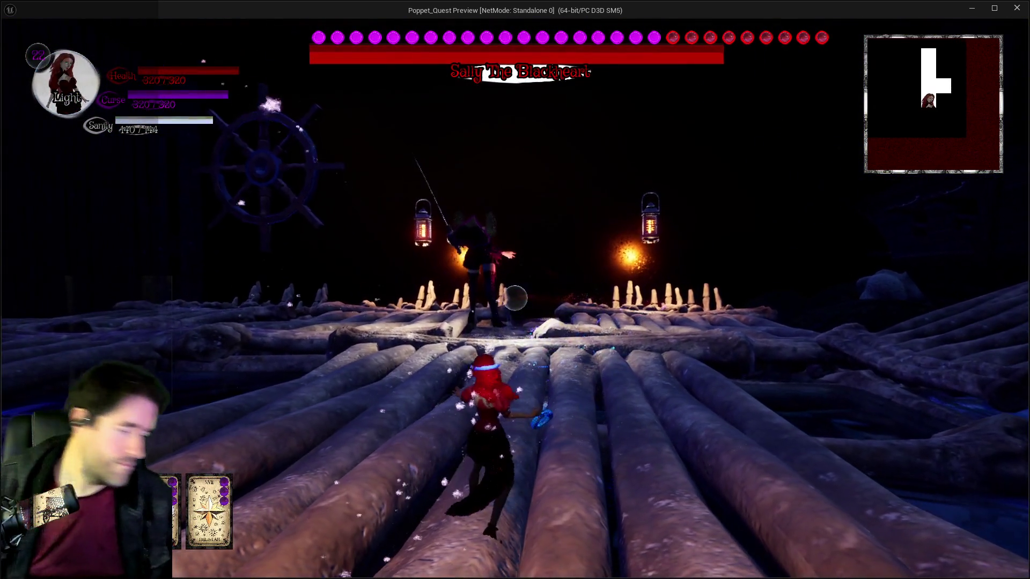
pyautogui.press('w')
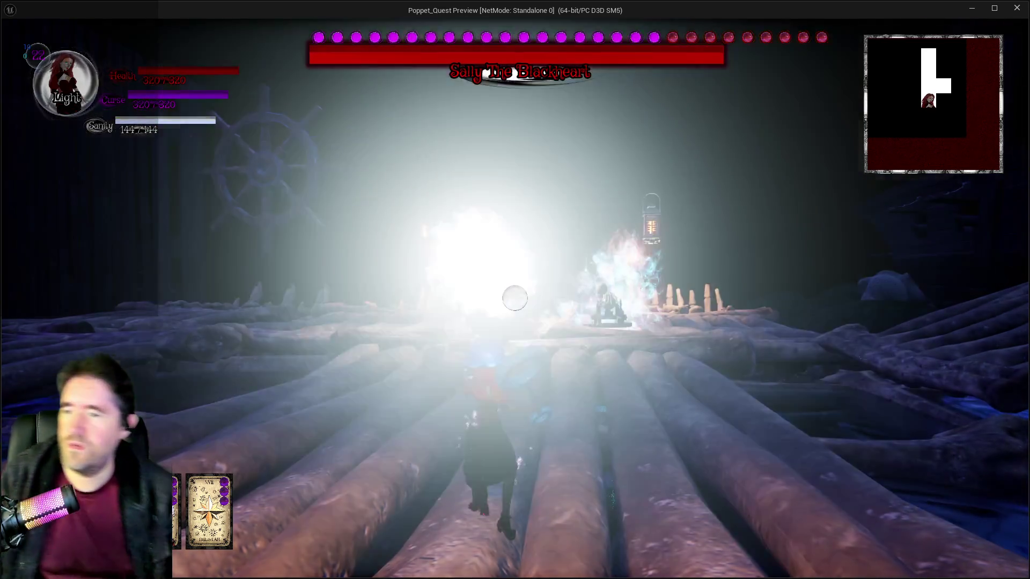
pyautogui.press('w')
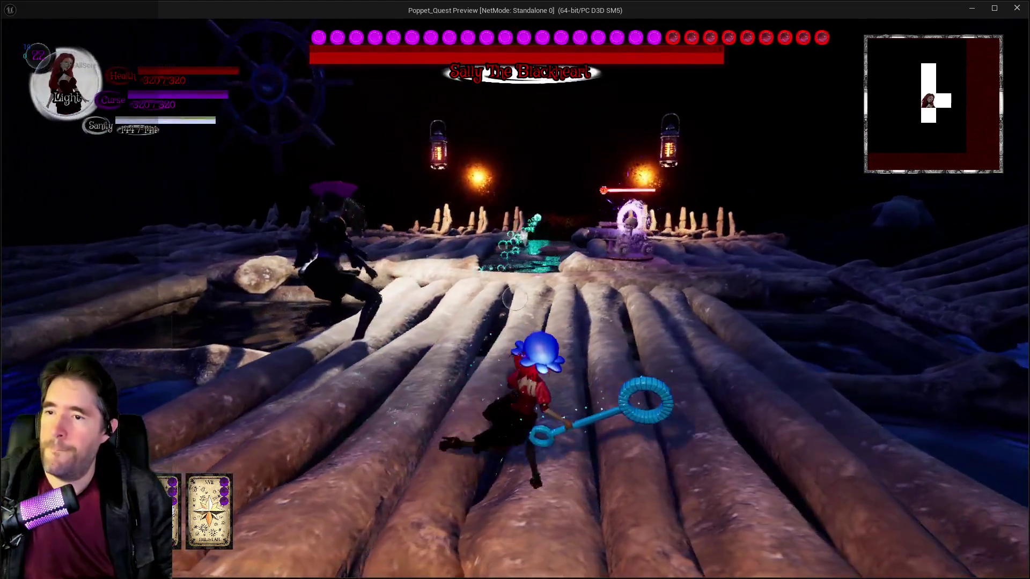
pyautogui.press('w')
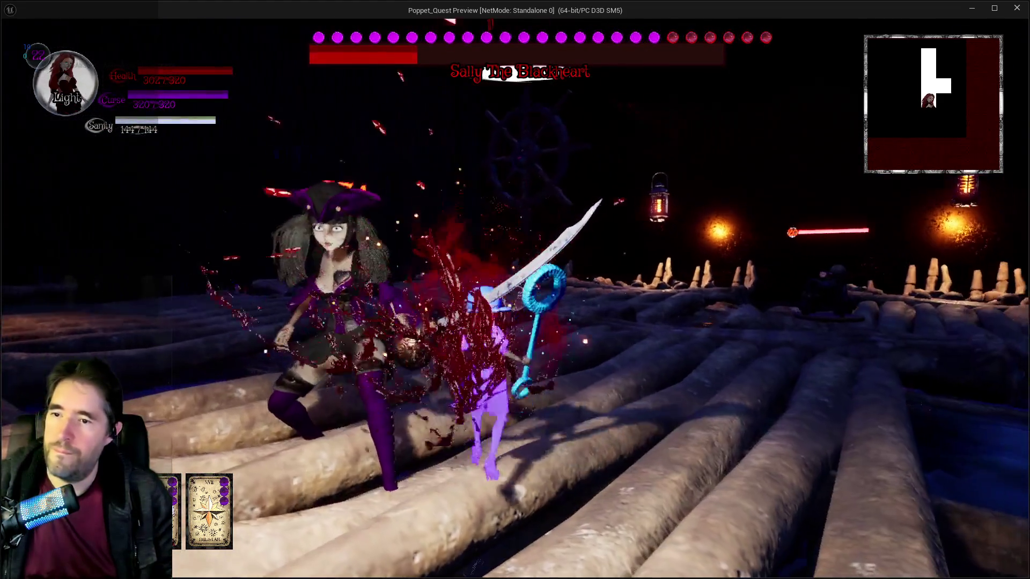
pyautogui.press('w')
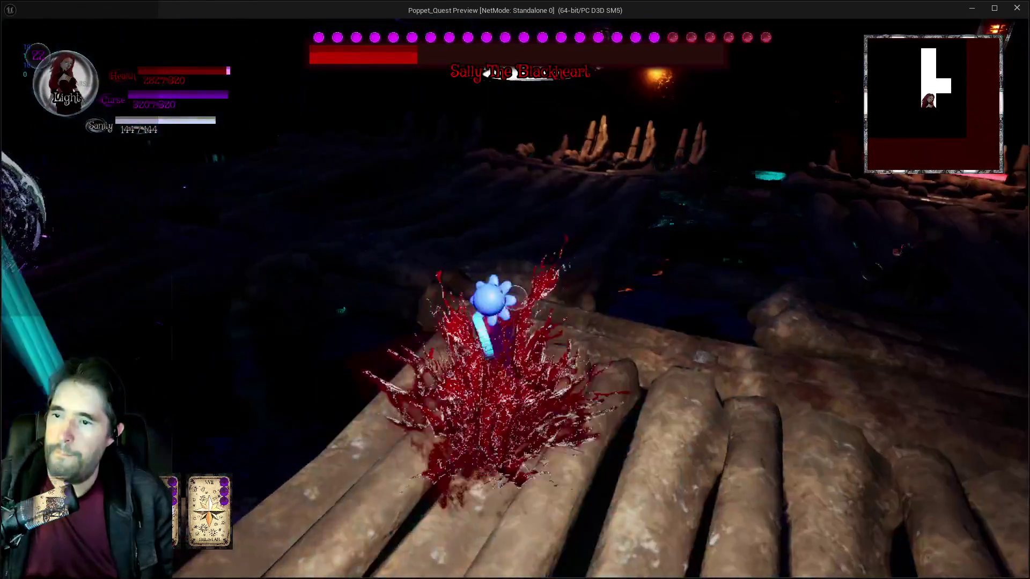
# Dodge boss attacks across the logs, switching stance from Darkness to Light, toward the skeleton cannon
pyautogui.press('w')
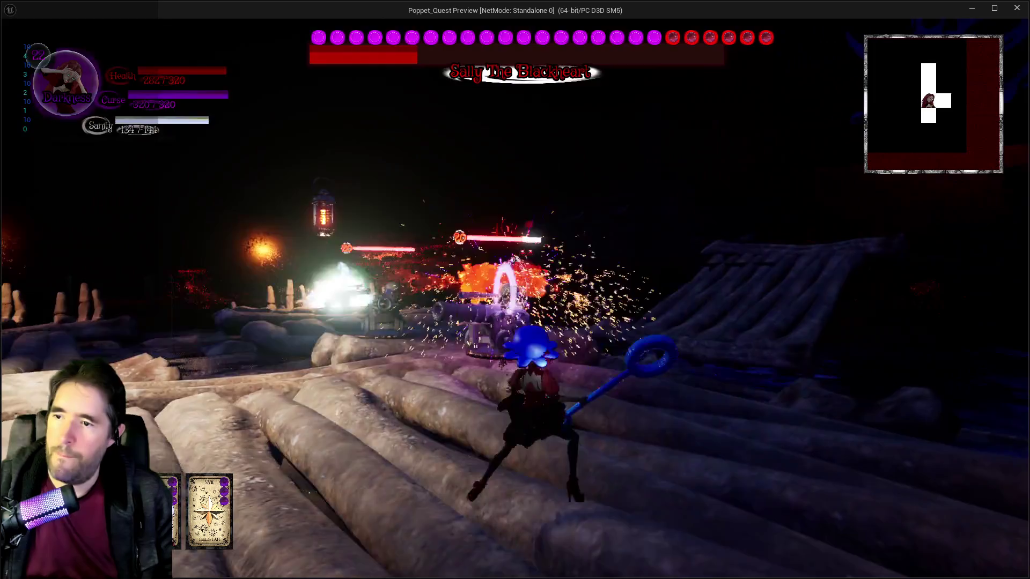
pyautogui.press('w')
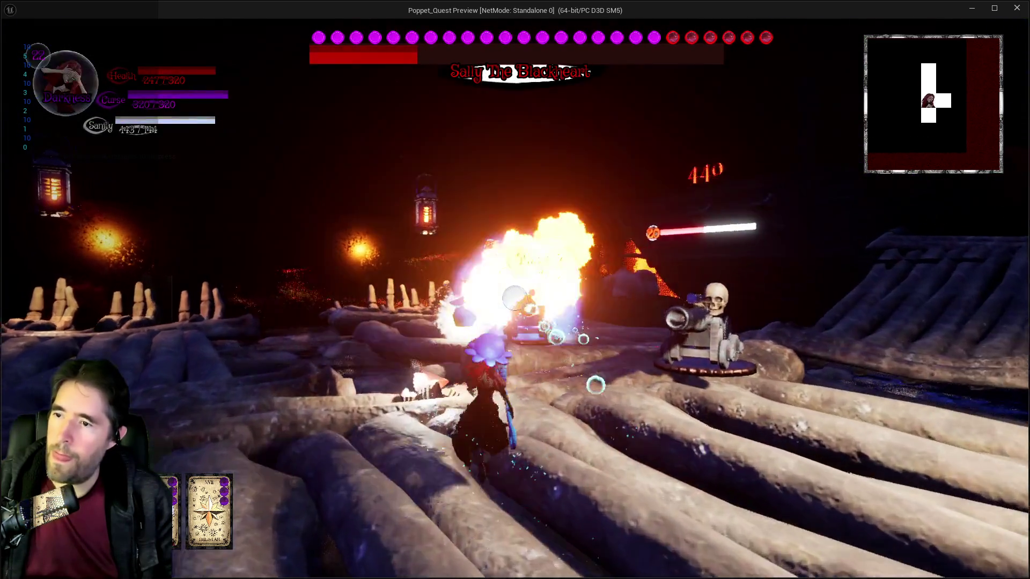
pyautogui.press('w')
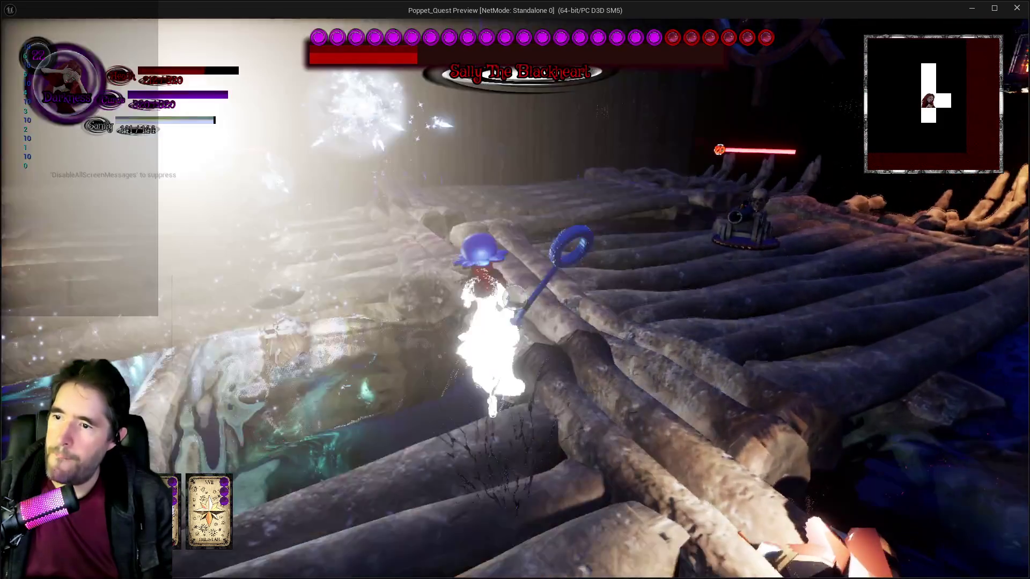
pyautogui.press('w')
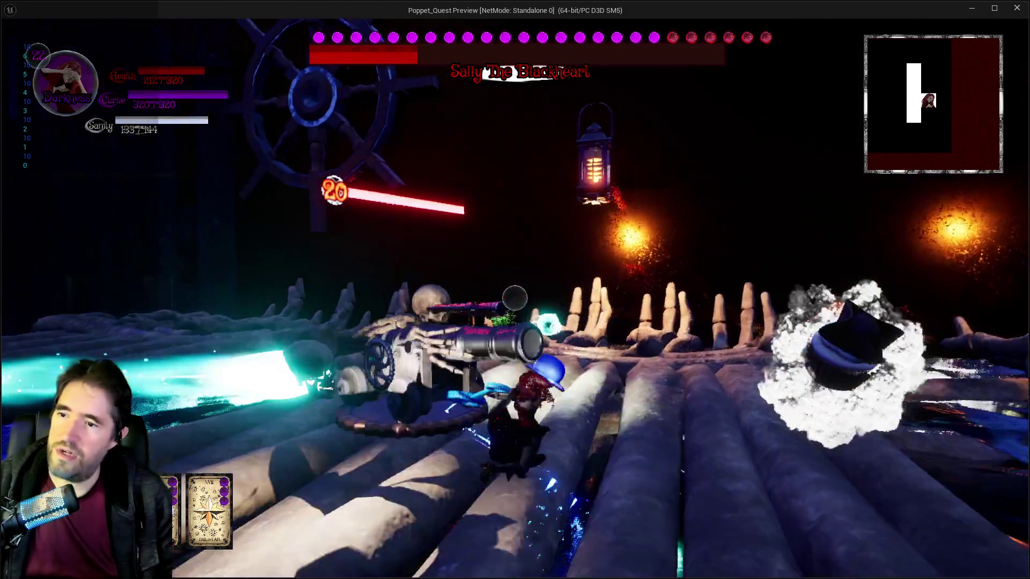
pyautogui.press('w')
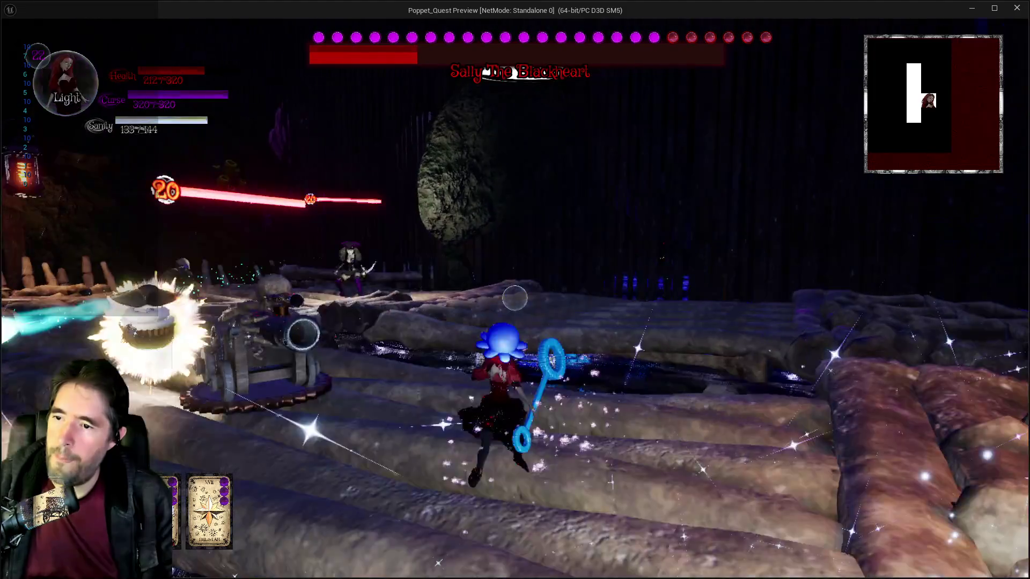
pyautogui.press('w')
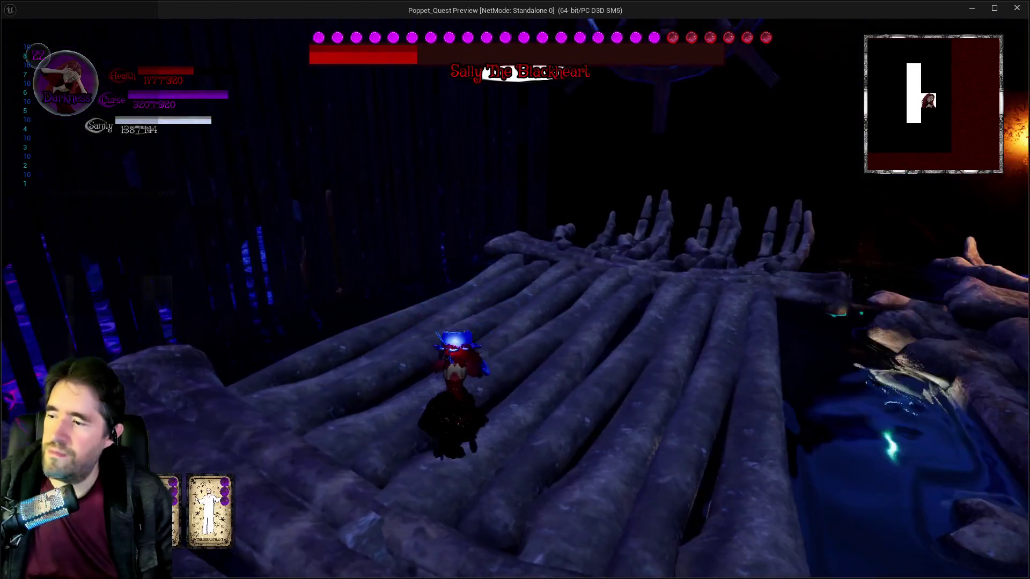
# Keep running at the charging boss along the logs, then pause the game with Escape
pyautogui.press('w')
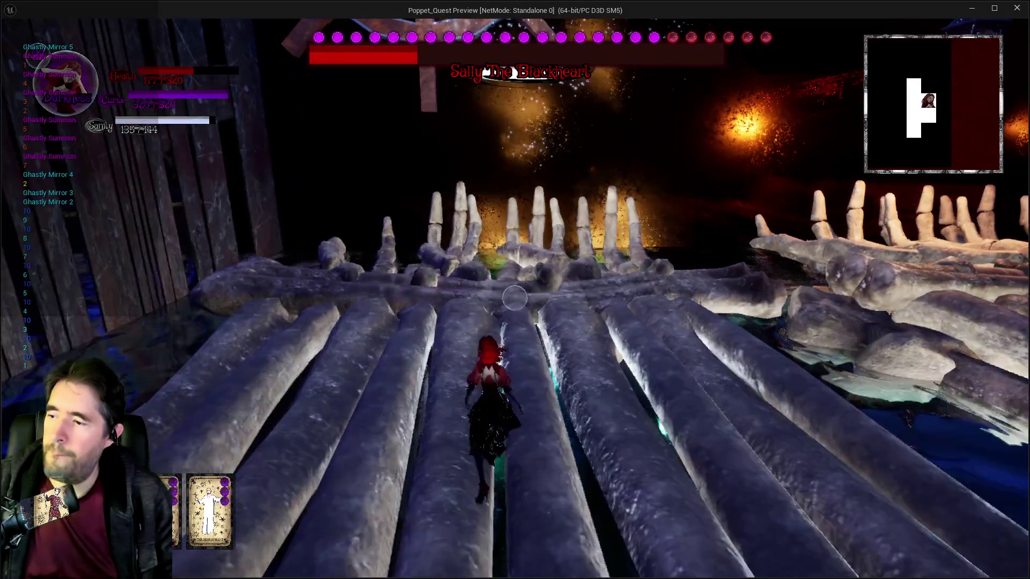
pyautogui.press('w')
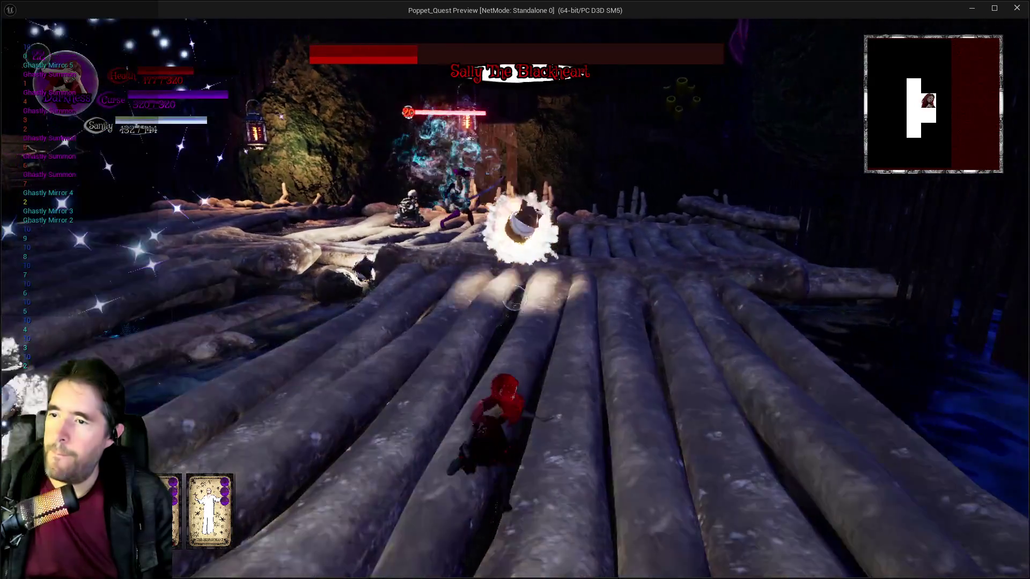
pyautogui.press('w')
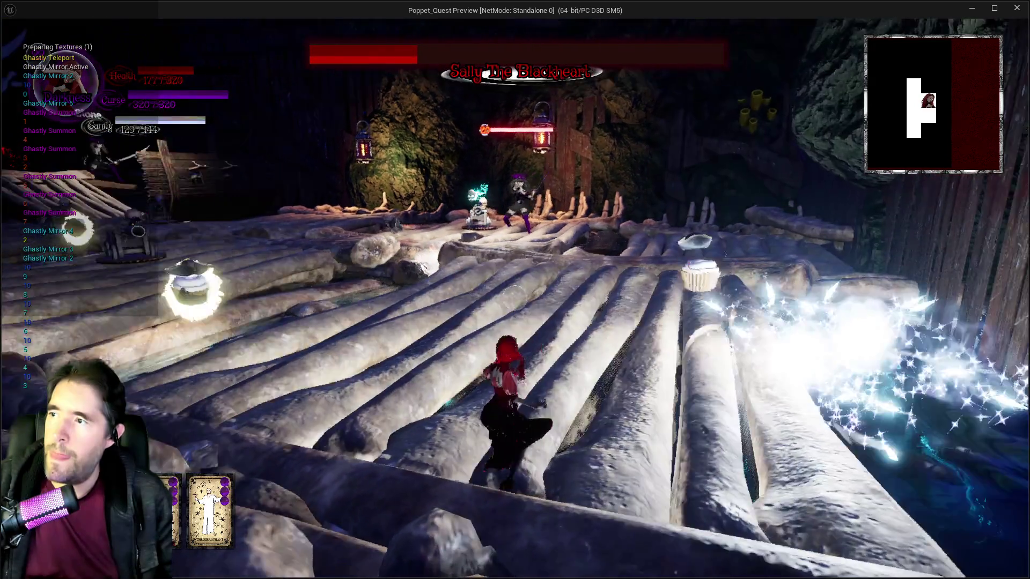
pyautogui.press('w')
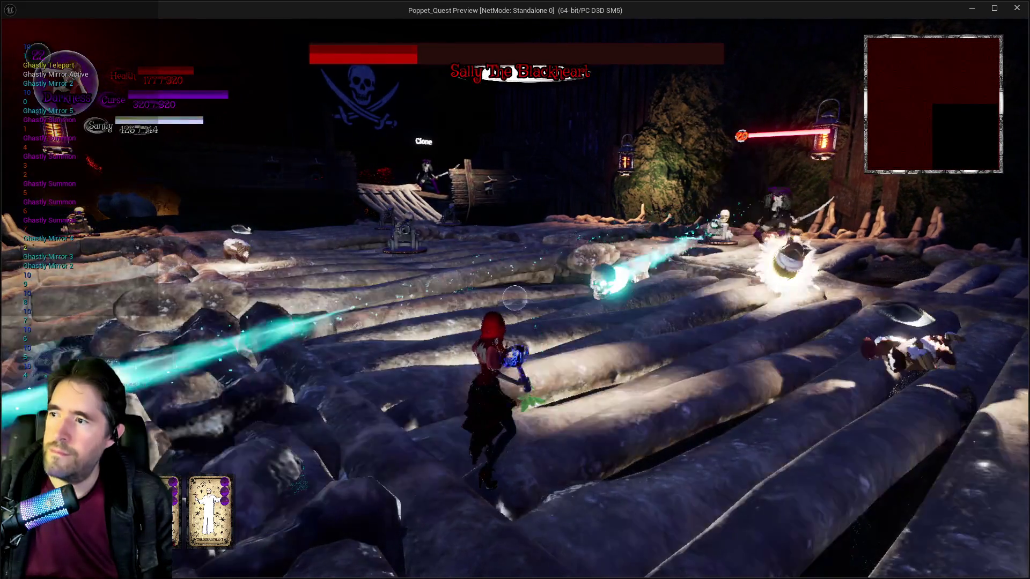
pyautogui.press('w')
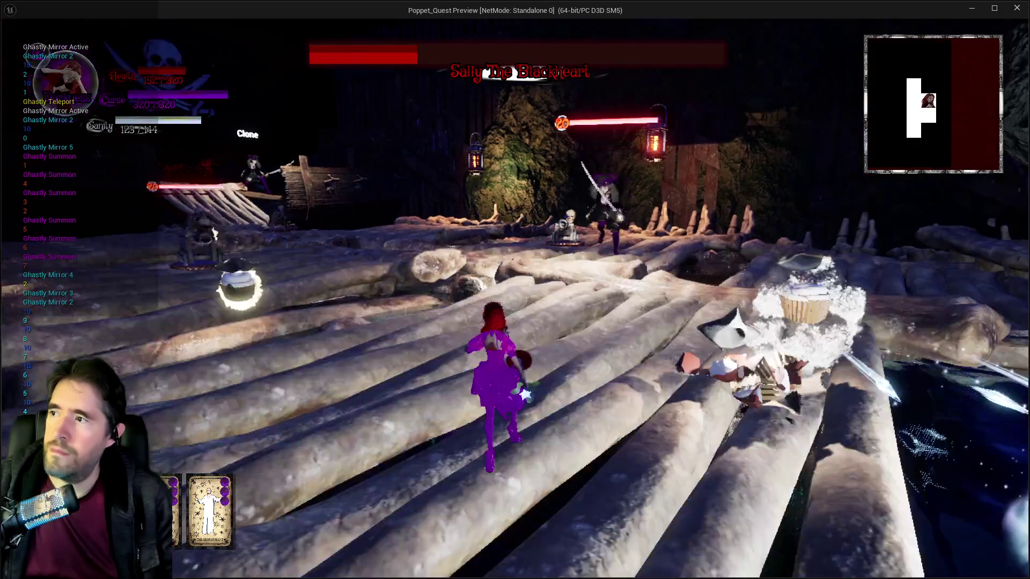
pyautogui.press('w')
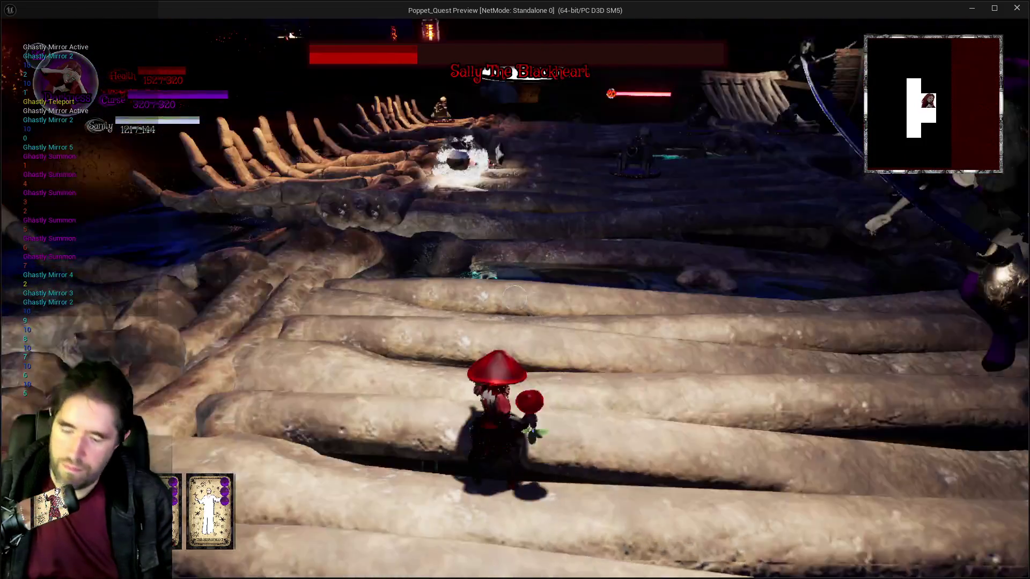
pyautogui.press('Escape')
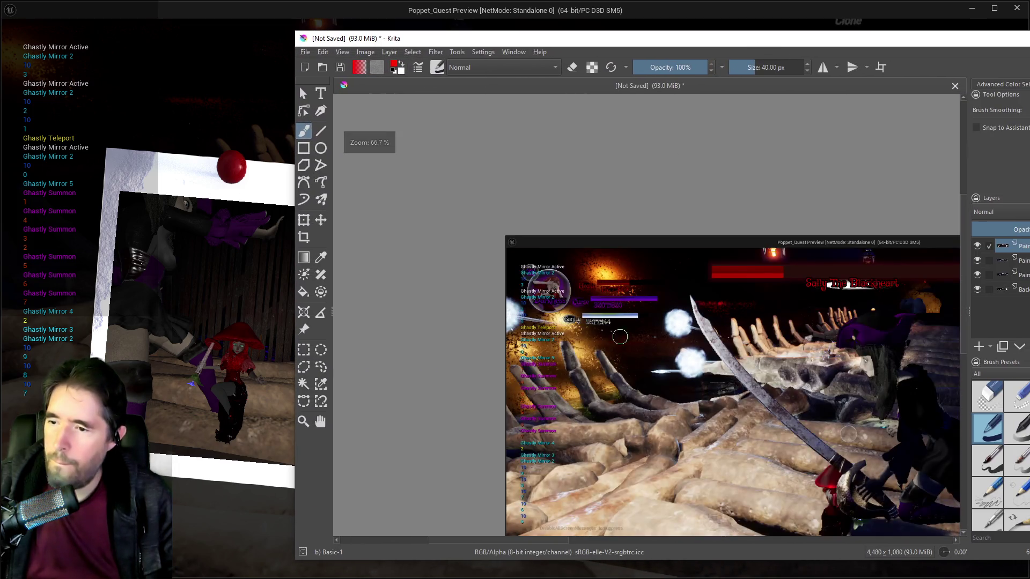
pyautogui.scroll(2, 581, 400)
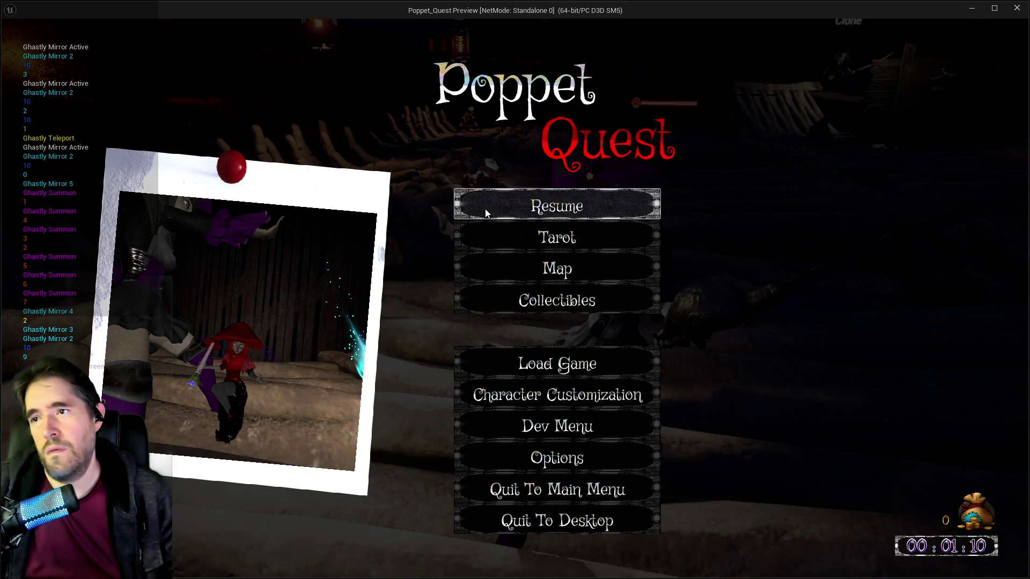
pyautogui.click(488, 201)
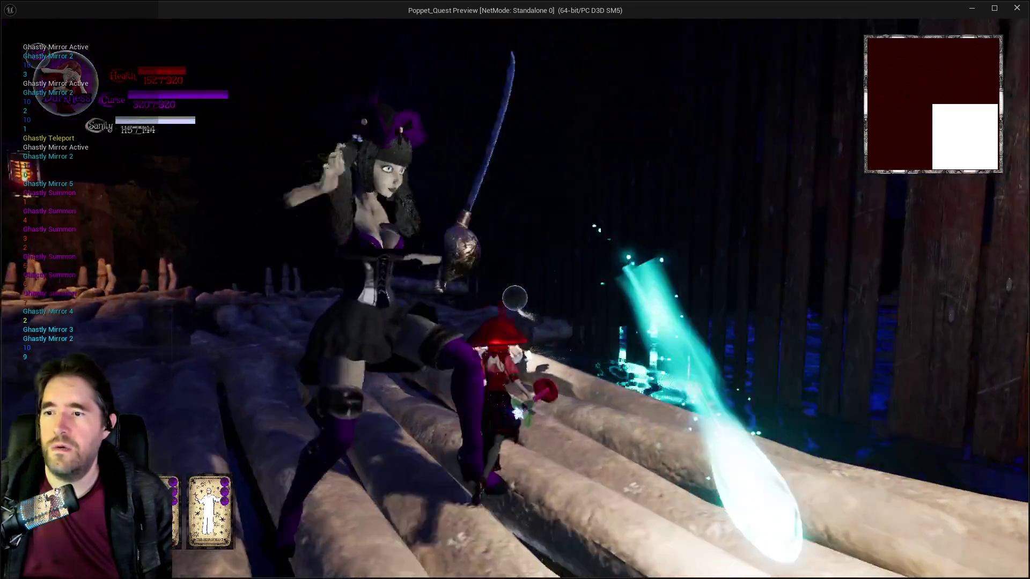
# Run along the logs past the pirate flag toward the skeleton cannons
pyautogui.press('w')
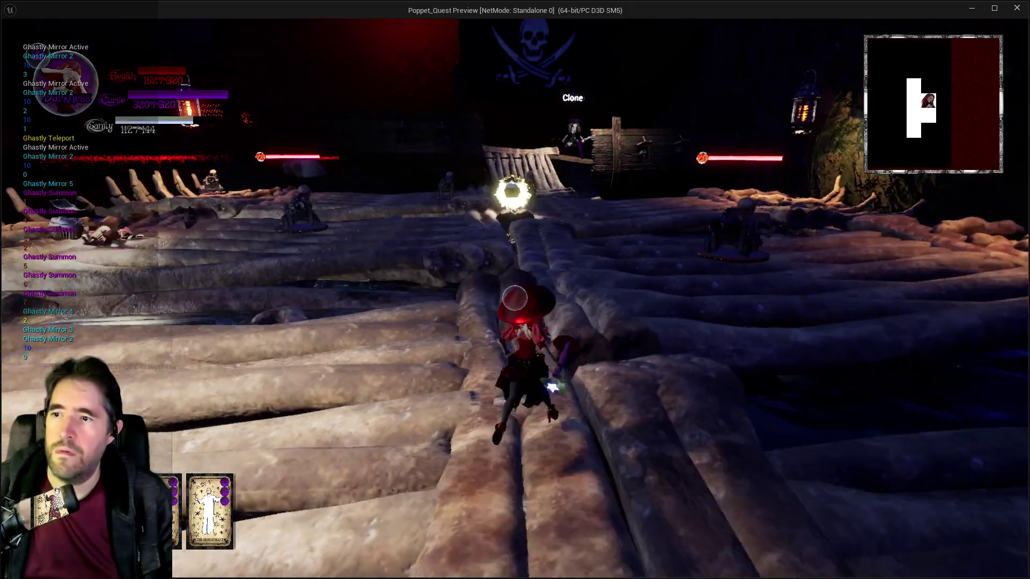
pyautogui.press('w')
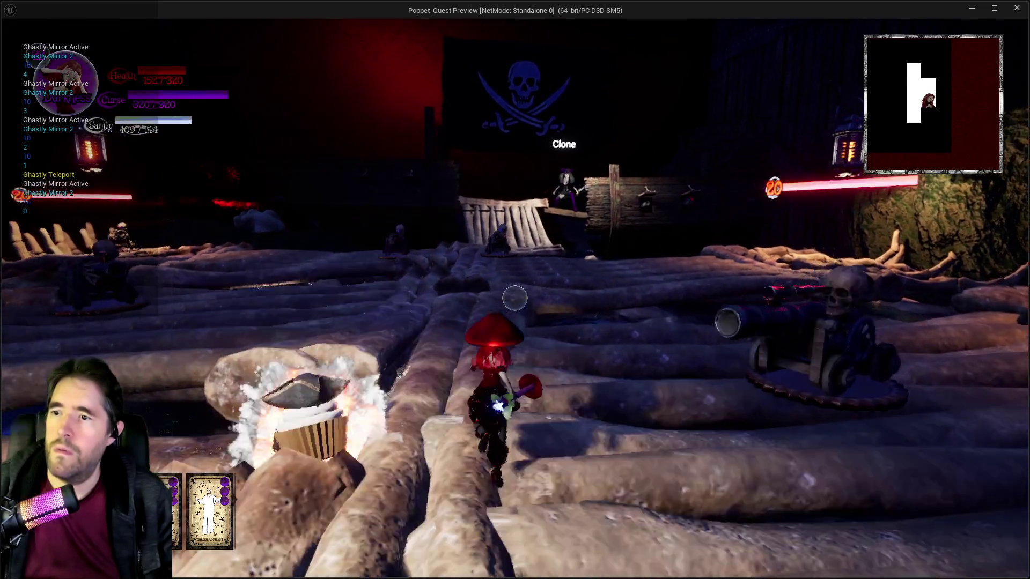
pyautogui.press('w')
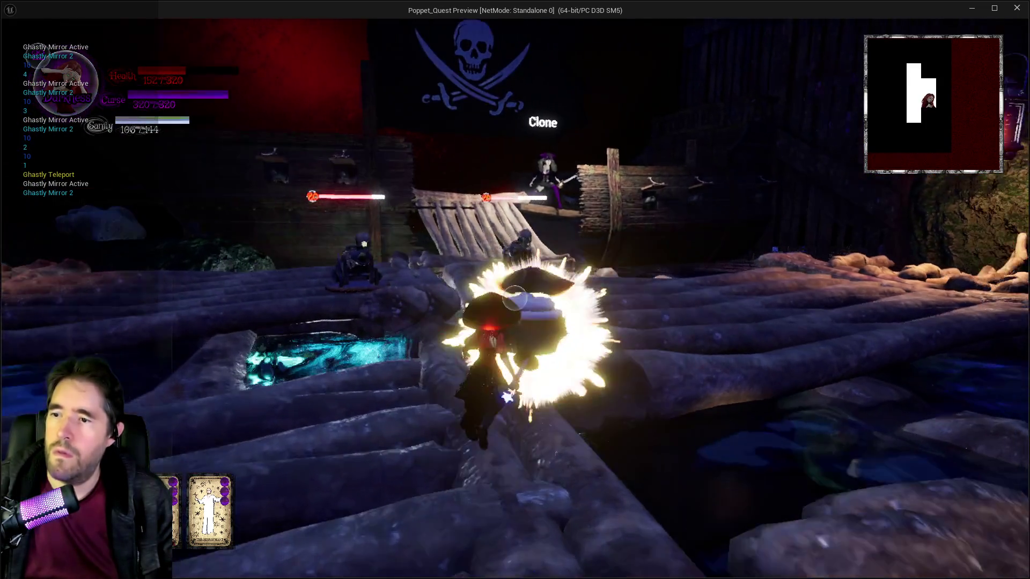
pyautogui.press('w')
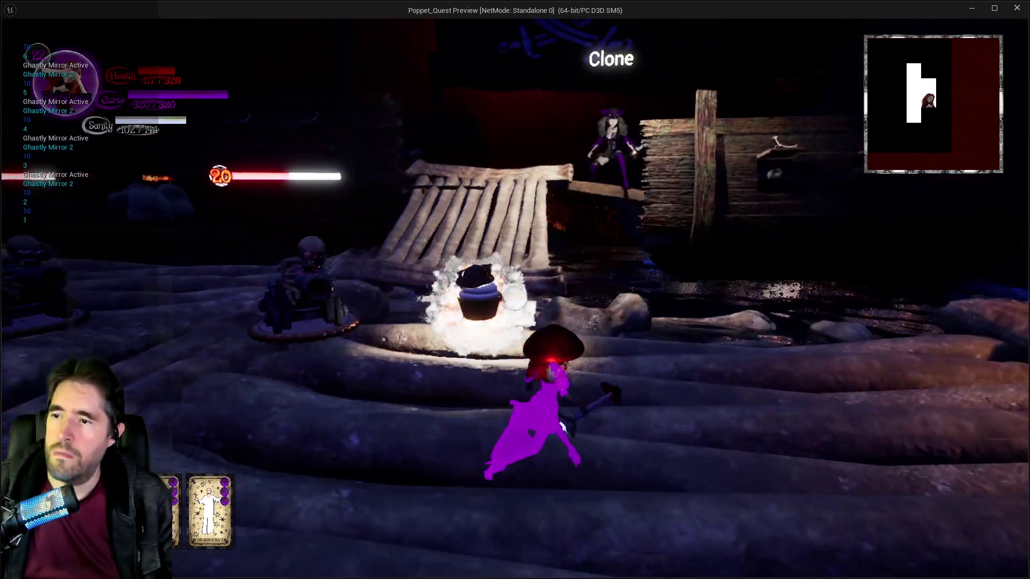
pyautogui.press('w')
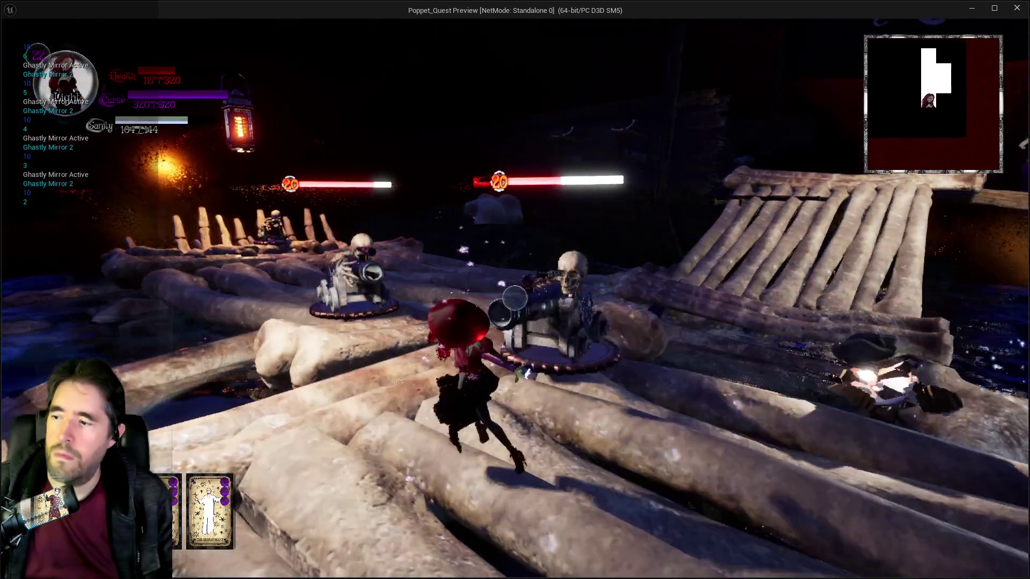
# Cross the log bridge toward the pirate boss, then exit the preview to the level editor
pyautogui.press('w')
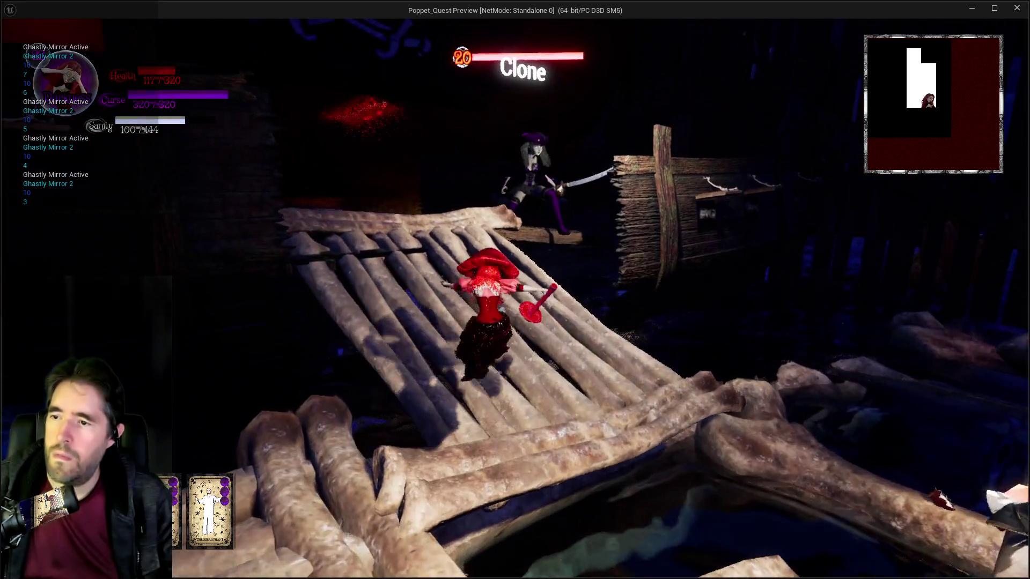
pyautogui.press('w')
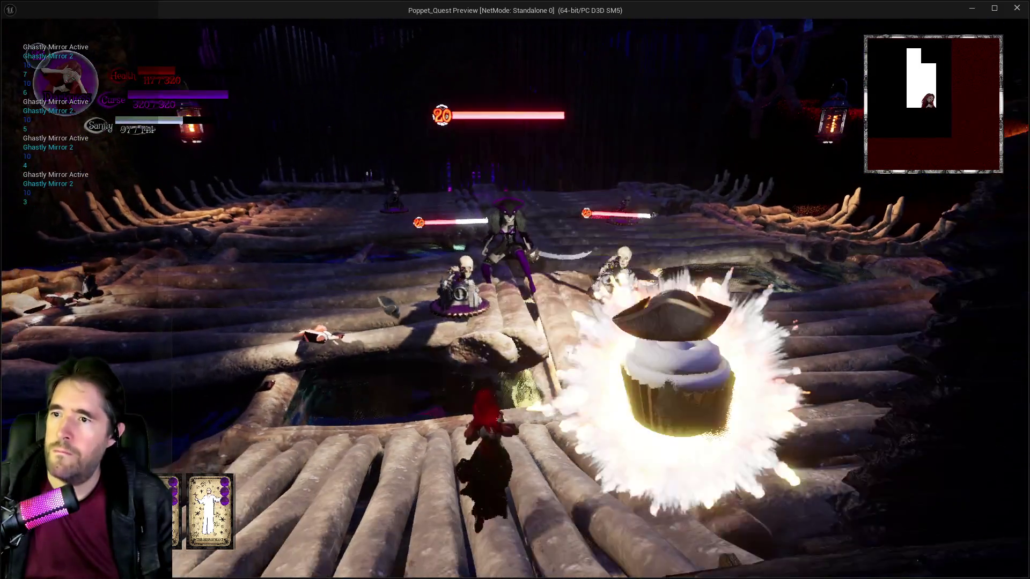
pyautogui.press('w')
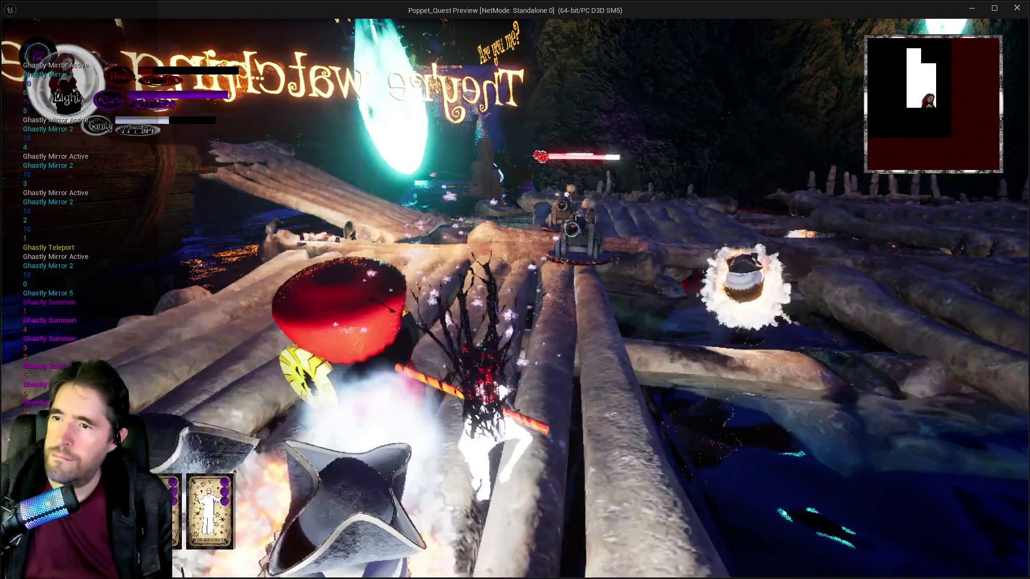
pyautogui.hotkey('shift', 'F1')
pyautogui.hotkey('alt', 'Tab')
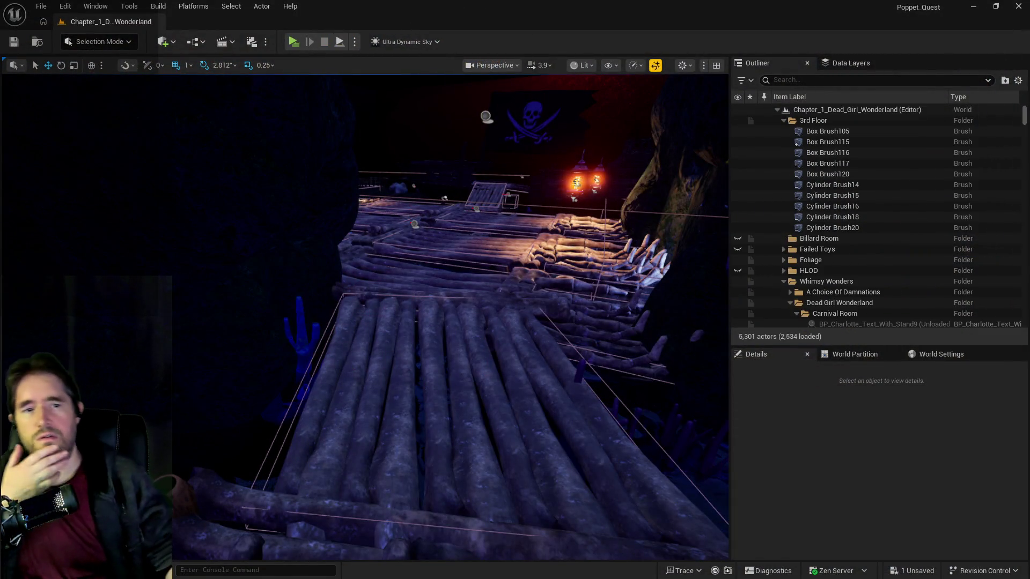
pyautogui.hotkey('alt', 'Tab')
pyautogui.moveTo(608, 77); pyautogui.dragTo(592, 66)
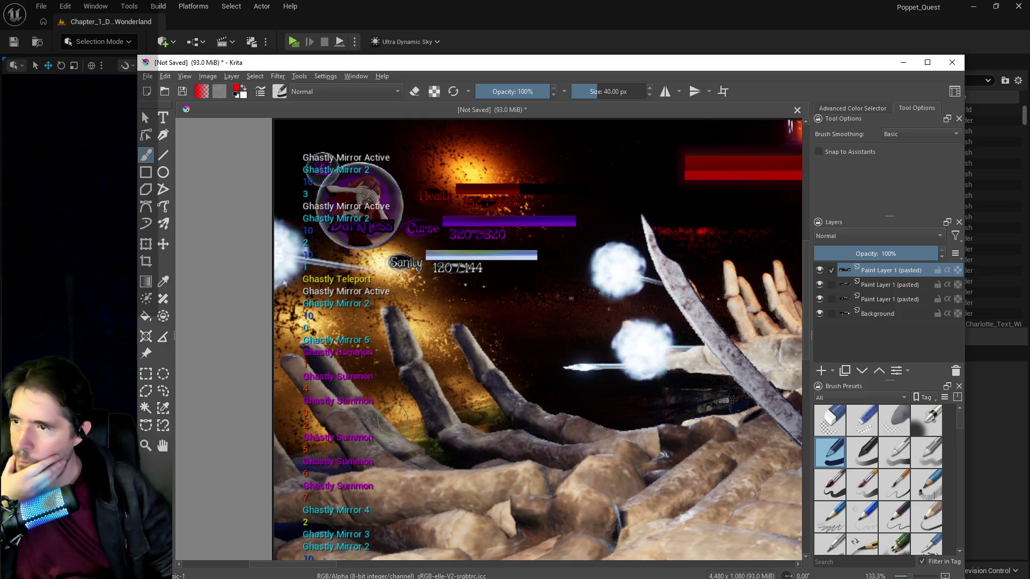
pyautogui.scroll(2, 516, 484)
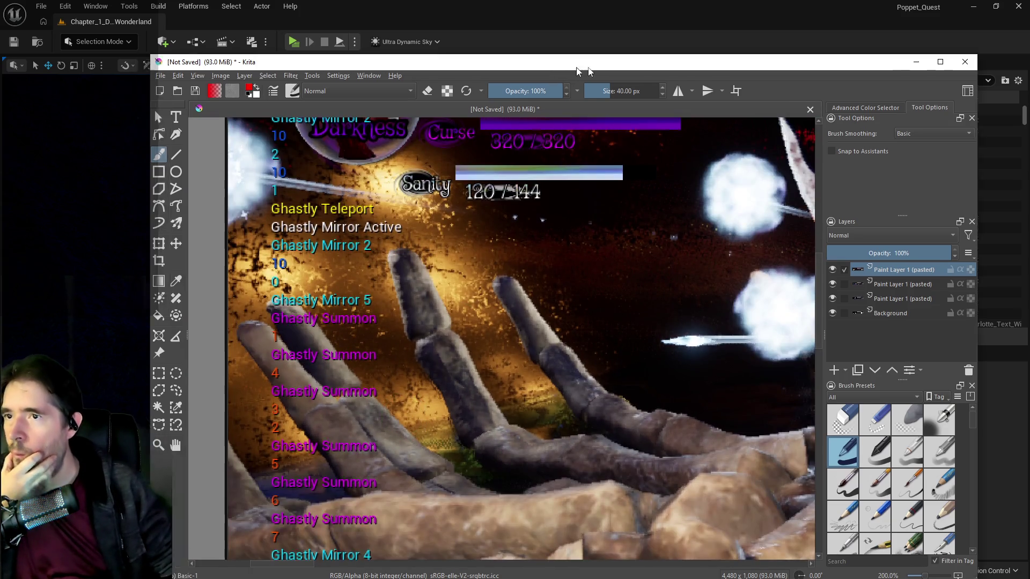
pyautogui.hotkey('alt', 'Tab')
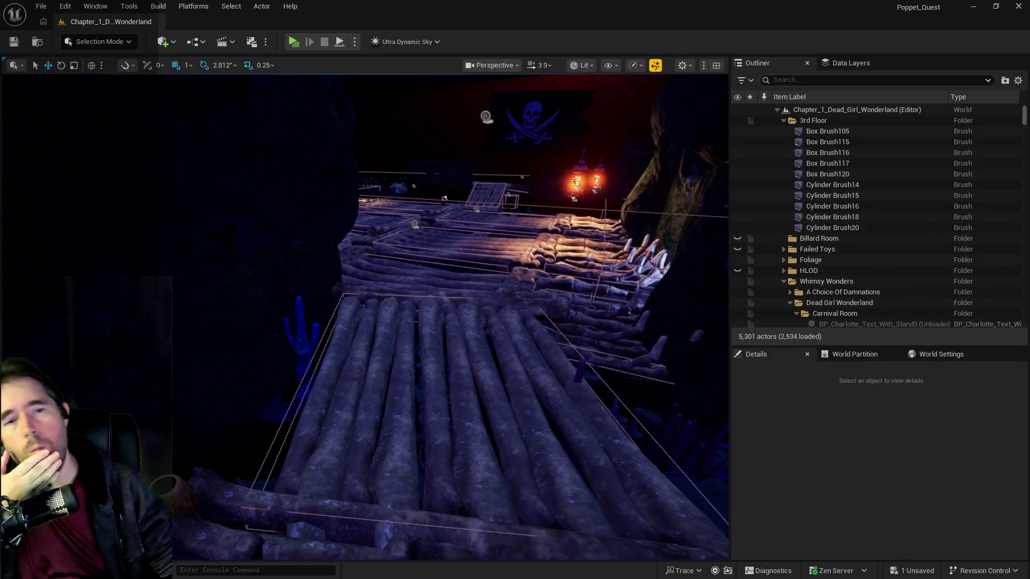
pyautogui.hotkey('alt', 'Tab')
# Open the Battle Phase 3 graph, then step back up to the EventGraph
pyautogui.scroll(-3, 671, 135)
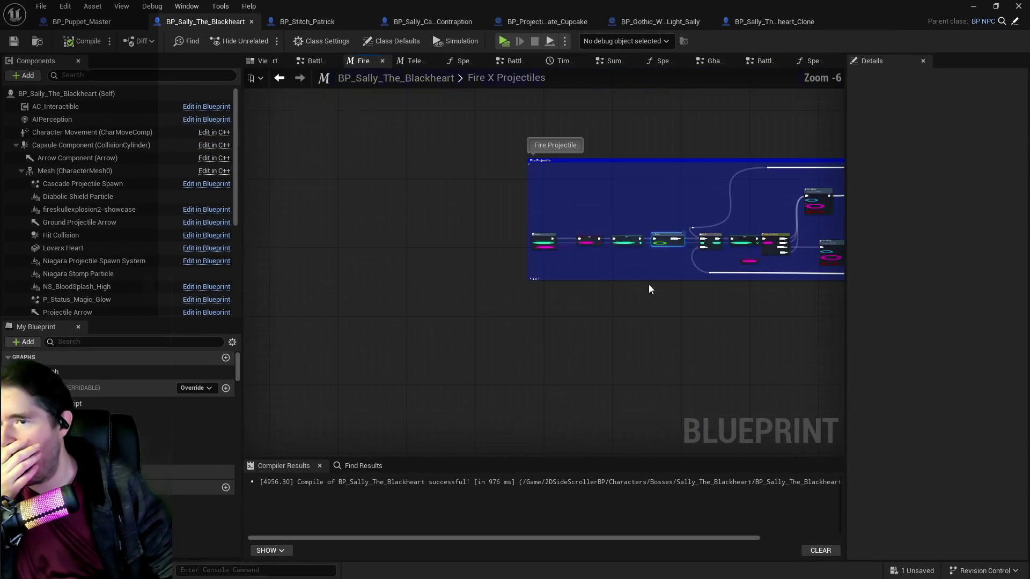
pyautogui.scroll(2, 649, 285)
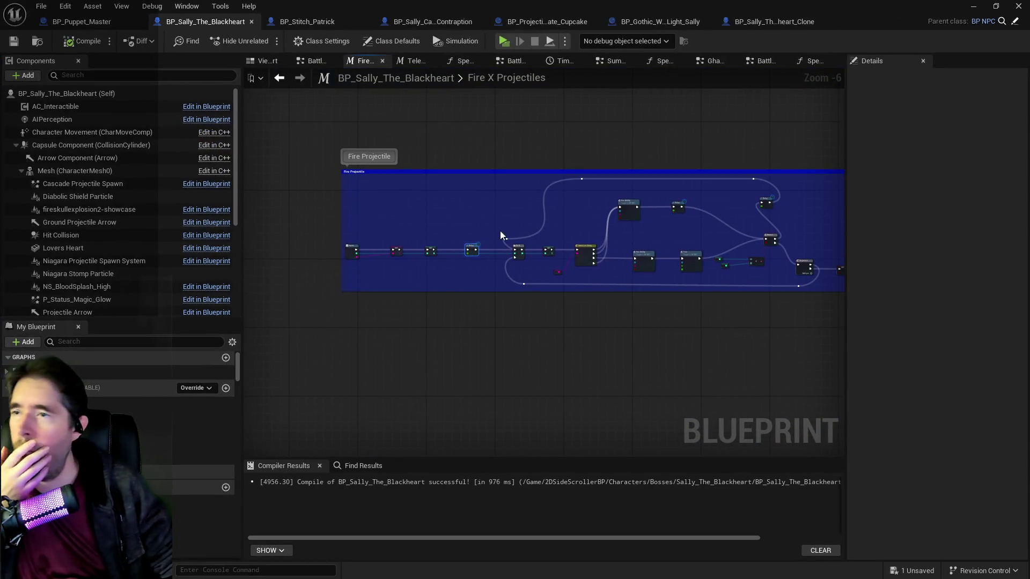
pyautogui.click(761, 62)
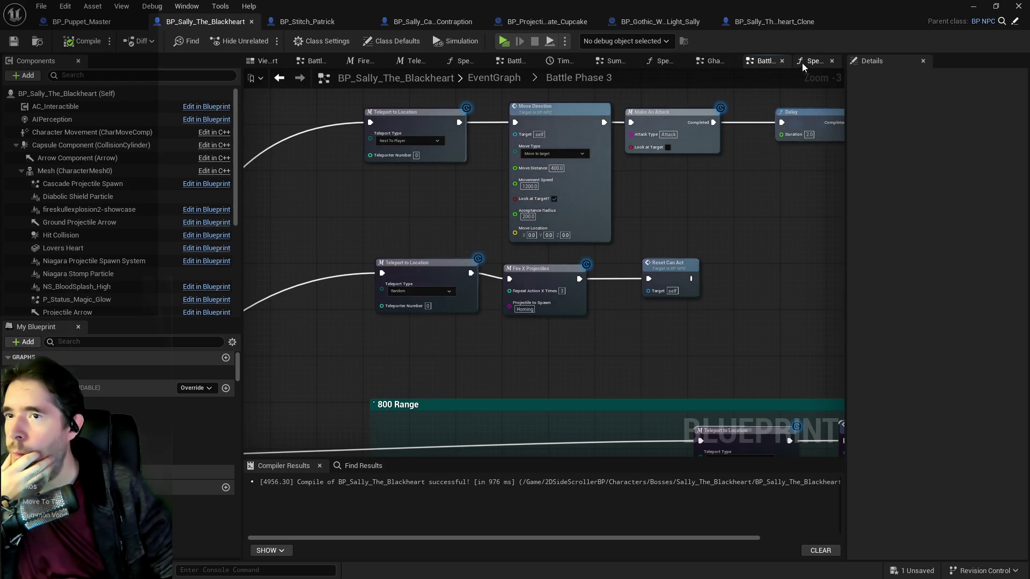
pyautogui.scroll(-3, 433, 224)
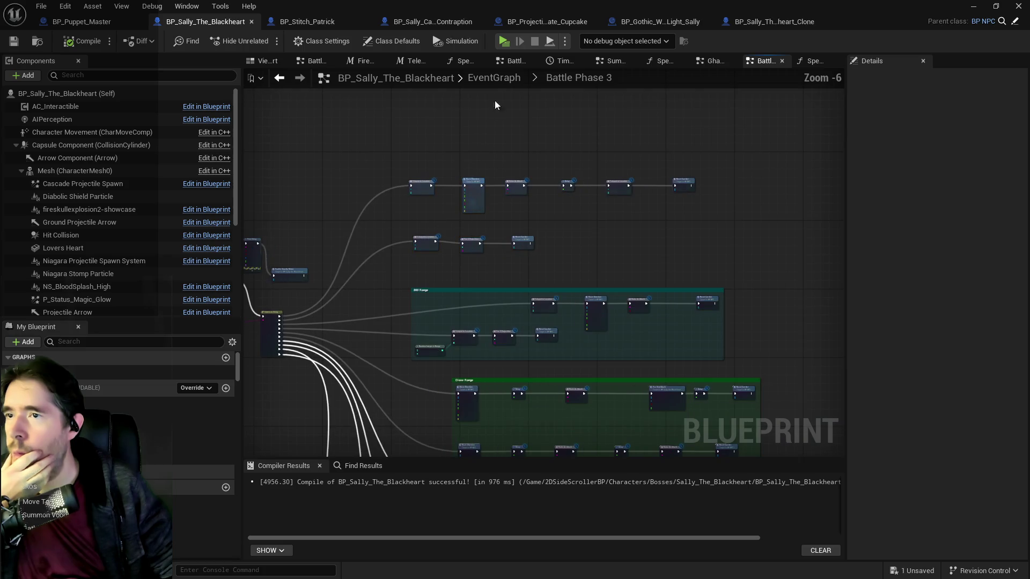
pyautogui.hotkey('alt', 'Left')
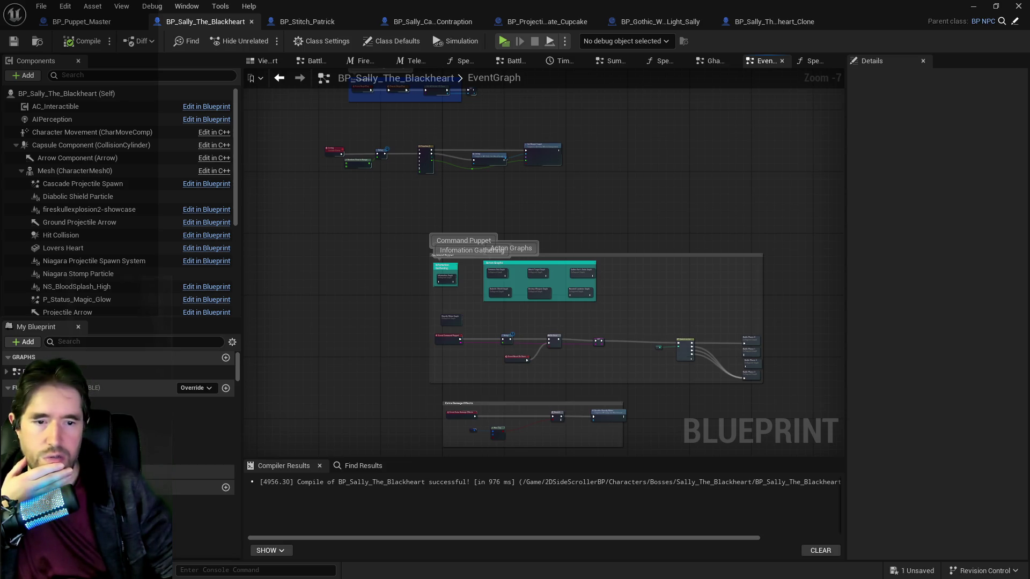
# Look over the Krita screenshot with its window moved left, then return to the Blueprint
pyautogui.hotkey('alt', 'Tab')
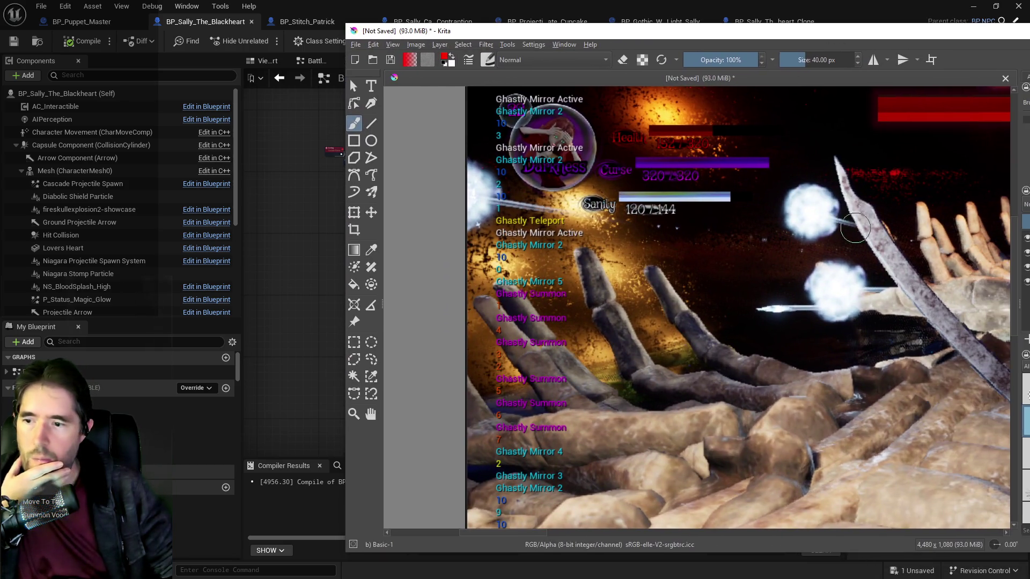
pyautogui.moveTo(845, 35); pyautogui.dragTo(749, 37)
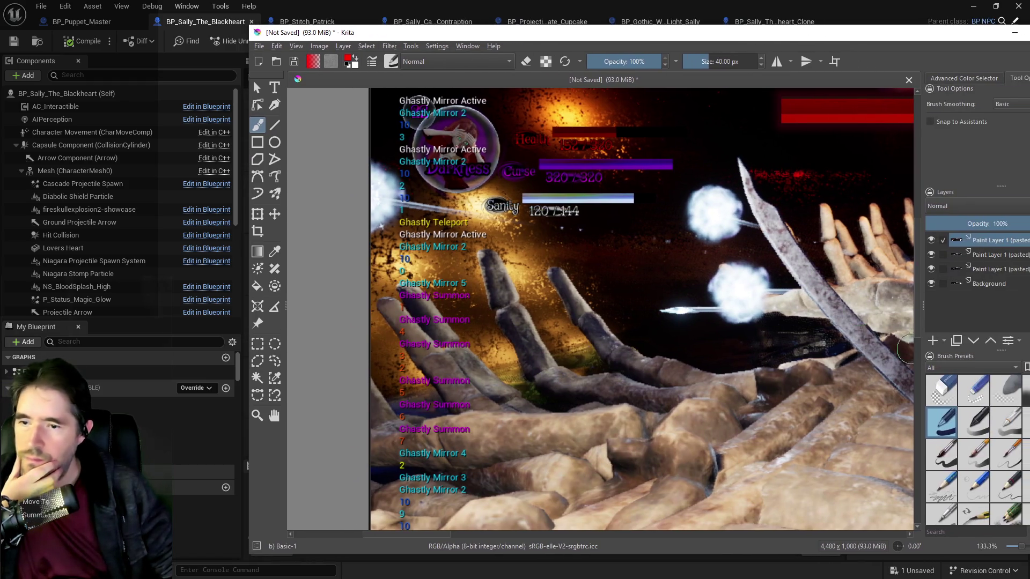
pyautogui.scroll(-3, 906, 350)
pyautogui.scroll(6, 886, 286)
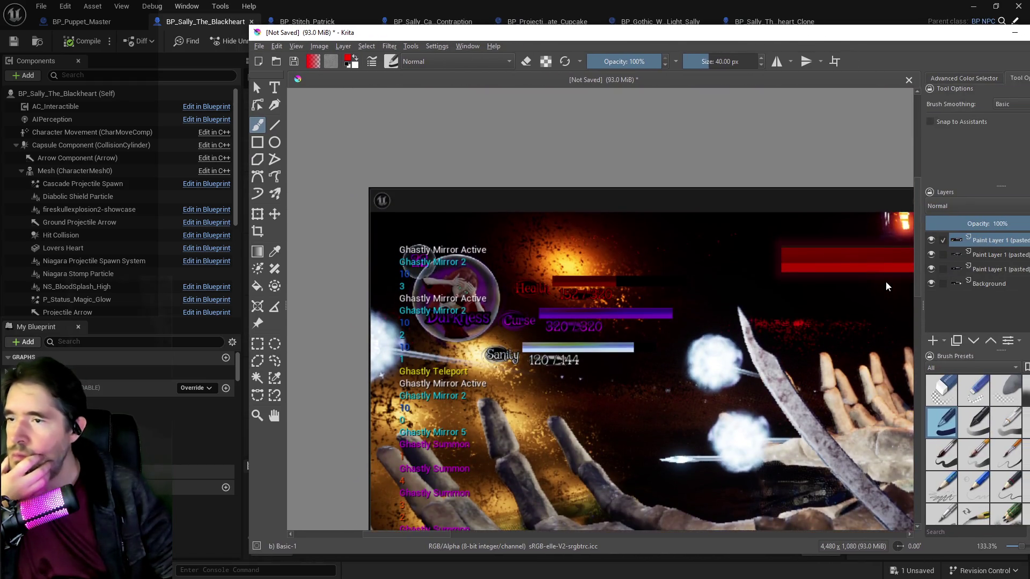
pyautogui.scroll(-1, 886, 286)
pyautogui.hotkey('alt', 'Tab')
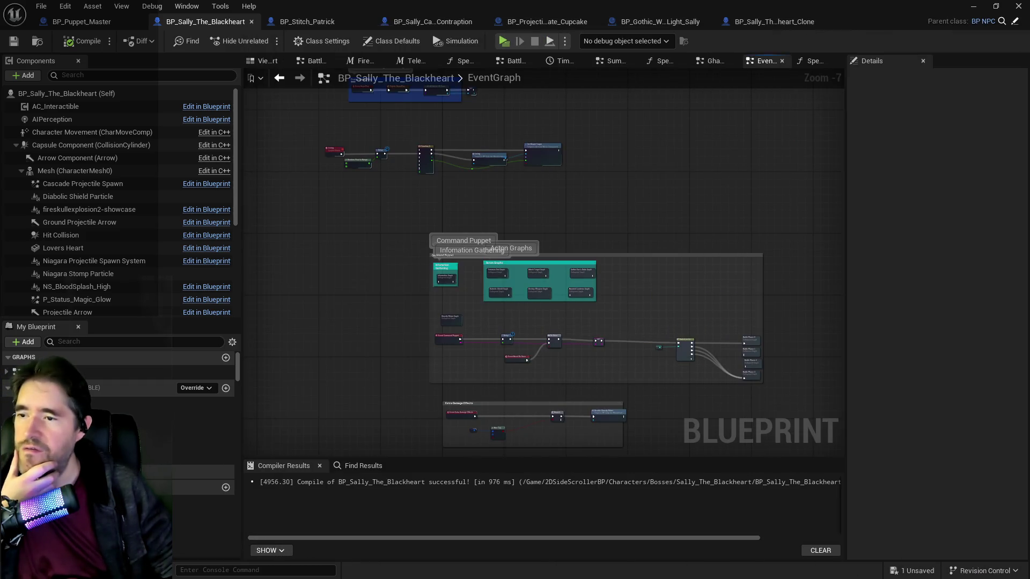
# Open the collapsed Ghastly Mirror graph and zoom around its nodes
pyautogui.scroll(4, 466, 300)
pyautogui.doubleClick(416, 348)
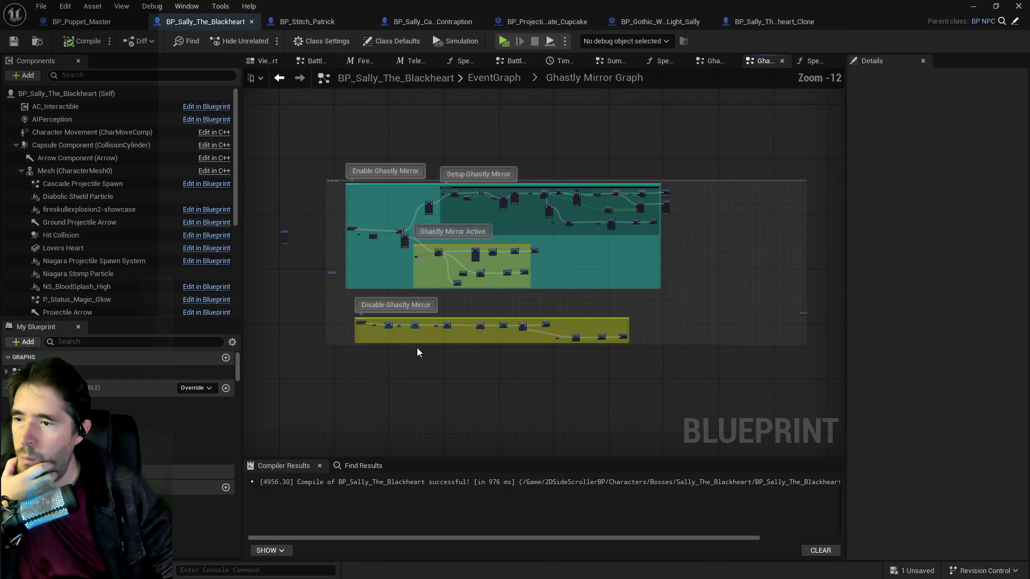
pyautogui.scroll(7, 436, 343)
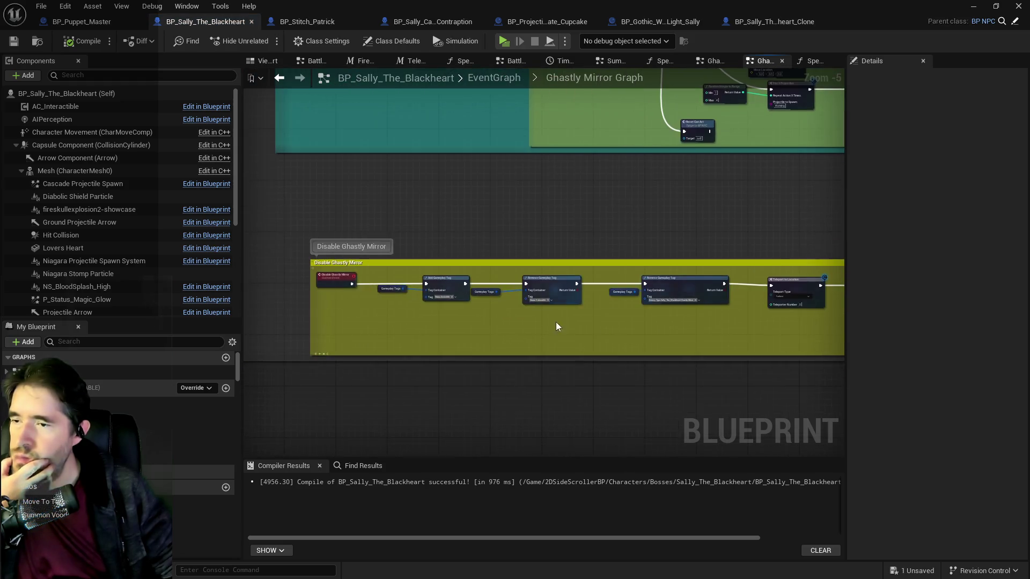
pyautogui.scroll(3, 555, 322)
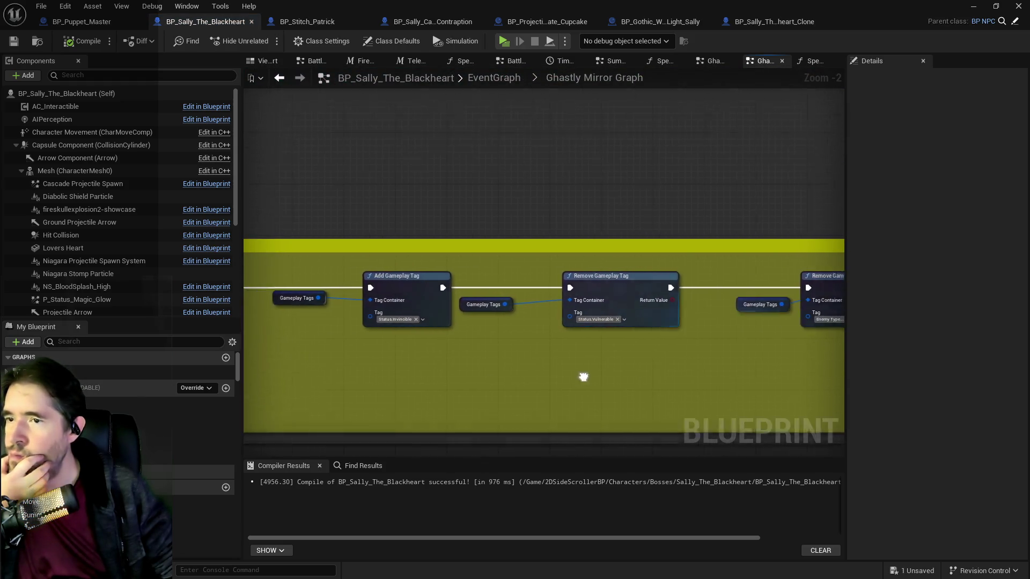
pyautogui.scroll(-3, 584, 375)
pyautogui.scroll(3, 677, 241)
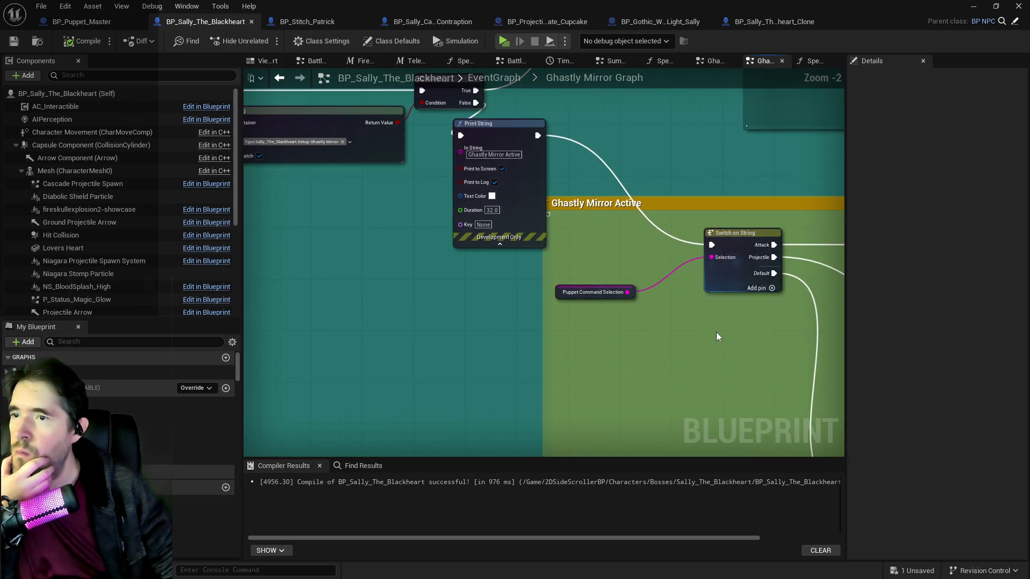
pyautogui.scroll(-4, 417, 300)
pyautogui.scroll(3, 464, 290)
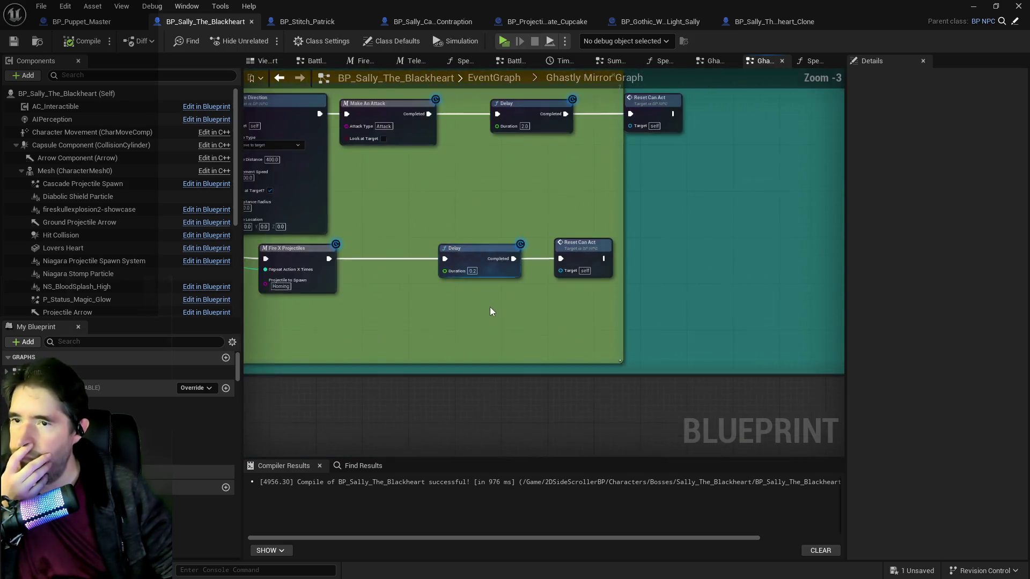
pyautogui.scroll(-3, 490, 311)
pyautogui.scroll(2, 604, 317)
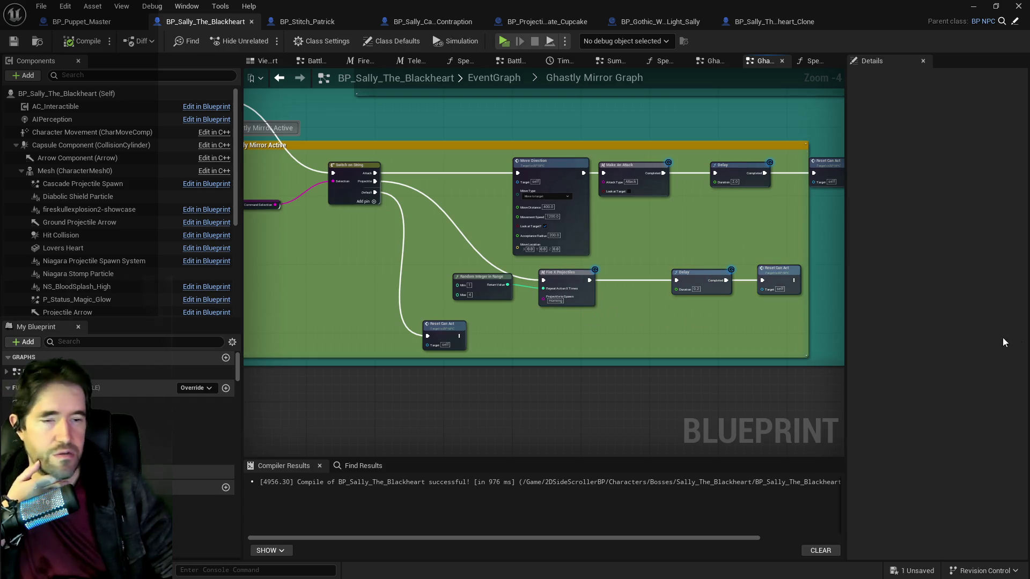
# Frame the Ghastly Mirror Active and setup nodes, moving the first Print String up and left
pyautogui.moveTo(630, 326); pyautogui.dragTo(648, 361)
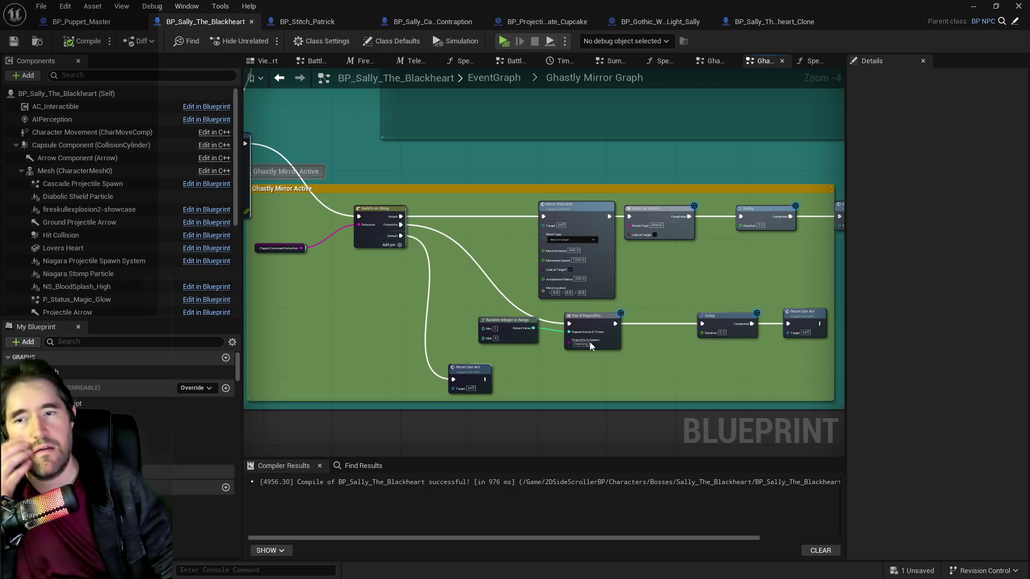
pyautogui.scroll(-2, 612, 296)
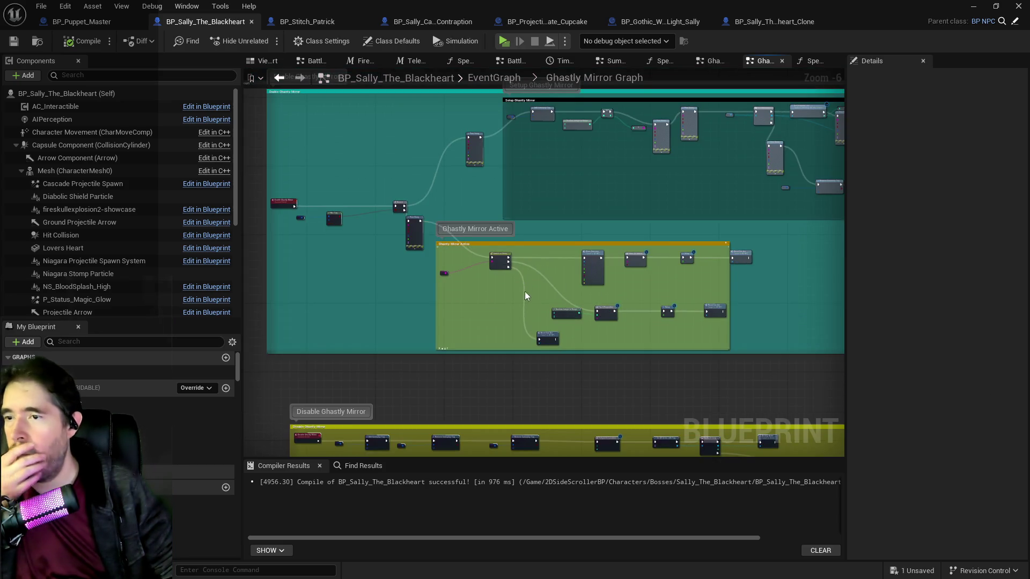
pyautogui.moveTo(508, 280); pyautogui.dragTo(521, 298)
pyautogui.scroll(3, 521, 298)
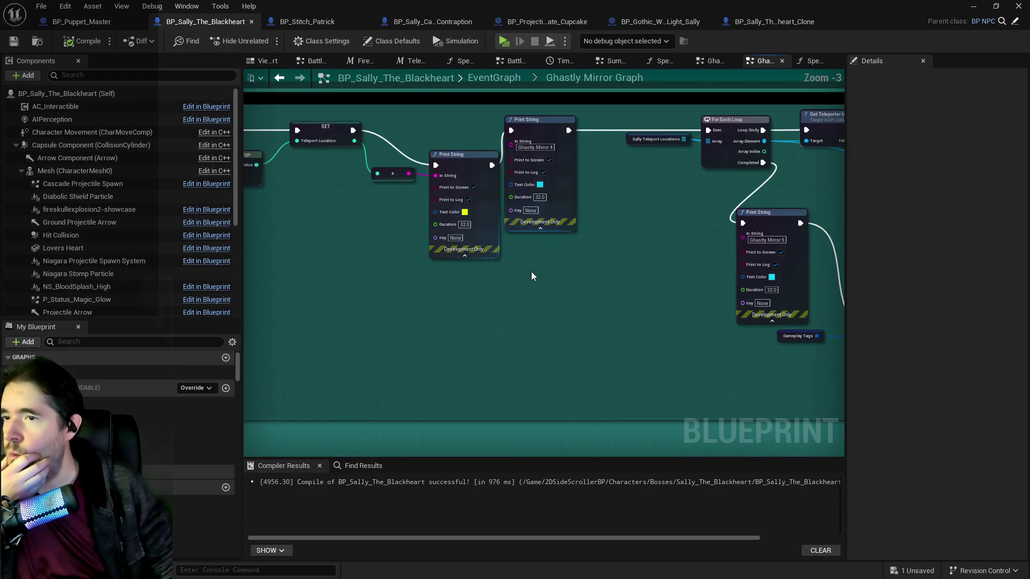
pyautogui.moveTo(536, 361); pyautogui.dragTo(552, 388)
pyautogui.moveTo(487, 238); pyautogui.dragTo(480, 209)
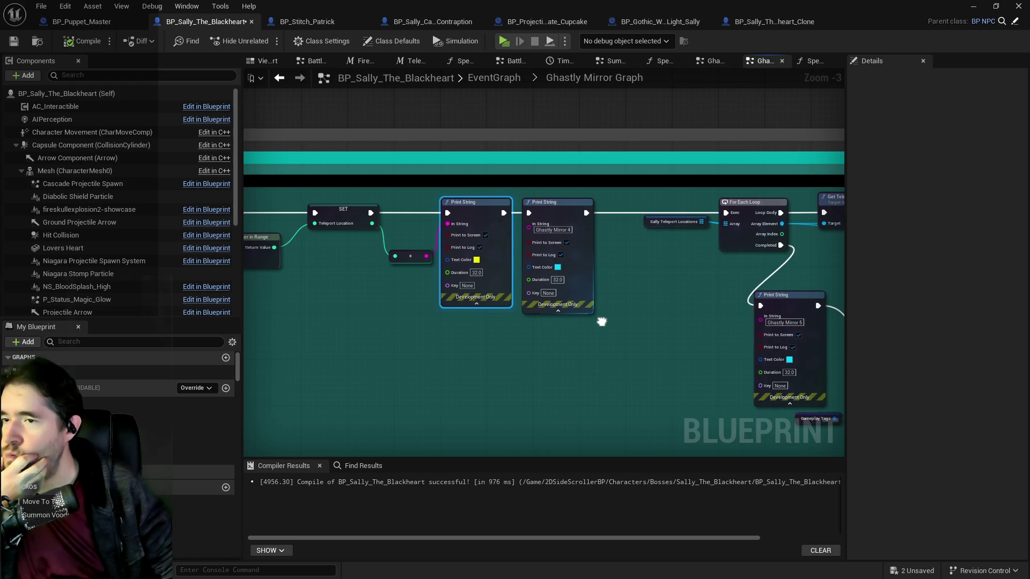
pyautogui.moveTo(601, 322); pyautogui.dragTo(565, 317)
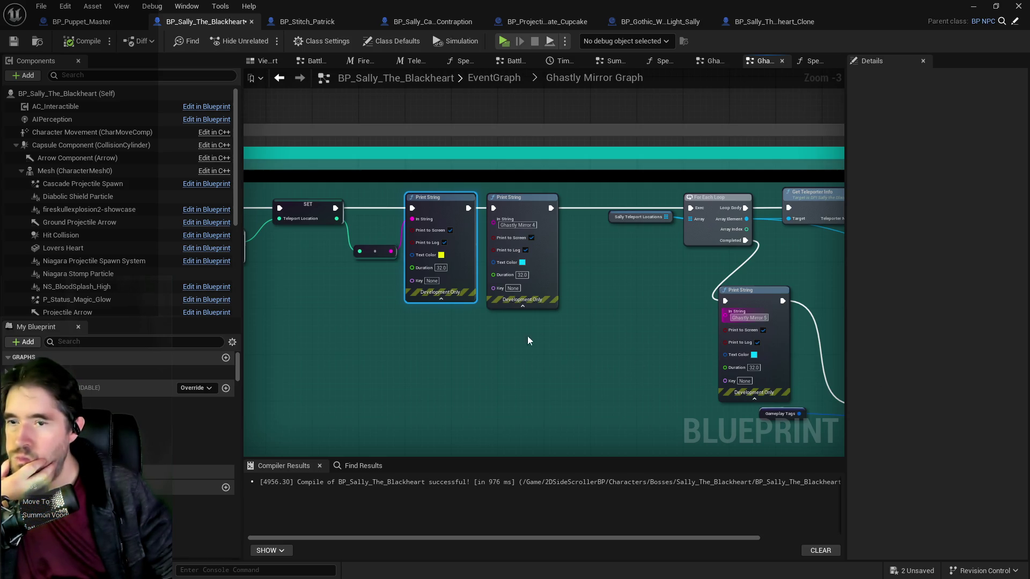
# Wire from the Branch true output and remove the Ghastly Mirror 3 Print String
pyautogui.scroll(-1, 544, 271)
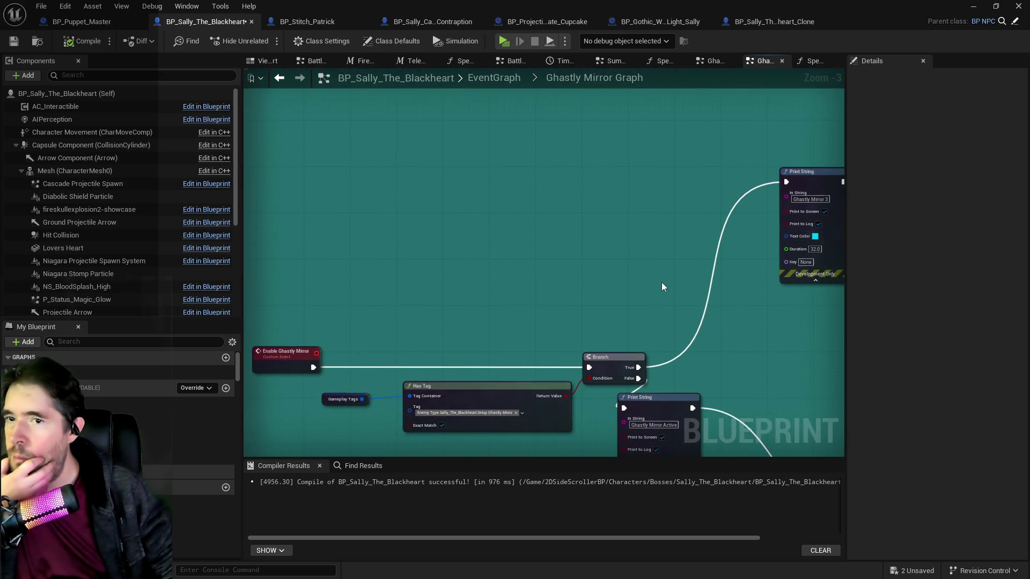
pyautogui.moveTo(656, 299)
pyautogui.mouseDown()
pyautogui.moveTo(481, 380)
pyautogui.moveTo(533, 357)
pyautogui.moveTo(694, 231)
pyautogui.moveTo(737, 218)
pyautogui.moveTo(608, 267)
pyautogui.mouseUp()
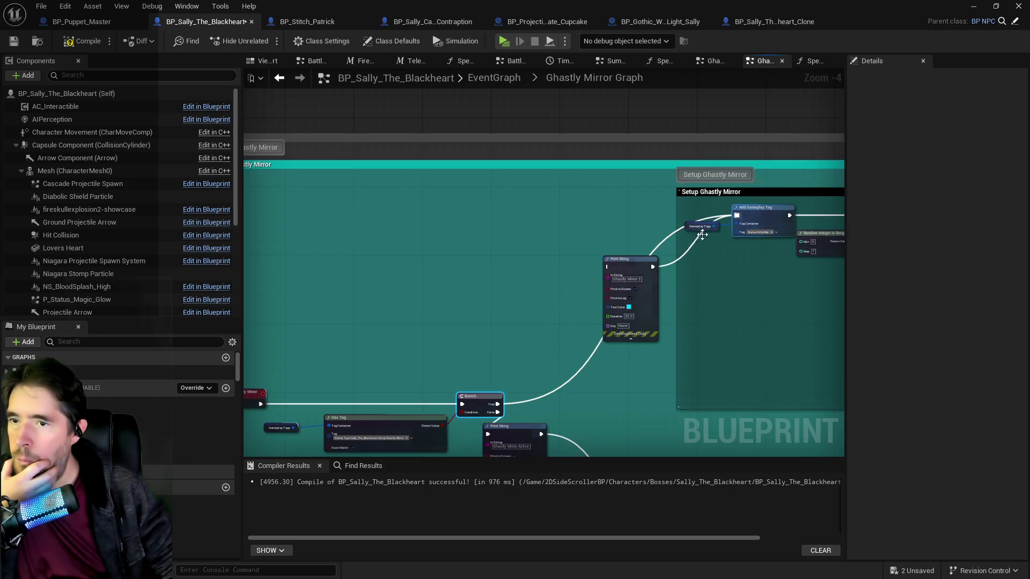
pyautogui.click(639, 265)
pyautogui.hotkey('ctrl', 'z')
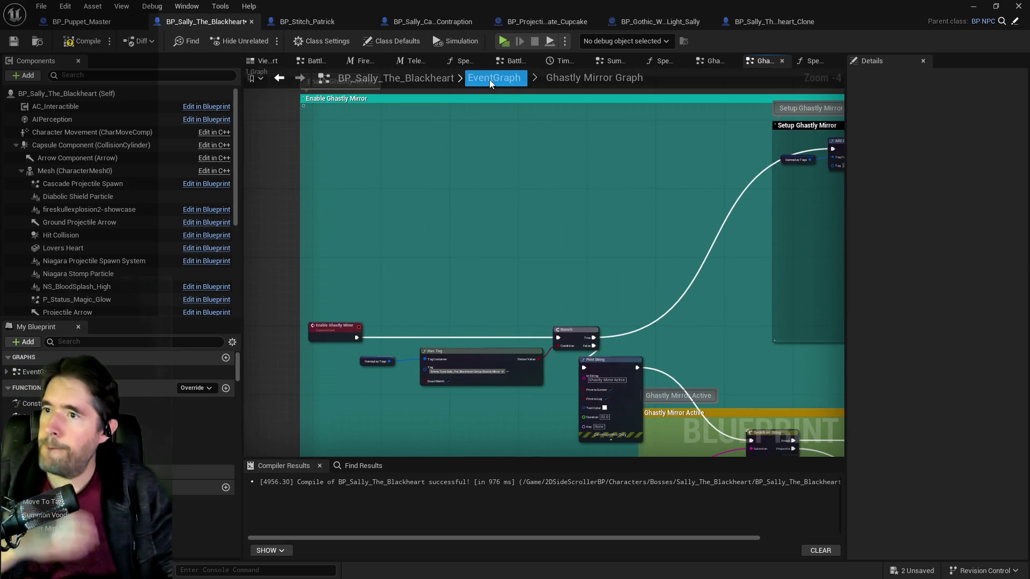
# Pan BP_Puppet_Master's Battle Phase 3 graph over its Ghastly Mirror and Special Check nodes, then return to Sally
pyautogui.click(489, 79)
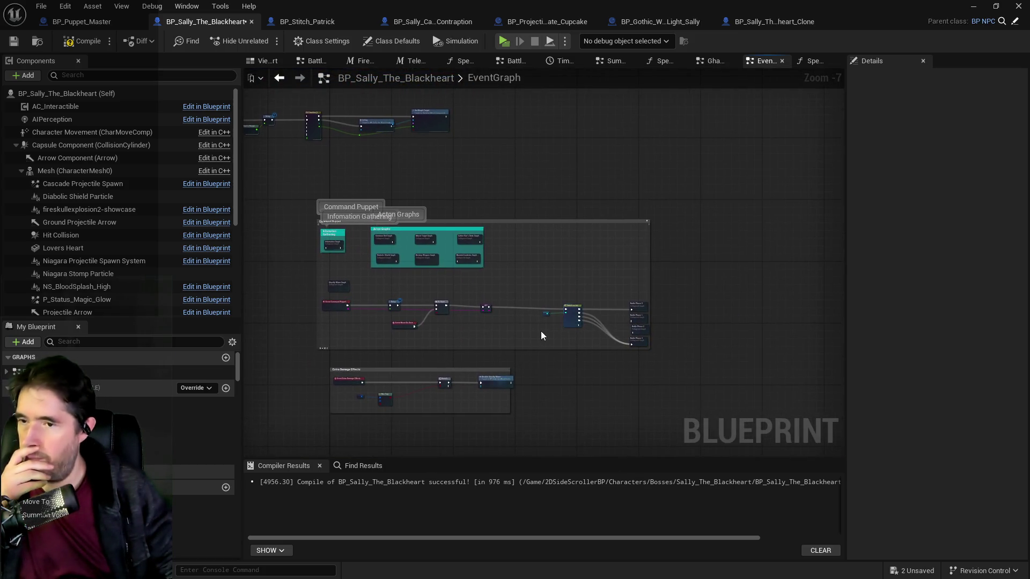
pyautogui.click(82, 21)
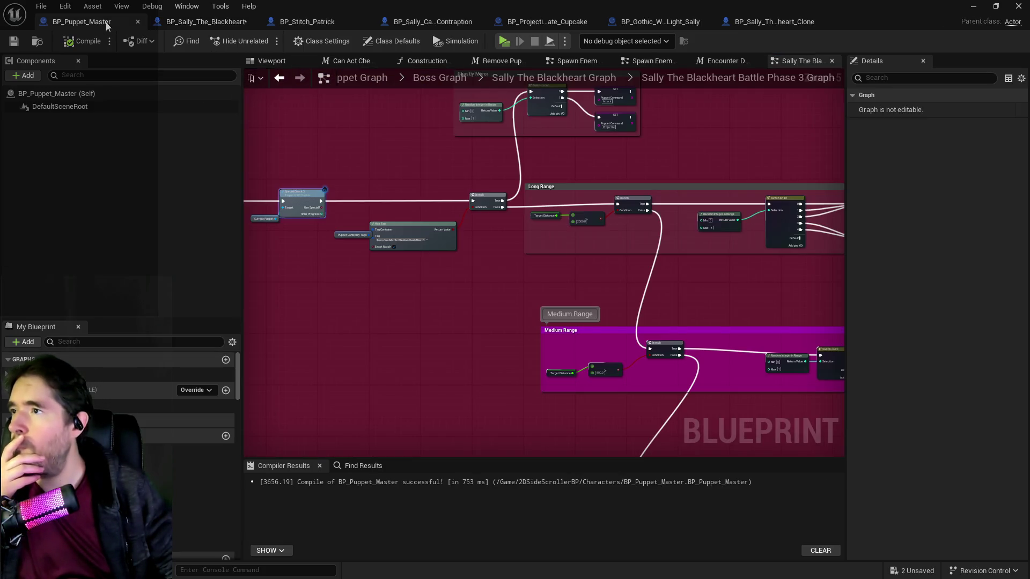
pyautogui.moveTo(587, 261)
pyautogui.mouseDown()
pyautogui.moveTo(603, 379)
pyautogui.moveTo(827, 329)
pyautogui.moveTo(440, 326)
pyautogui.mouseUp()
pyautogui.moveTo(559, 230)
pyautogui.mouseDown()
pyautogui.moveTo(453, 214)
pyautogui.moveTo(432, 104)
pyautogui.moveTo(654, 195)
pyautogui.mouseUp()
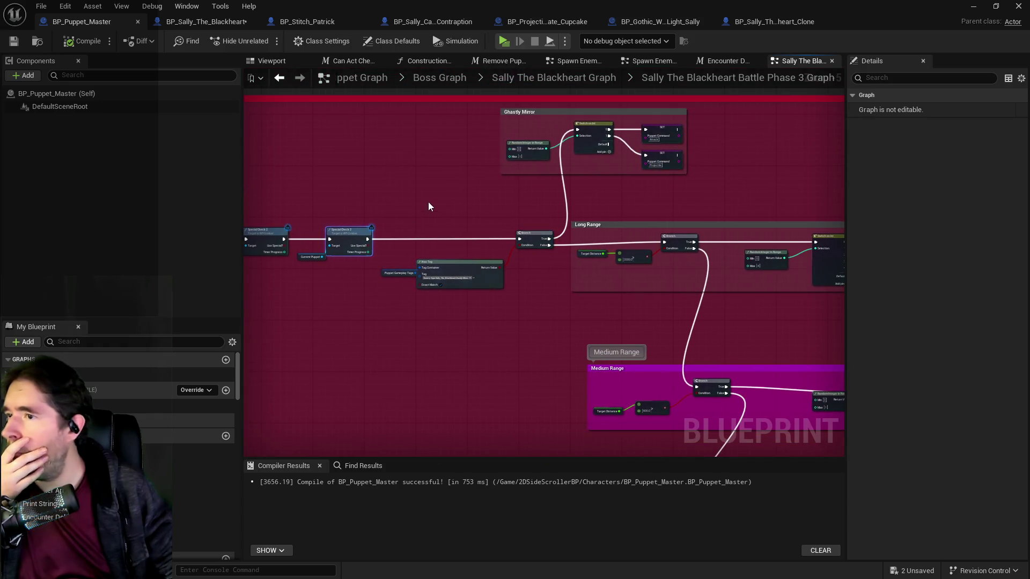
pyautogui.moveTo(428, 202); pyautogui.dragTo(570, 220)
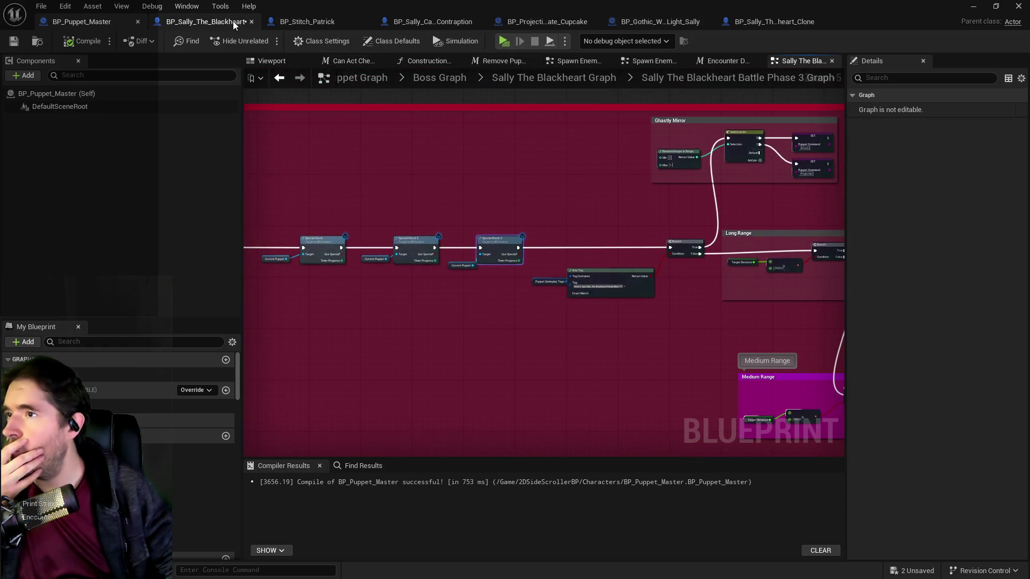
pyautogui.click(204, 21)
# Inspect the Special Check 3 function, then go back to the EventGraph
pyautogui.doubleClick(187, 456)
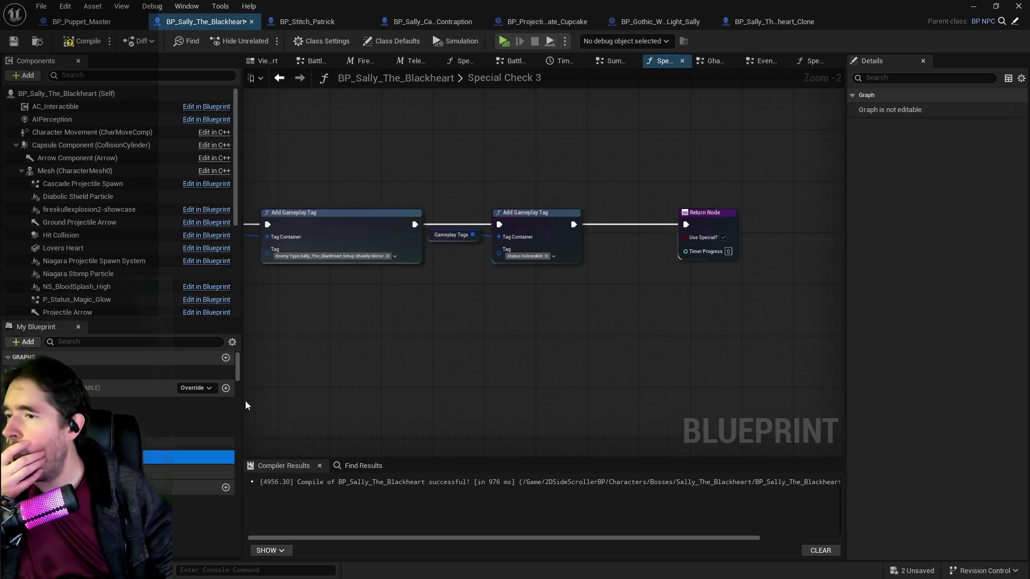
pyautogui.scroll(-3, 426, 300)
pyautogui.scroll(4, 432, 288)
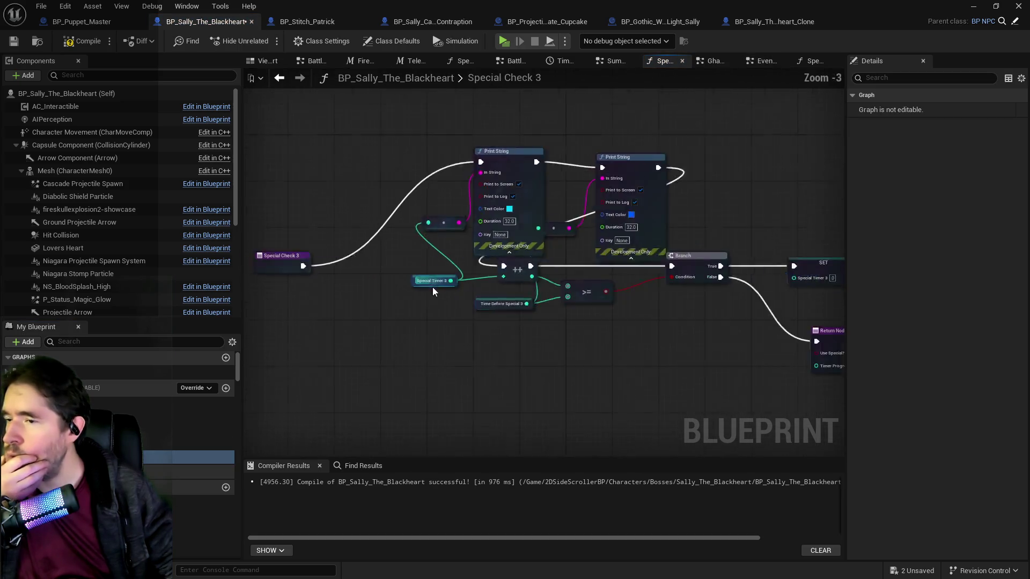
pyautogui.scroll(-4, 521, 300)
pyautogui.scroll(2, 419, 317)
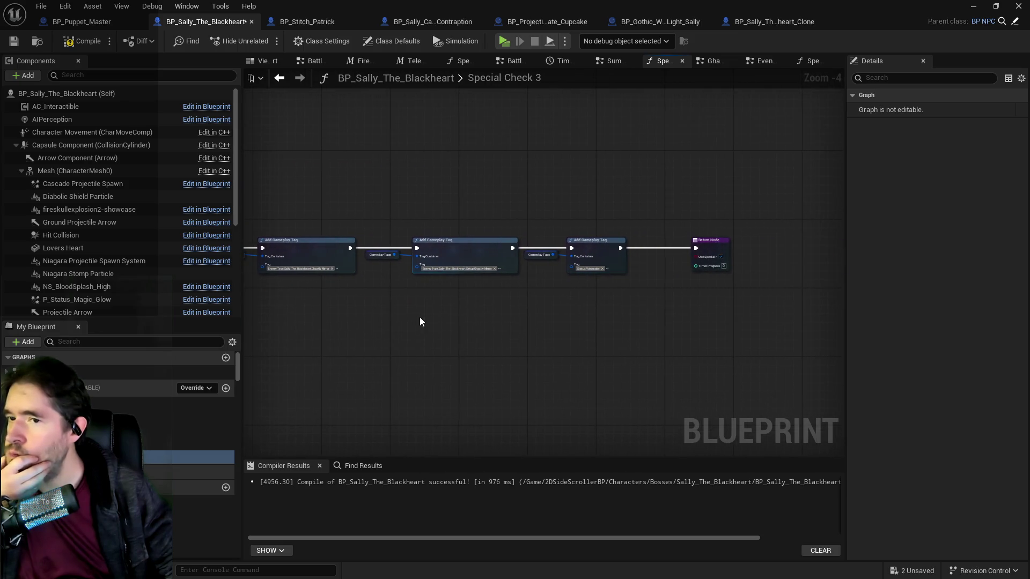
pyautogui.click(754, 64)
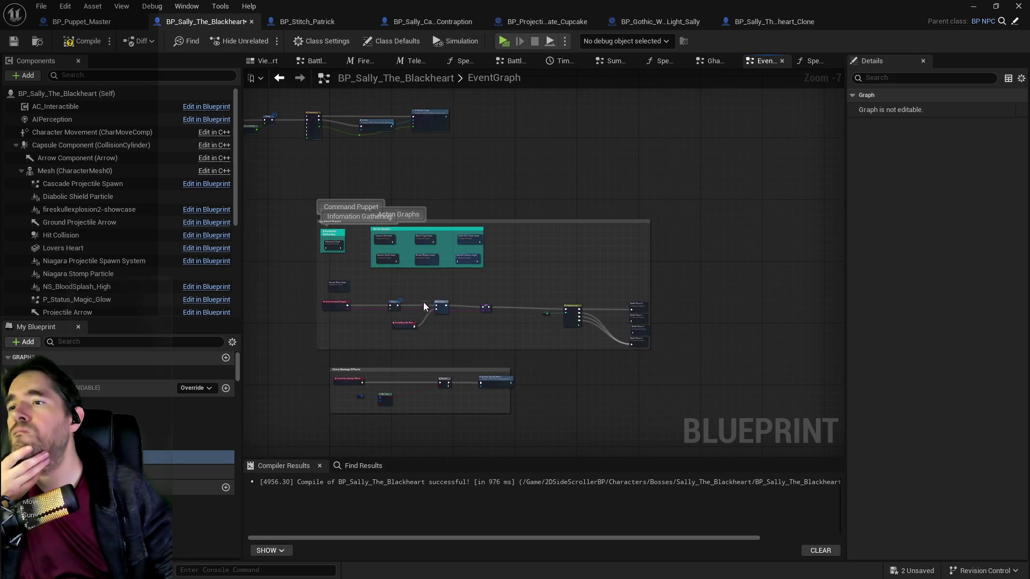
# Open the Ghastly Mirror graph and pan from Setup Ghastly Mirror to the teleport and Summon Unit nodes
pyautogui.scroll(5, 464, 339)
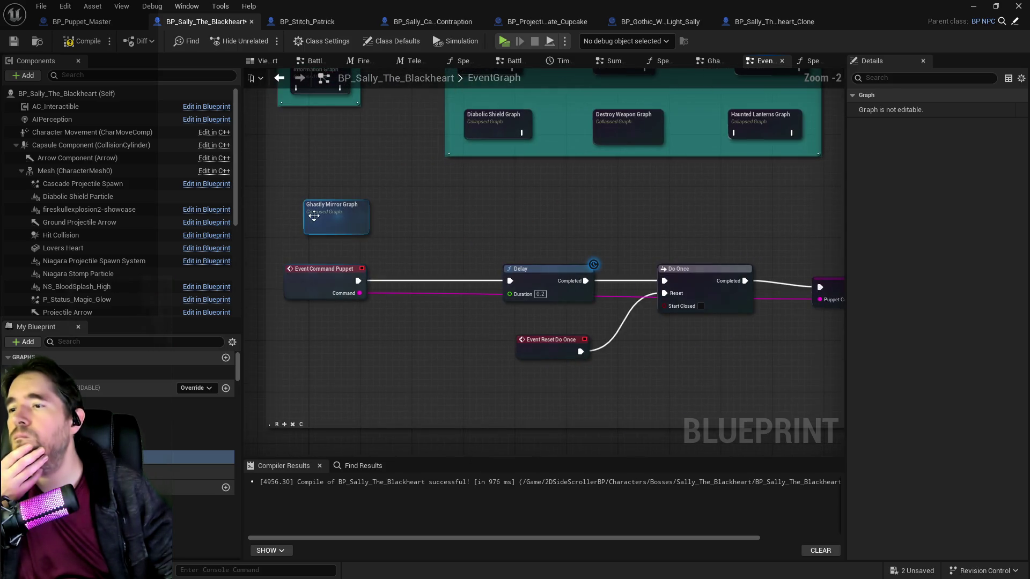
pyautogui.doubleClick(320, 216)
pyautogui.scroll(5, 378, 233)
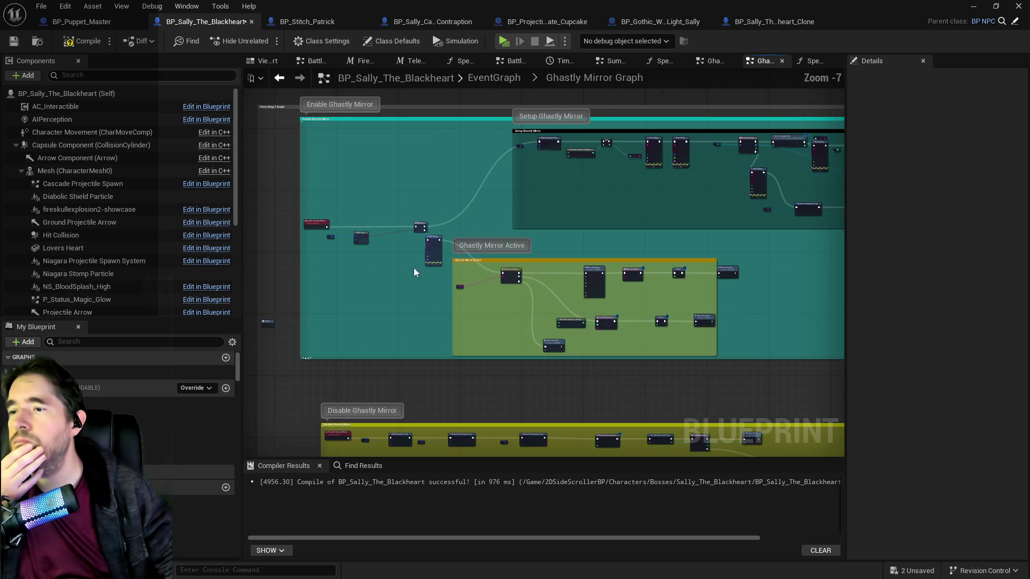
pyautogui.moveTo(440, 306)
pyautogui.mouseDown()
pyautogui.moveTo(413, 179)
pyautogui.moveTo(403, 198)
pyautogui.moveTo(427, 305)
pyautogui.mouseUp()
pyautogui.scroll(3, 419, 302)
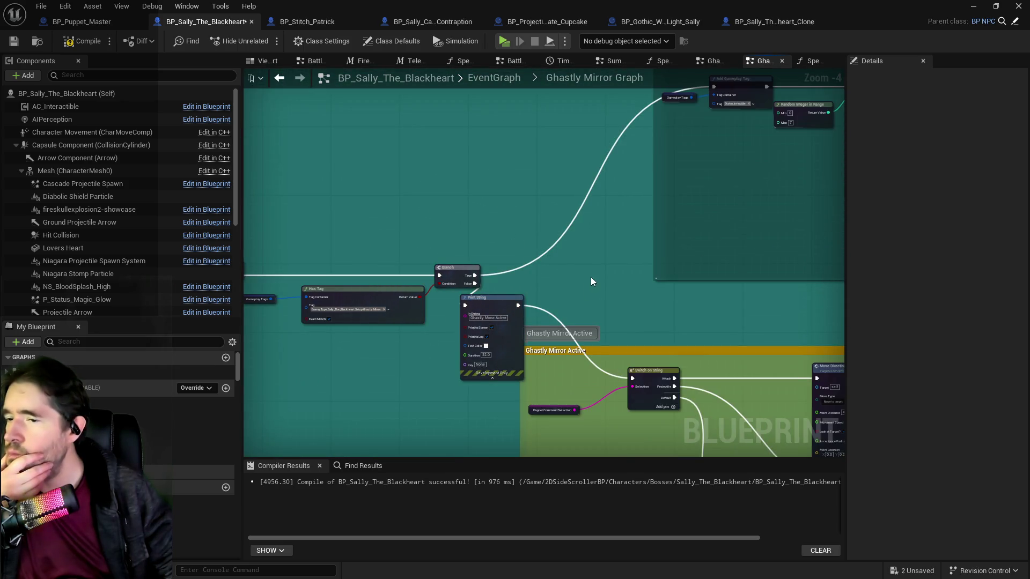
pyautogui.moveTo(591, 282); pyautogui.dragTo(409, 369)
pyautogui.scroll(1, 574, 310)
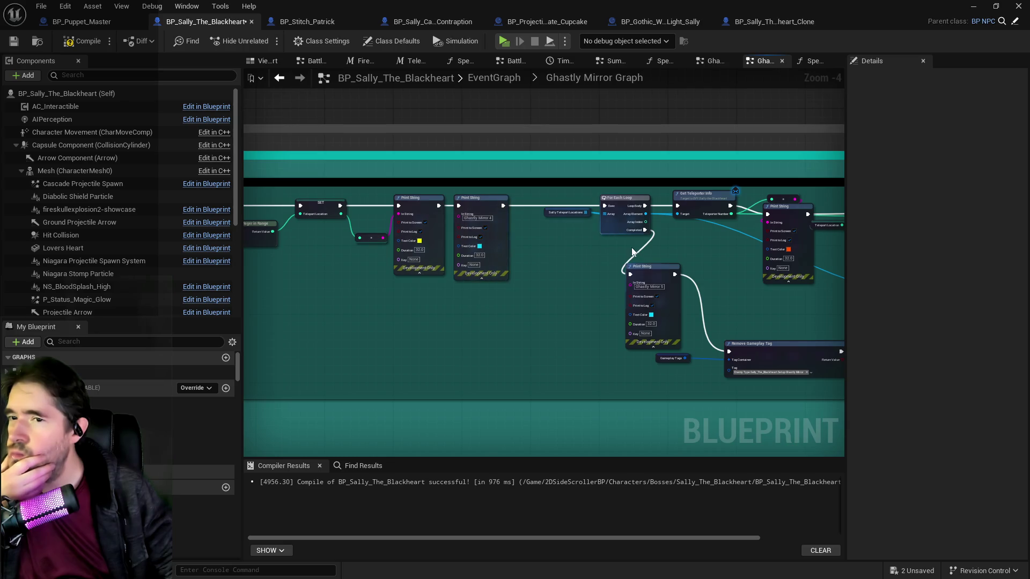
pyautogui.moveTo(575, 310); pyautogui.dragTo(500, 253)
pyautogui.scroll(1, 556, 278)
pyautogui.scroll(-2, 557, 280)
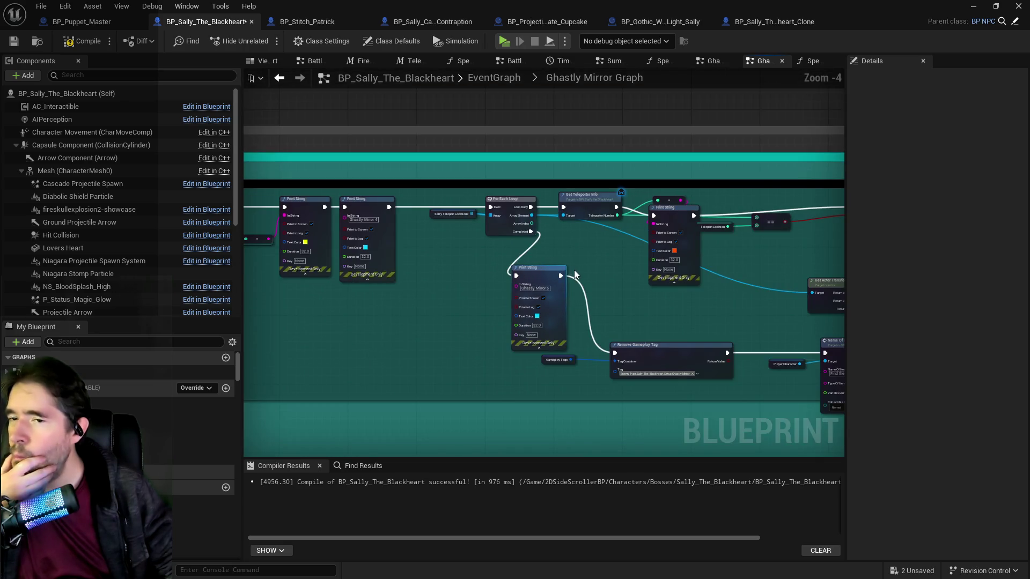
pyautogui.moveTo(590, 242); pyautogui.dragTo(380, 286)
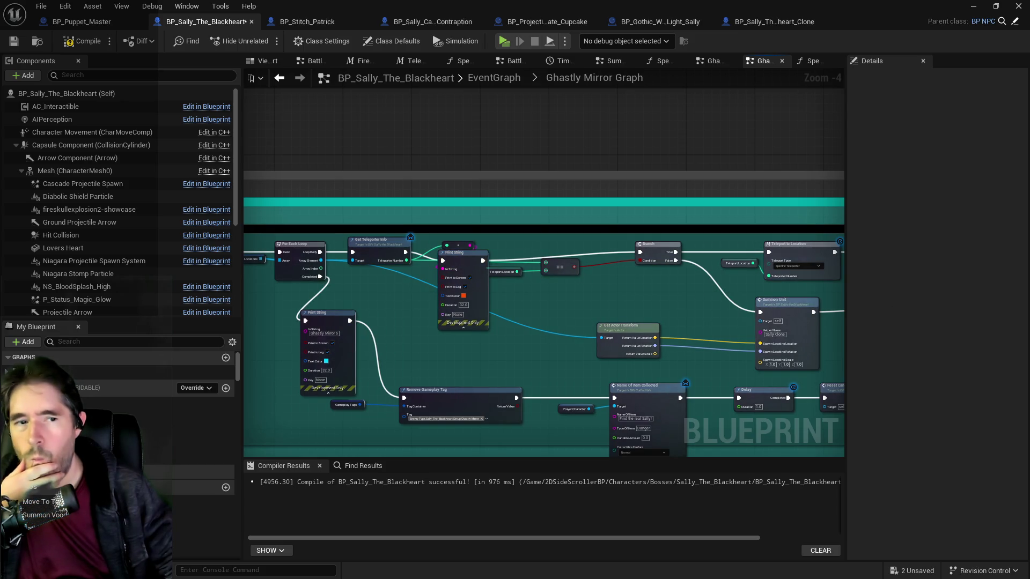
pyautogui.click(380, 468)
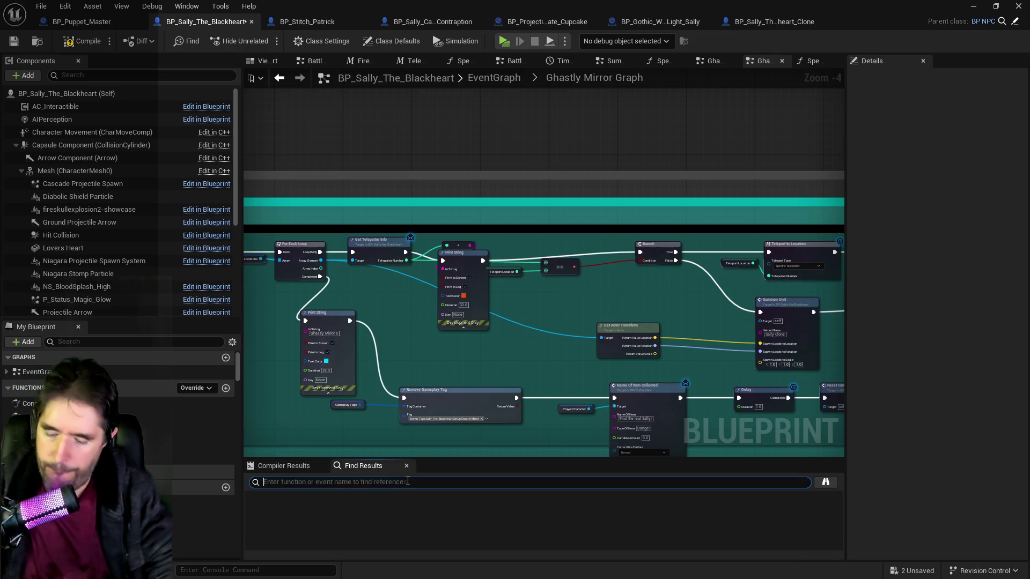
# Search the blueprint for 'print string' and jump to the Special Check 3 results
pyautogui.write('print s')
pyautogui.press('BackSpace')
pyautogui.press('BackSpace')
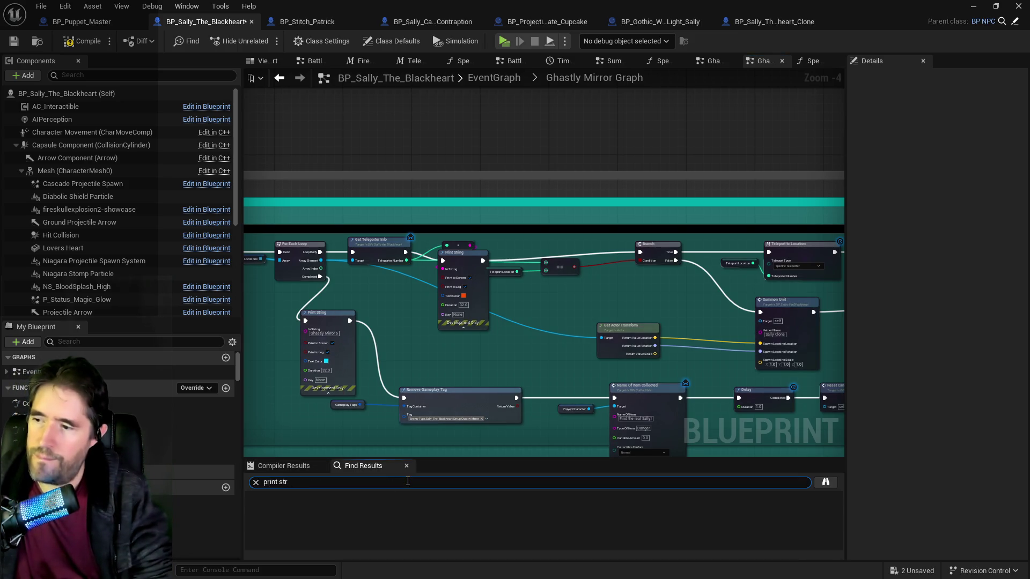
pyautogui.press('Return')
pyautogui.doubleClick(309, 510)
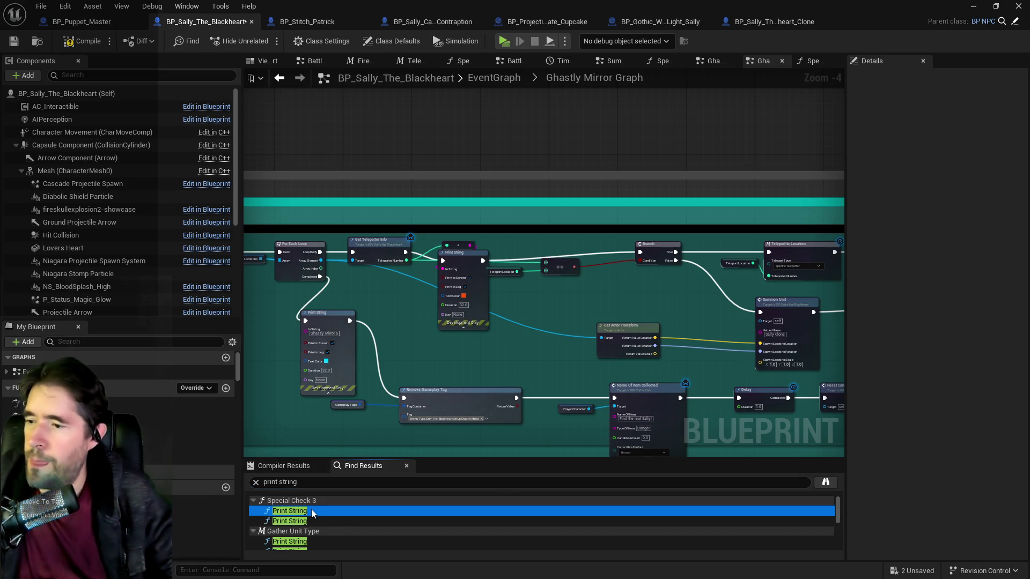
pyautogui.click(301, 521)
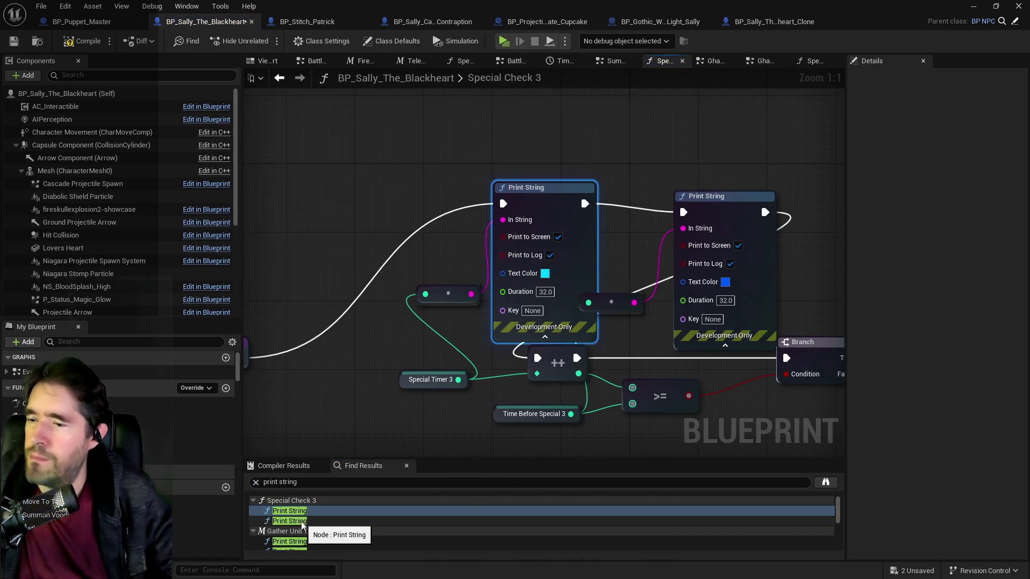
# Step through the Gather Unit Type and Battle Phase 3 Print String results, then drag from the Branch true output
pyautogui.click(300, 533)
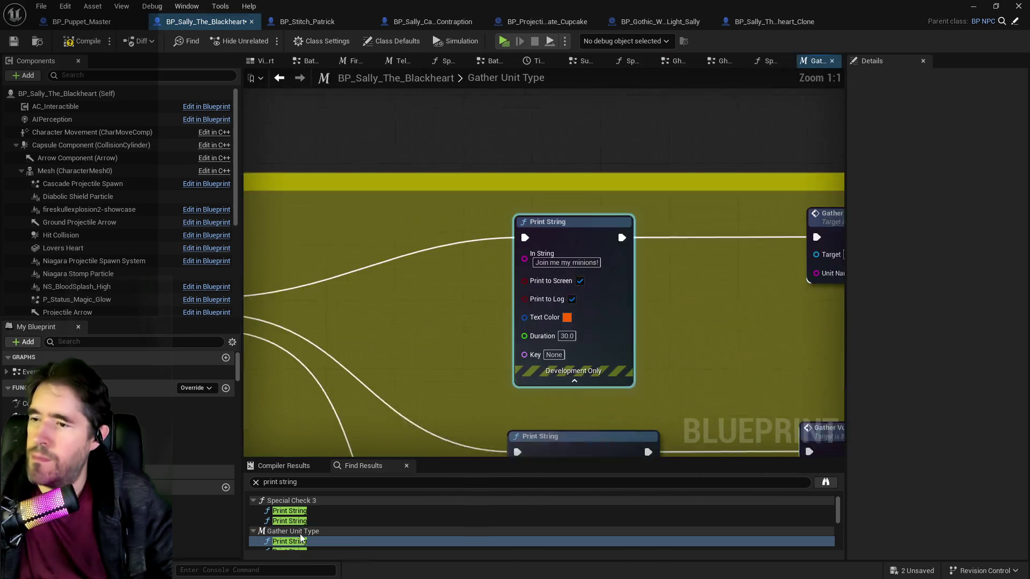
pyautogui.scroll(-2, 302, 533)
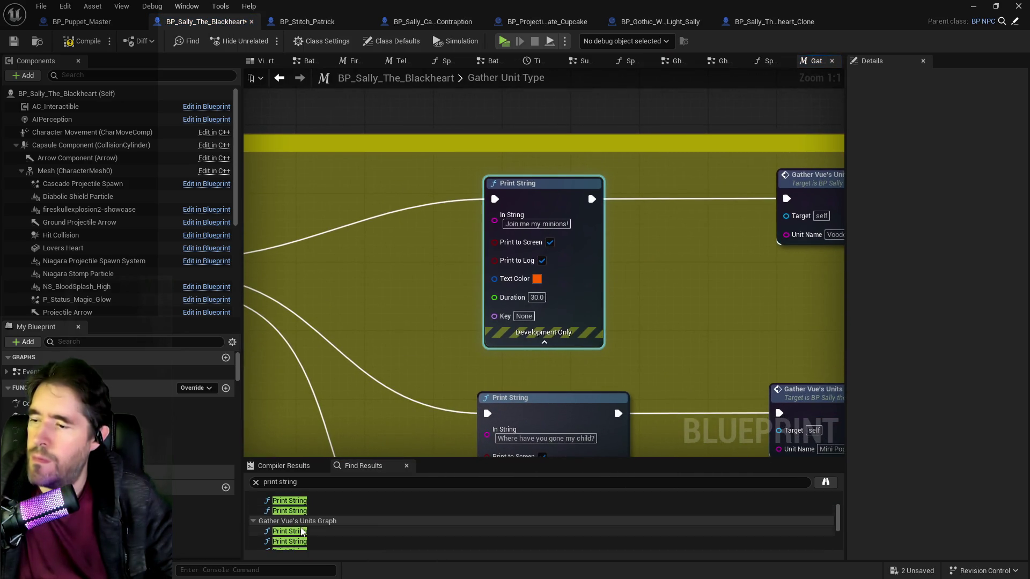
pyautogui.scroll(-2, 302, 532)
pyautogui.click(295, 537)
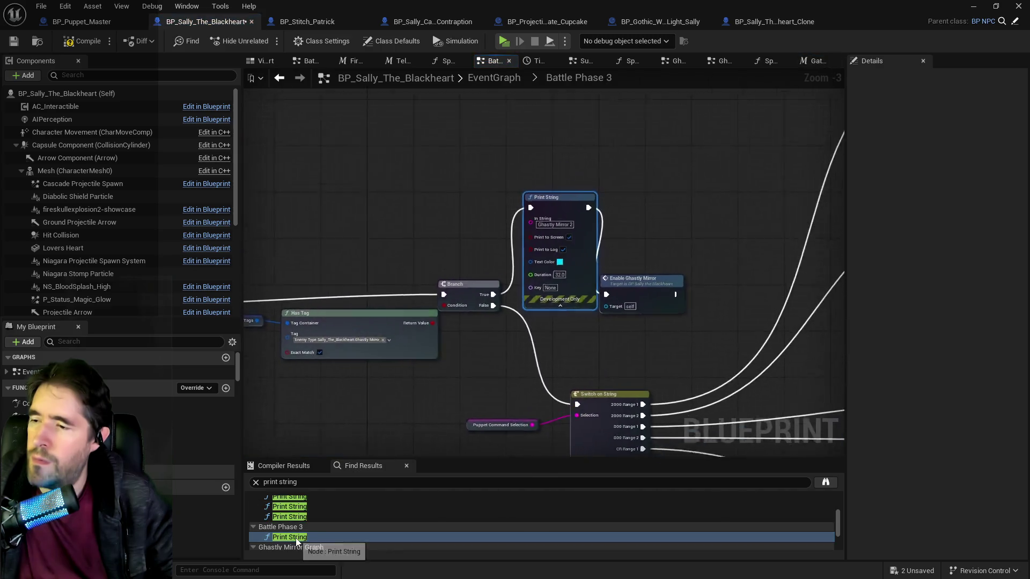
pyautogui.scroll(-5, 449, 386)
pyautogui.scroll(3, 439, 392)
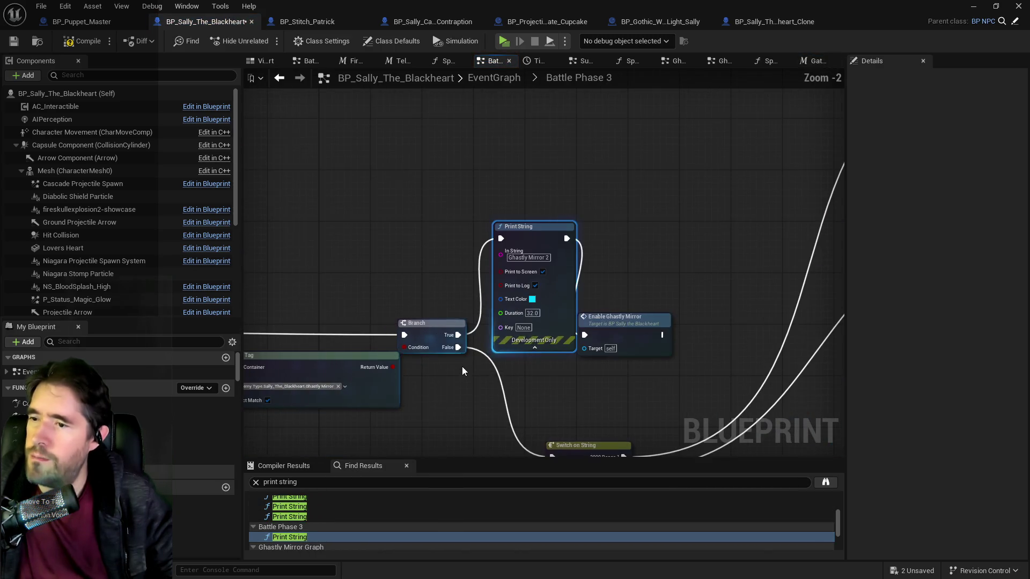
pyautogui.moveTo(456, 336); pyautogui.dragTo(585, 336)
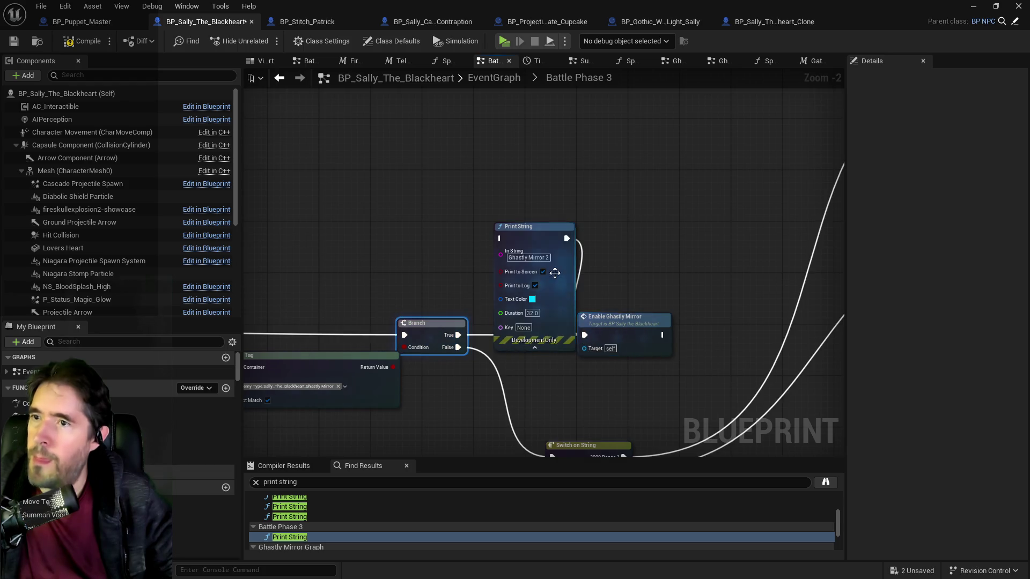
# Delete the Ghastly Mirror 2 Print String and pan over the Switch on String and Gameplay Tags nodes
pyautogui.click(549, 237)
pyautogui.press('Delete')
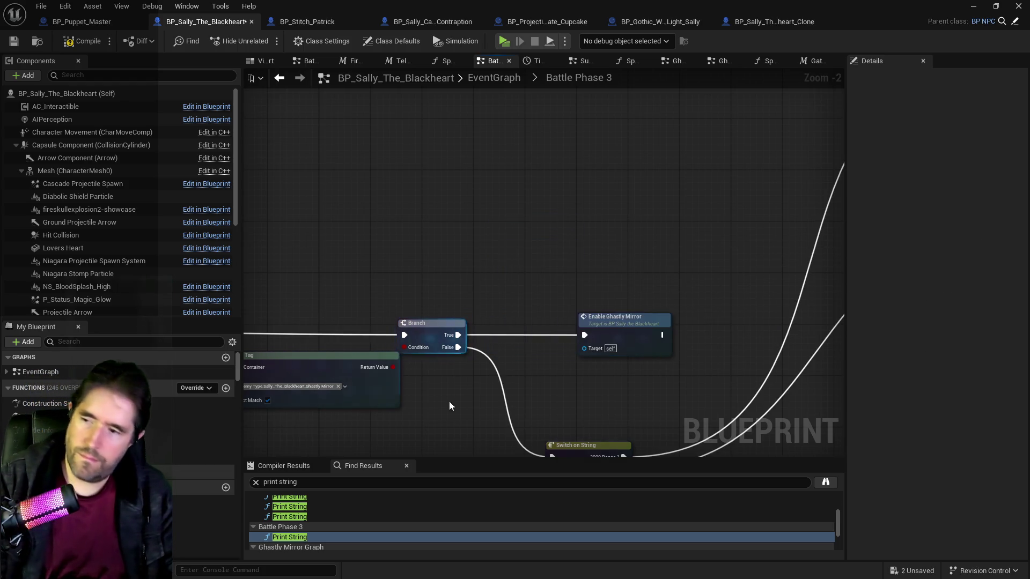
pyautogui.moveTo(445, 425); pyautogui.dragTo(456, 304)
pyautogui.scroll(-1, 407, 308)
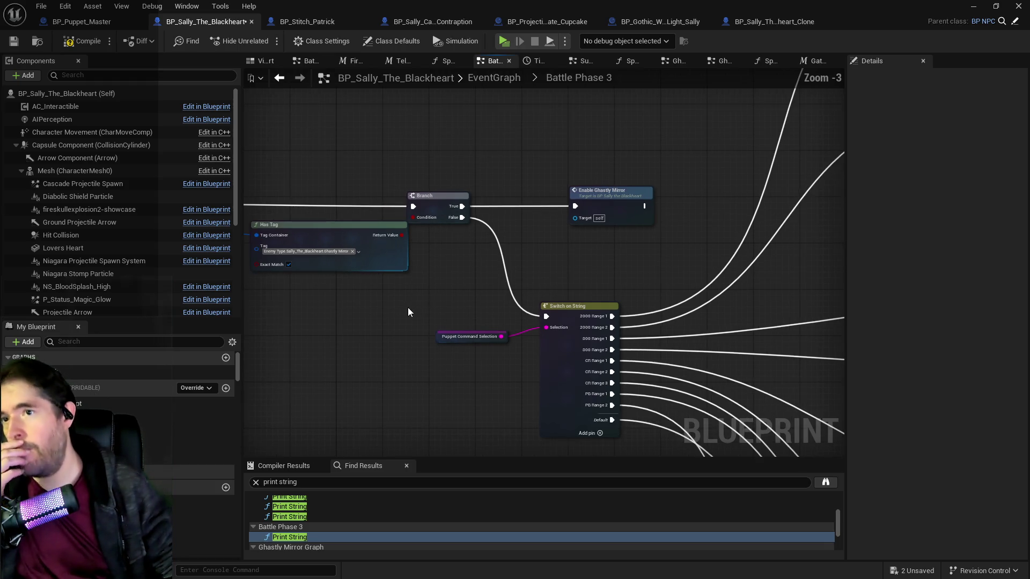
pyautogui.moveTo(458, 288); pyautogui.dragTo(567, 287)
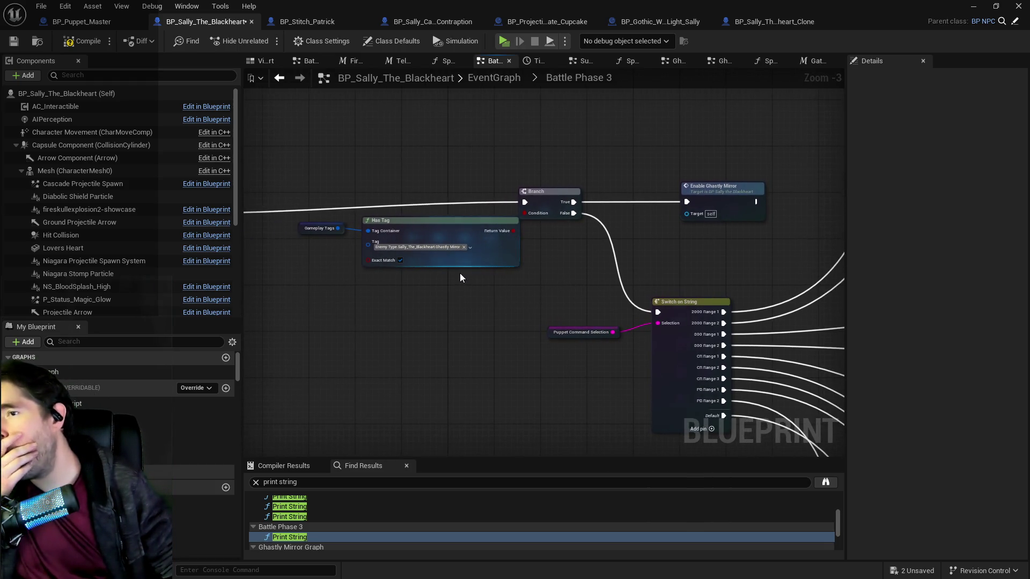
pyautogui.moveTo(460, 277); pyautogui.dragTo(533, 308)
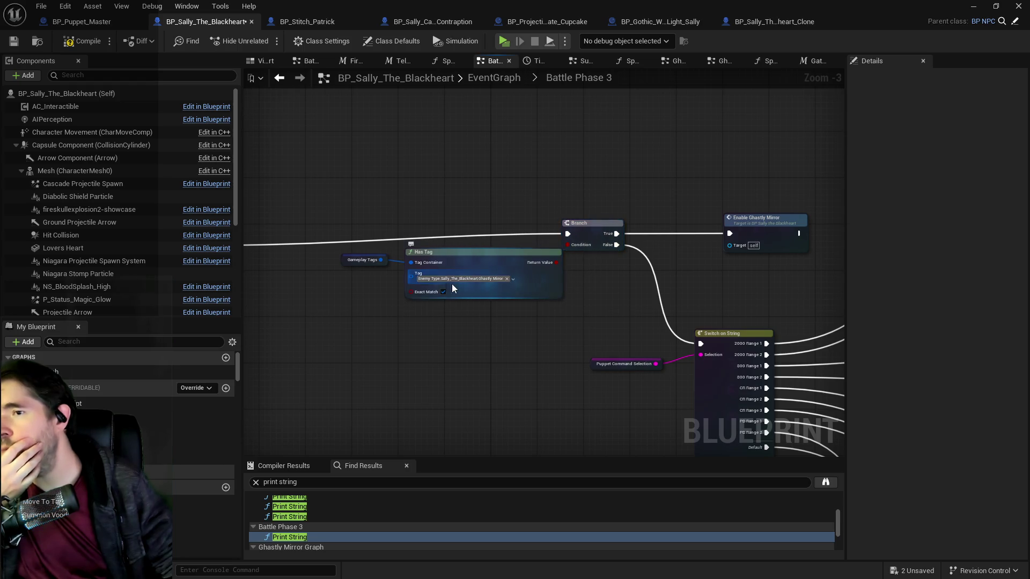
# Line up the Branch and Enable Ghastly Mirror nodes, save the Sally blueprint, and return to the EventGraph
pyautogui.moveTo(603, 171); pyautogui.dragTo(791, 249)
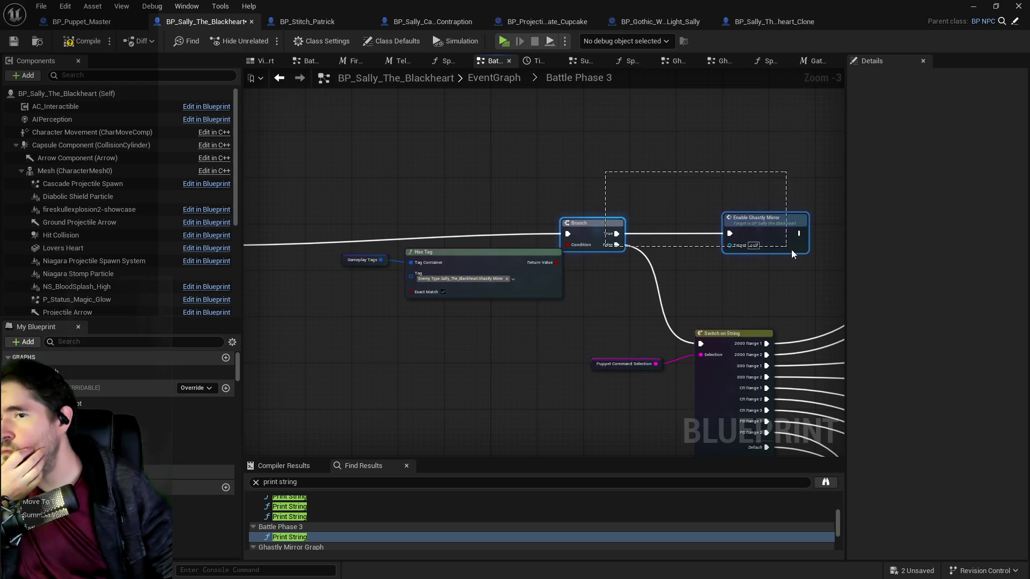
pyautogui.moveTo(607, 234); pyautogui.dragTo(599, 244)
pyautogui.click(558, 195)
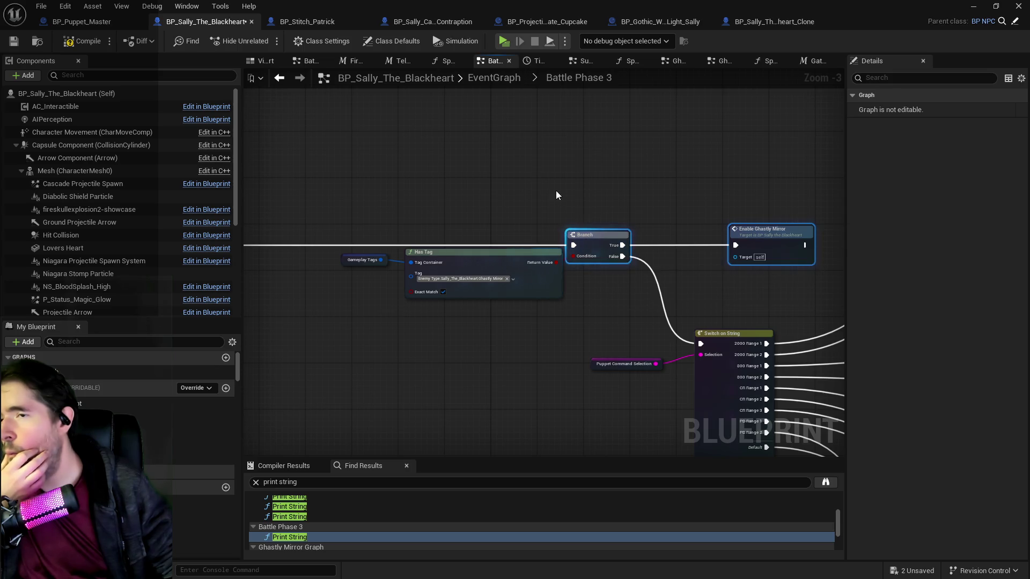
pyautogui.click(12, 43)
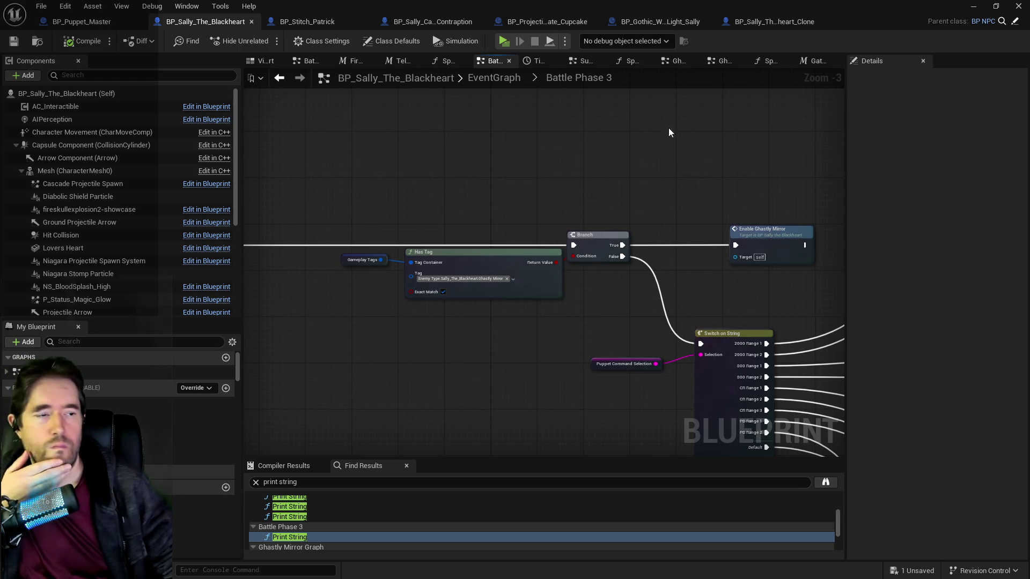
pyautogui.click(488, 82)
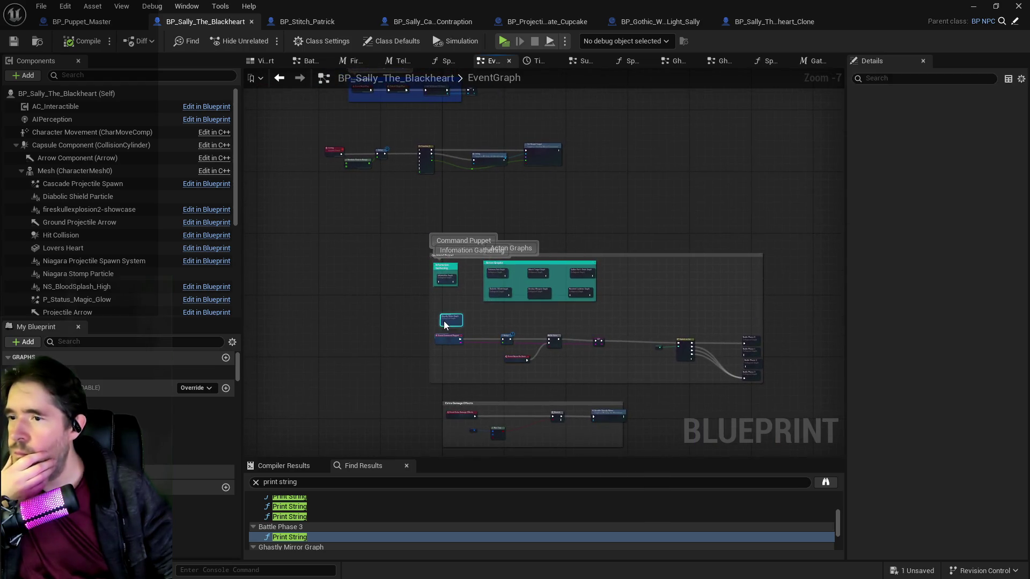
# Open the Ghastly Mirror Graph and compare Krita's debug-message screenshot with the SET and Print String nodes
pyautogui.doubleClick(451, 319)
pyautogui.scroll(4, 570, 277)
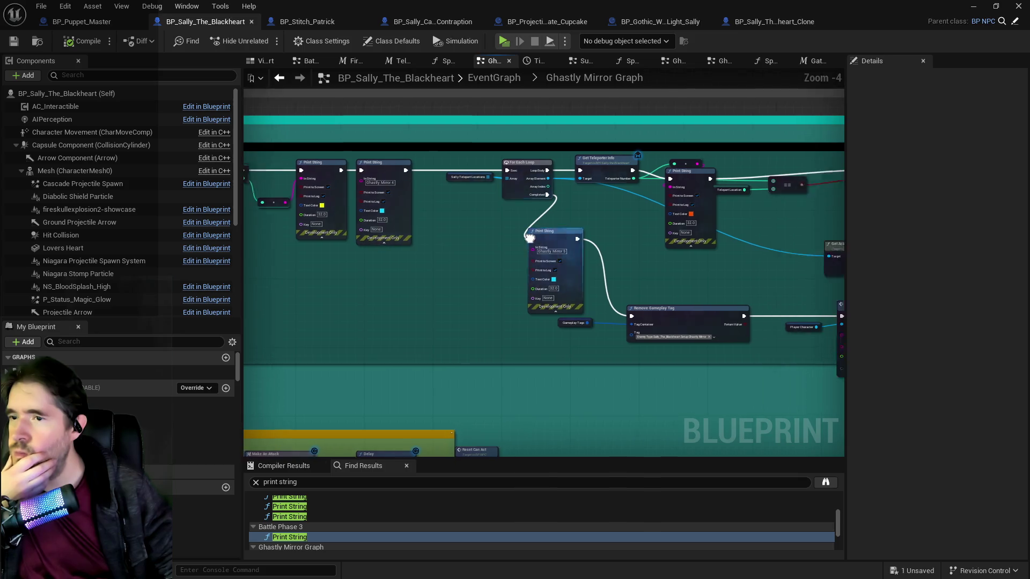
pyautogui.scroll(2, 323, 253)
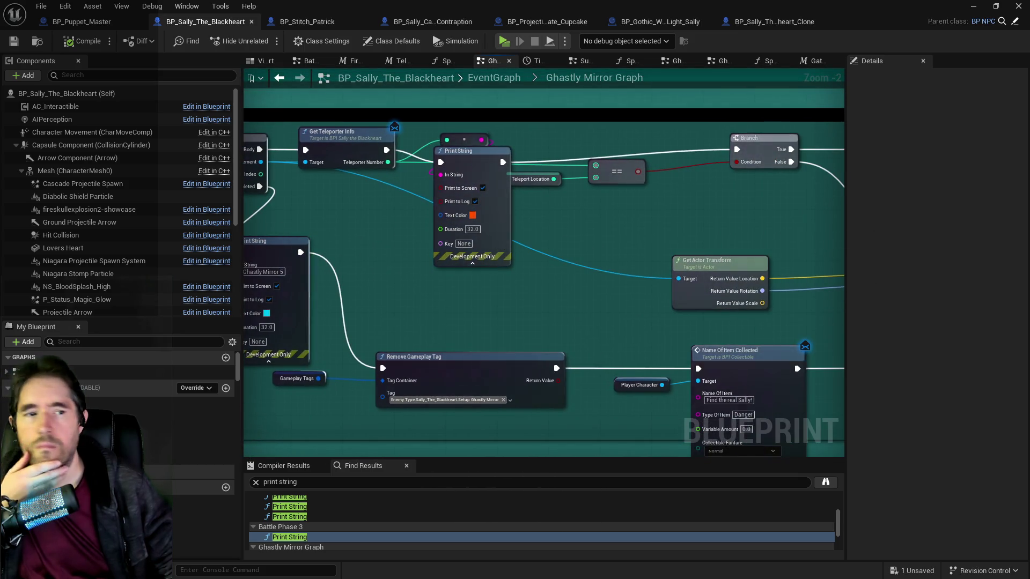
pyautogui.hotkey('alt', 'Tab')
pyautogui.moveTo(549, 100); pyautogui.dragTo(418, 84)
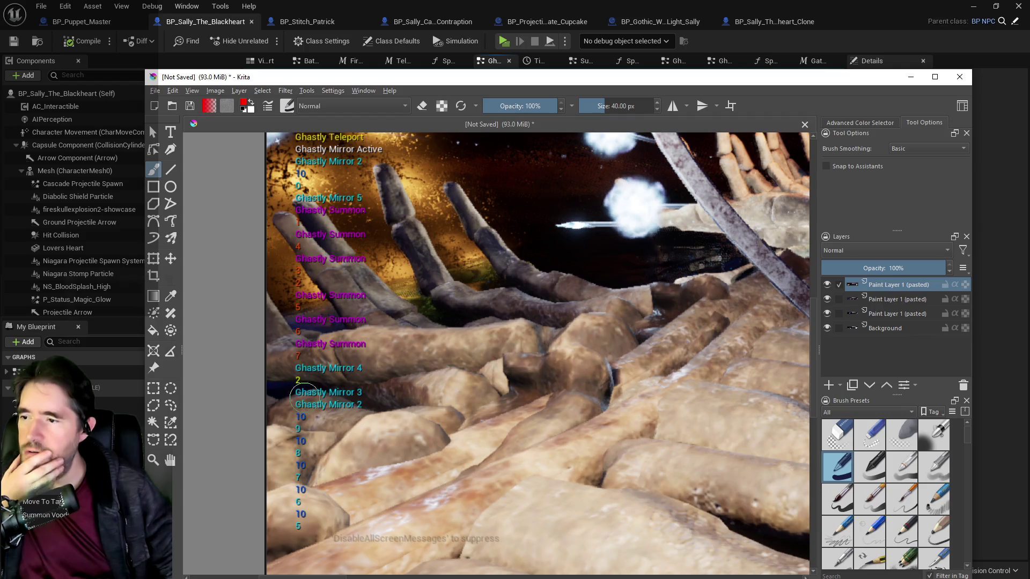
pyautogui.moveTo(442, 86); pyautogui.dragTo(1029, 108)
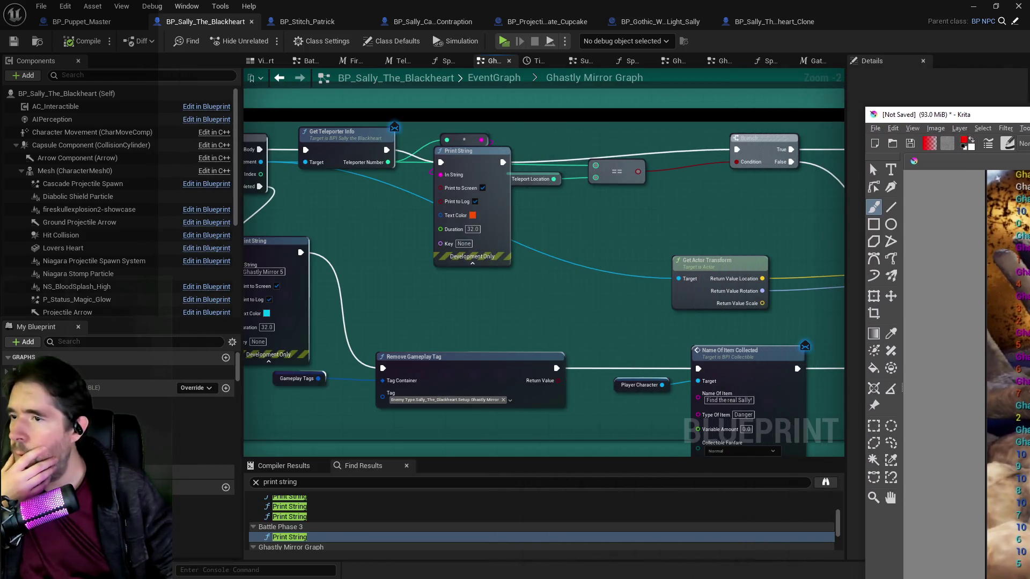
pyautogui.moveTo(761, 300); pyautogui.dragTo(970, 348)
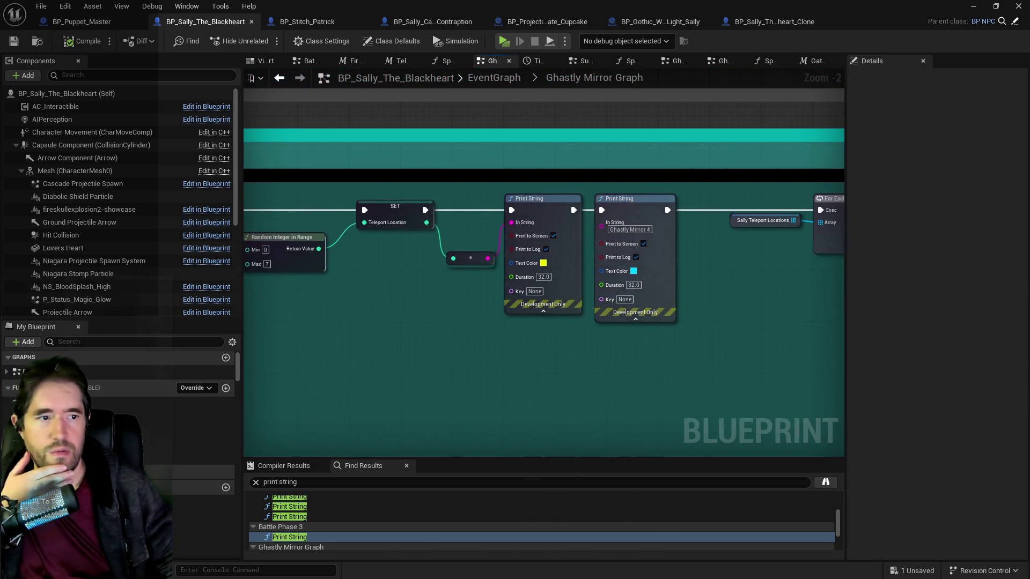
# Move the Krita screenshot aside and bring the Branch, Teleport and Summon nodes into view
pyautogui.hotkey('alt', 'Tab')
pyautogui.press('super+Right')
pyautogui.moveTo(697, 74); pyautogui.dragTo(584, 77)
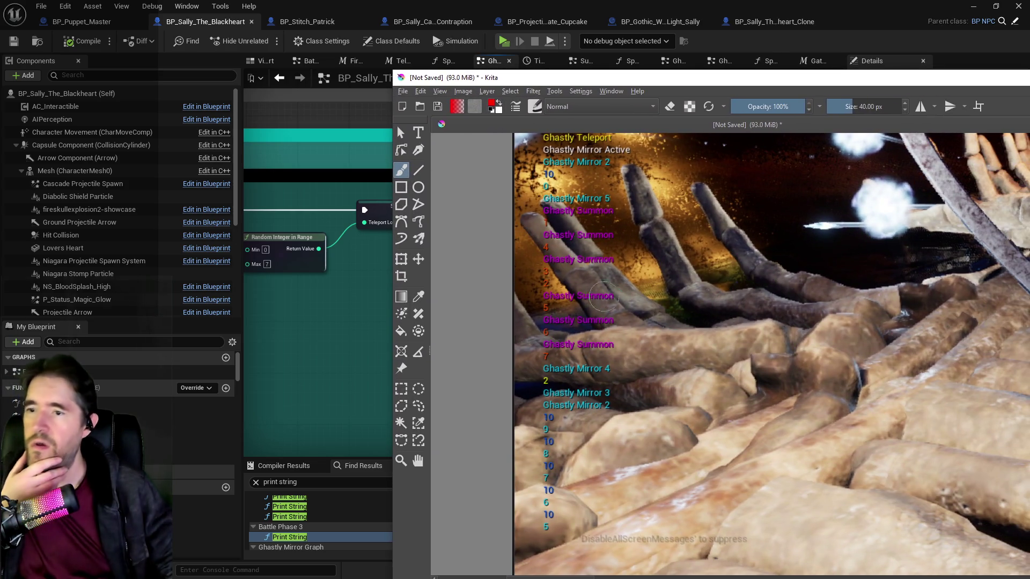
pyautogui.moveTo(682, 79); pyautogui.dragTo(813, 88)
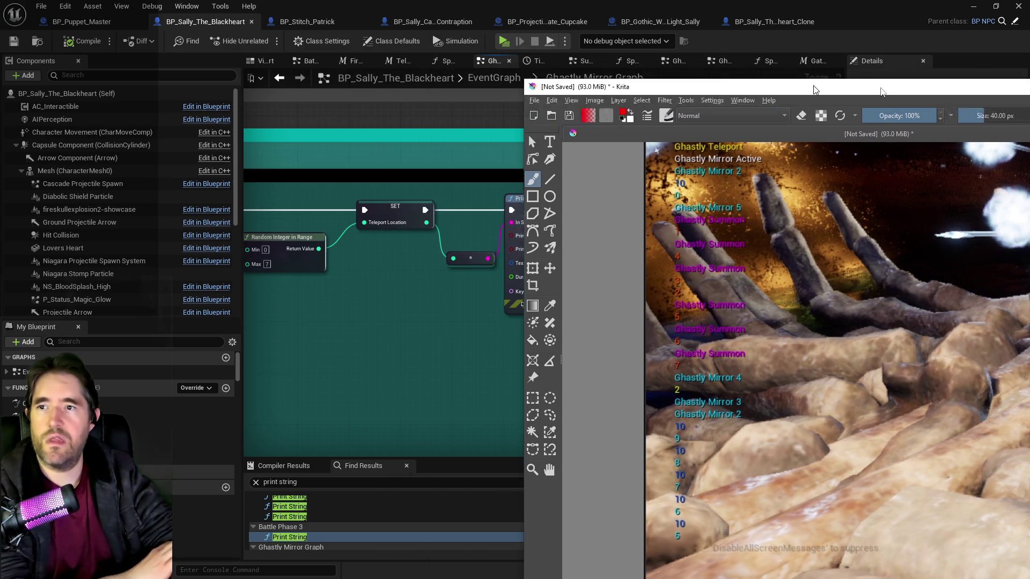
pyautogui.hotkey('alt', 'Tab')
pyautogui.moveTo(493, 328)
pyautogui.mouseDown()
pyautogui.moveTo(327, 322)
pyautogui.moveTo(246, 339)
pyautogui.moveTo(443, 274)
pyautogui.moveTo(677, 279)
pyautogui.mouseUp()
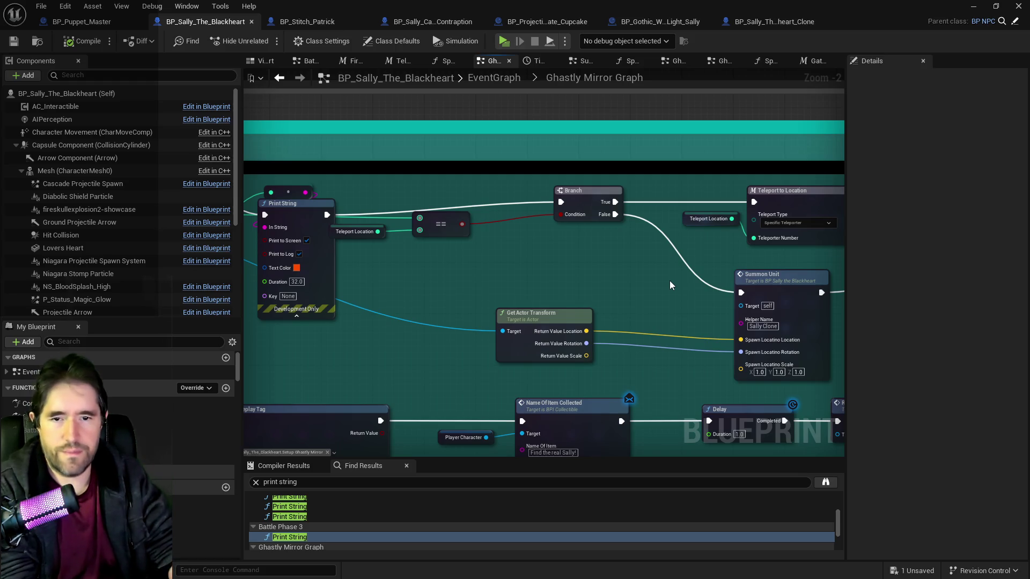
# Duplicate the orange Print String, give the copy green text, and chain it after the original
pyautogui.moveTo(669, 284)
pyautogui.mouseDown()
pyautogui.moveTo(654, 265)
pyautogui.moveTo(749, 279)
pyautogui.moveTo(642, 281)
pyautogui.moveTo(732, 277)
pyautogui.moveTo(674, 271)
pyautogui.moveTo(538, 281)
pyautogui.mouseUp()
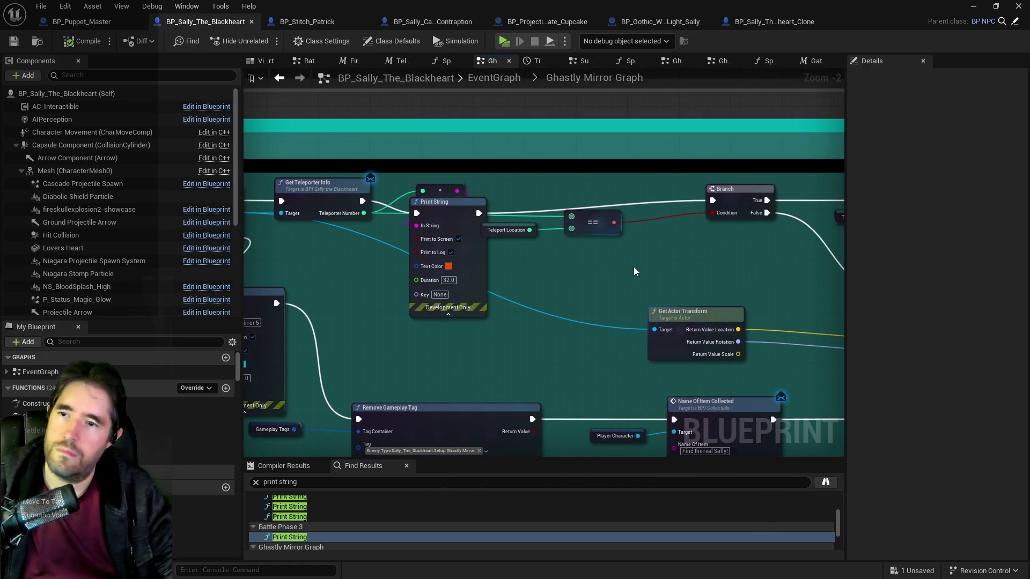
pyautogui.moveTo(633, 266); pyautogui.dragTo(603, 267)
pyautogui.click(454, 236)
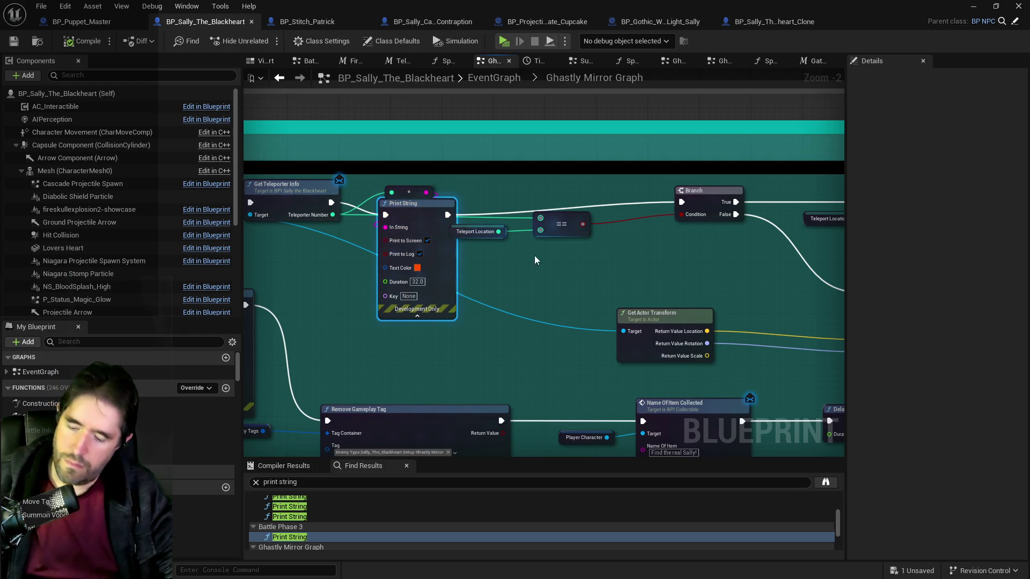
pyautogui.hotkey('ctrl', 'v')
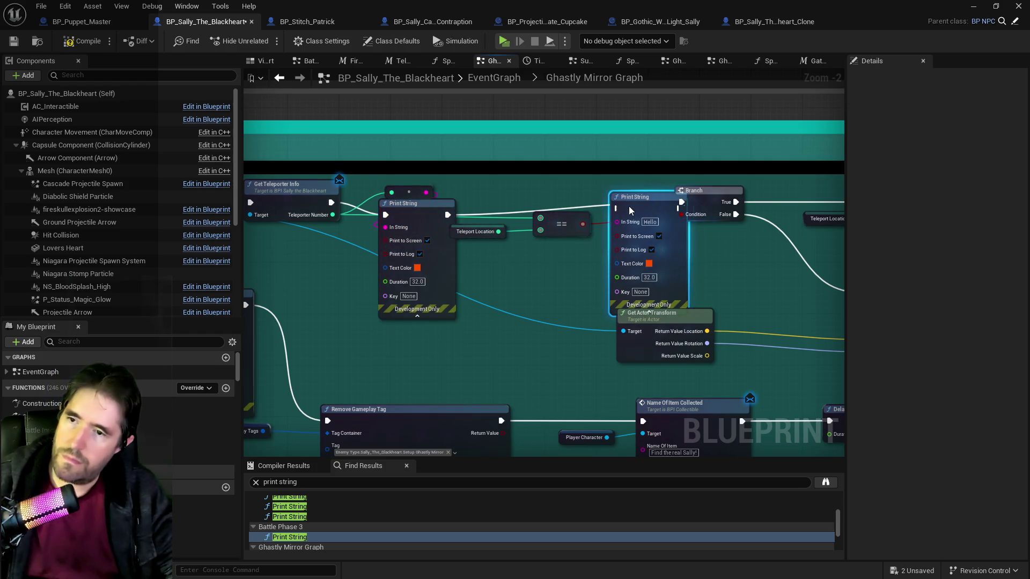
pyautogui.click(649, 262)
pyautogui.click(686, 387)
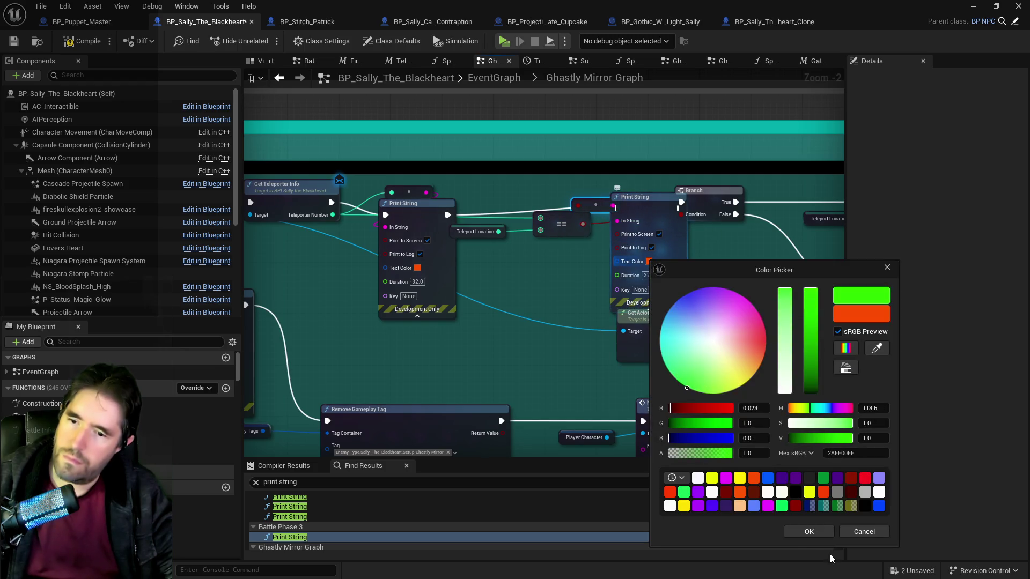
pyautogui.click(811, 531)
pyautogui.moveTo(645, 205); pyautogui.dragTo(644, 192)
pyautogui.moveTo(450, 215)
pyautogui.mouseDown()
pyautogui.moveTo(649, 208)
pyautogui.moveTo(638, 196)
pyautogui.moveTo(530, 260)
pyautogui.moveTo(646, 272)
pyautogui.mouseUp()
# Select the new Print String and open the Teleport To Location macro
pyautogui.click(673, 196)
pyautogui.moveTo(565, 274)
pyautogui.mouseDown()
pyautogui.moveTo(368, 276)
pyautogui.moveTo(370, 284)
pyautogui.moveTo(272, 270)
pyautogui.moveTo(443, 291)
pyautogui.mouseUp()
pyautogui.scroll(-1, 520, 278)
pyautogui.moveTo(519, 277)
pyautogui.mouseDown()
pyautogui.moveTo(500, 288)
pyautogui.moveTo(560, 307)
pyautogui.moveTo(523, 307)
pyautogui.mouseUp()
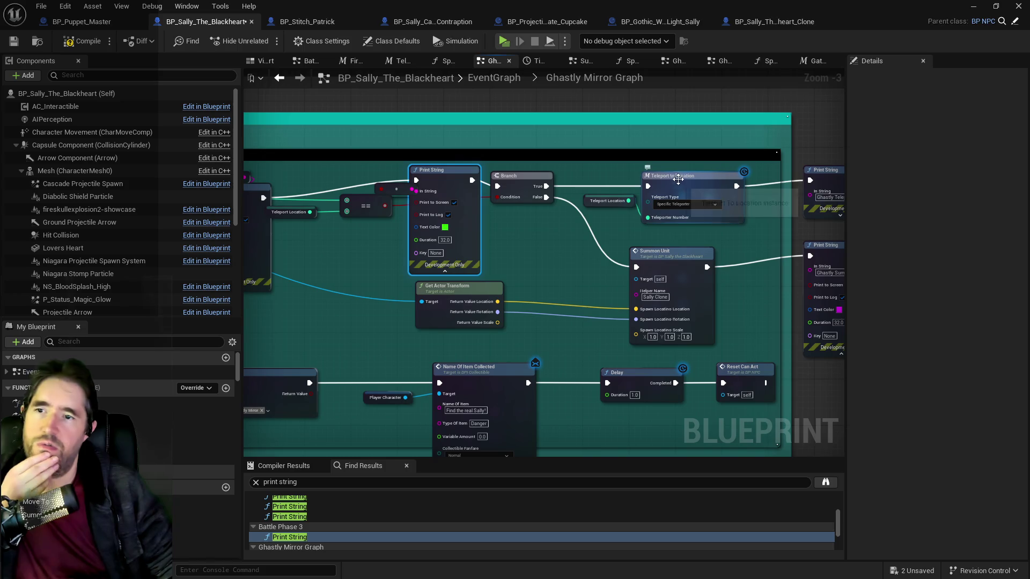
pyautogui.doubleClick(653, 191)
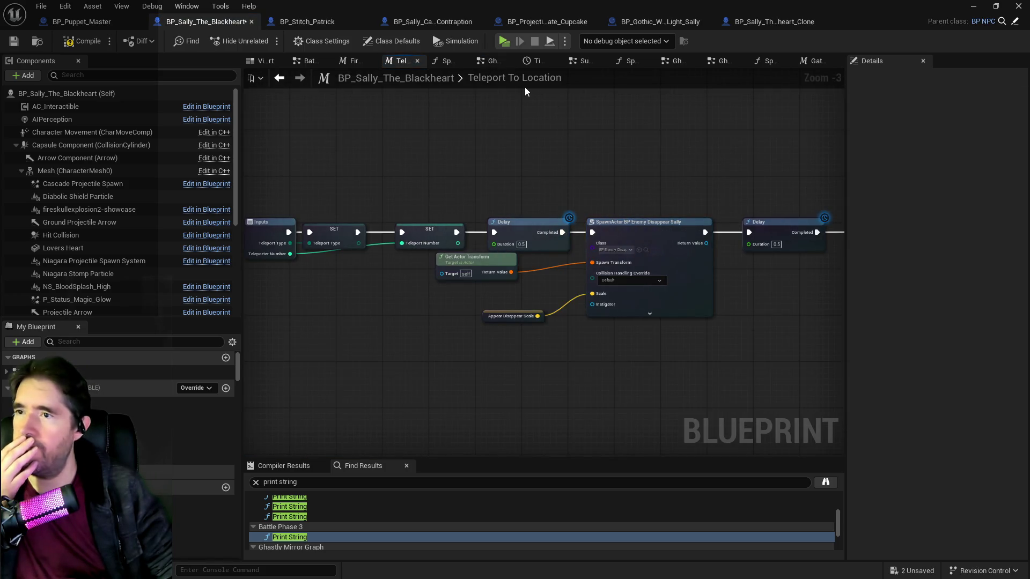
# Check the Gather Unit Type graph, then drop a Do N after the Ghastly Mirror 4 Print String
pyautogui.click(815, 61)
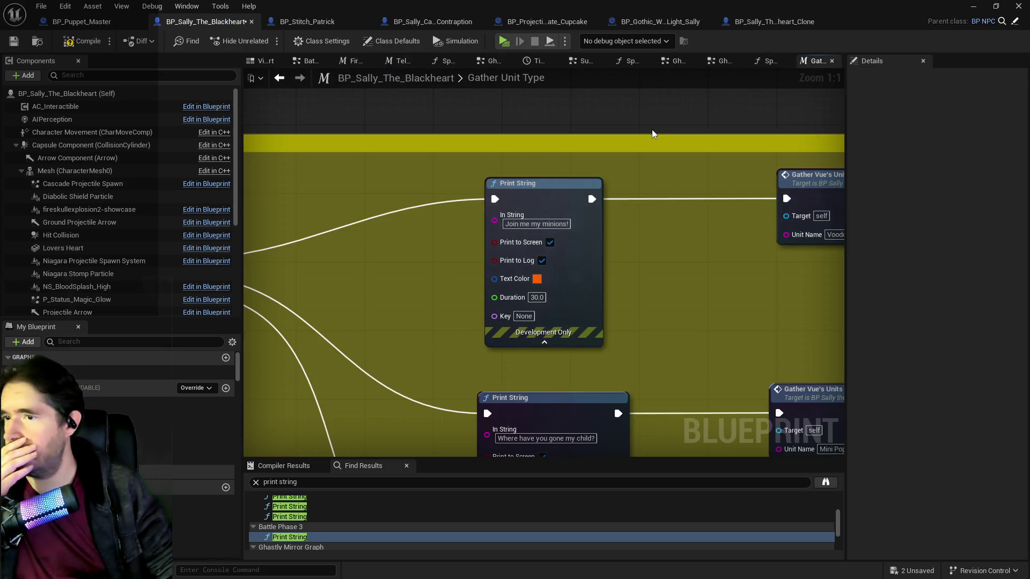
pyautogui.click(719, 60)
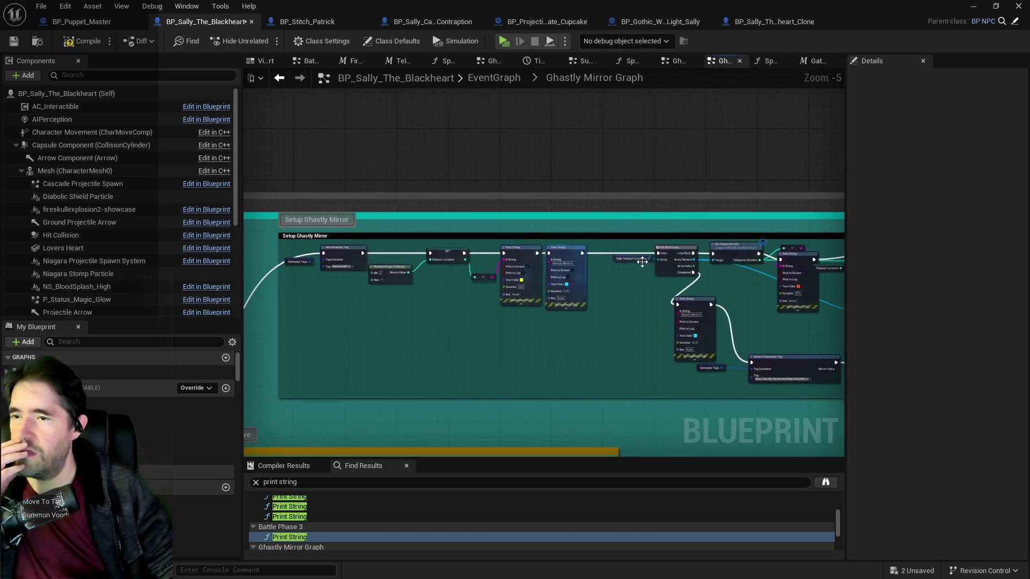
pyautogui.scroll(2, 598, 297)
pyautogui.moveTo(532, 244)
pyautogui.mouseDown()
pyautogui.moveTo(658, 287)
pyautogui.moveTo(658, 299)
pyautogui.moveTo(616, 241)
pyautogui.moveTo(642, 201)
pyautogui.moveTo(659, 205)
pyautogui.mouseUp()
# Create a Length node from the Sally Teleport Locations array and place it left of For Each Loop
pyautogui.moveTo(634, 255)
pyautogui.mouseDown()
pyautogui.moveTo(605, 313)
pyautogui.moveTo(623, 280)
pyautogui.mouseUp()
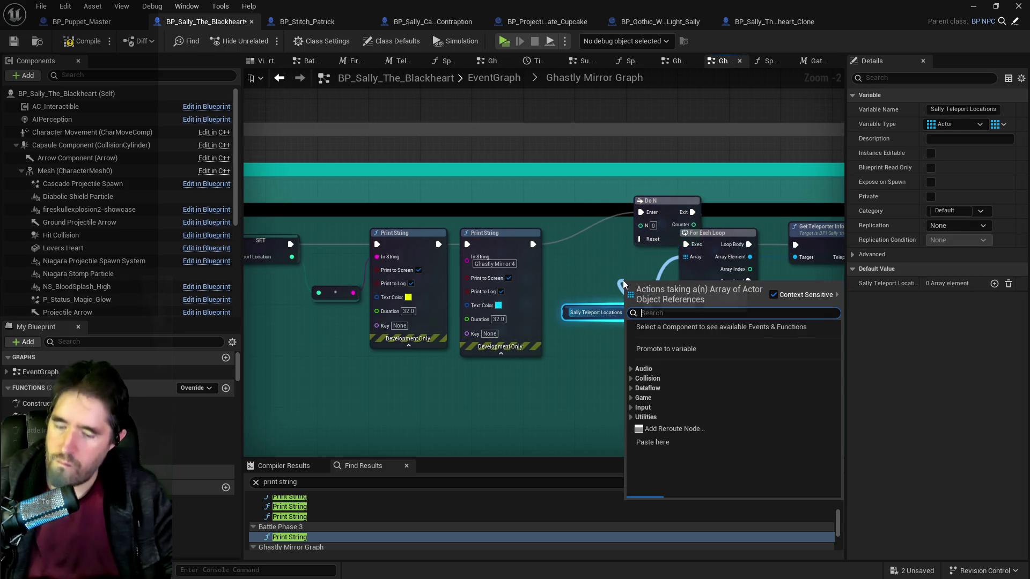
pyautogui.write('get leng')
pyautogui.press('BackSpace')
pyautogui.press('BackSpace')
pyautogui.press('BackSpace')
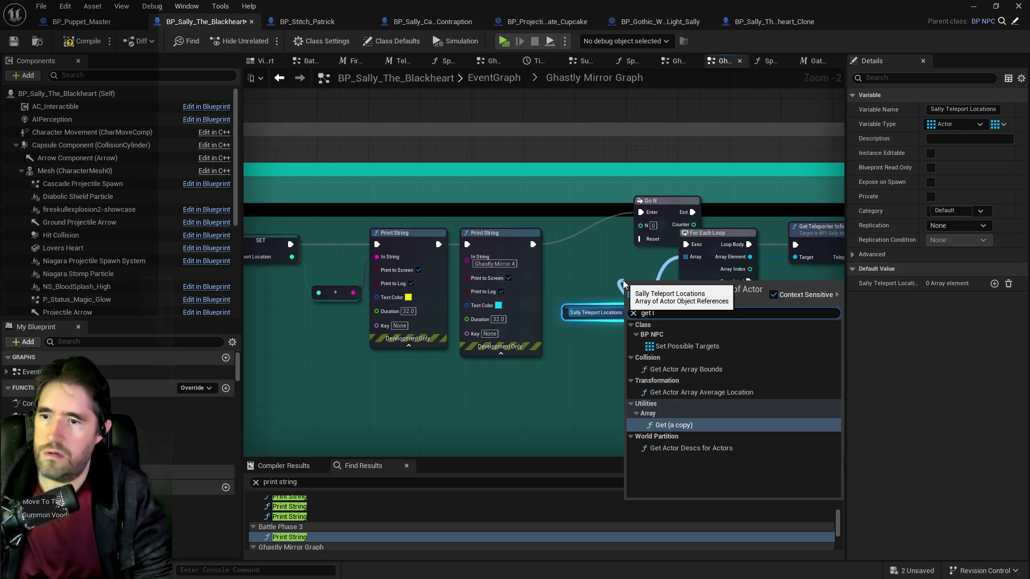
pyautogui.write('leng')
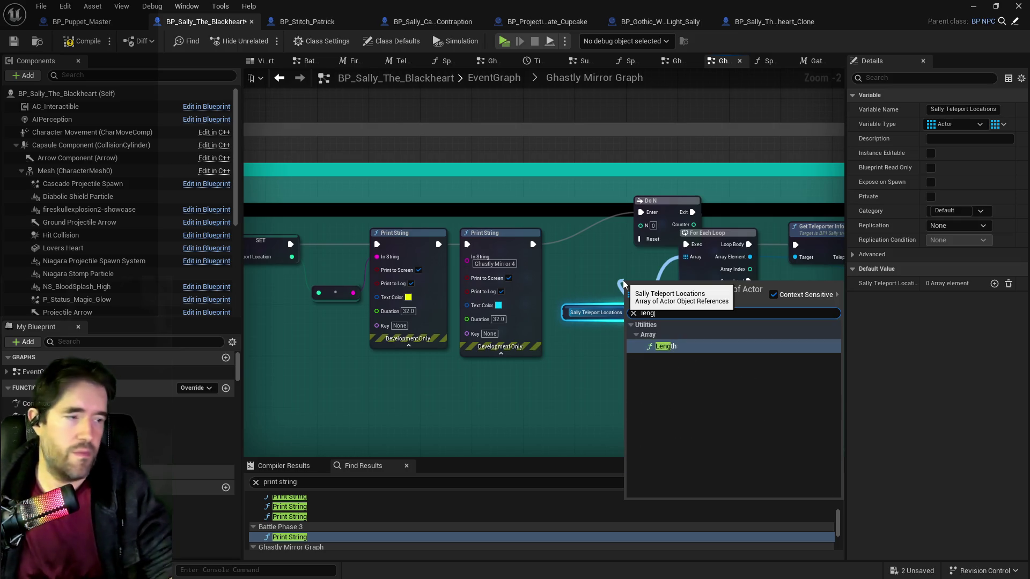
pyautogui.click(671, 346)
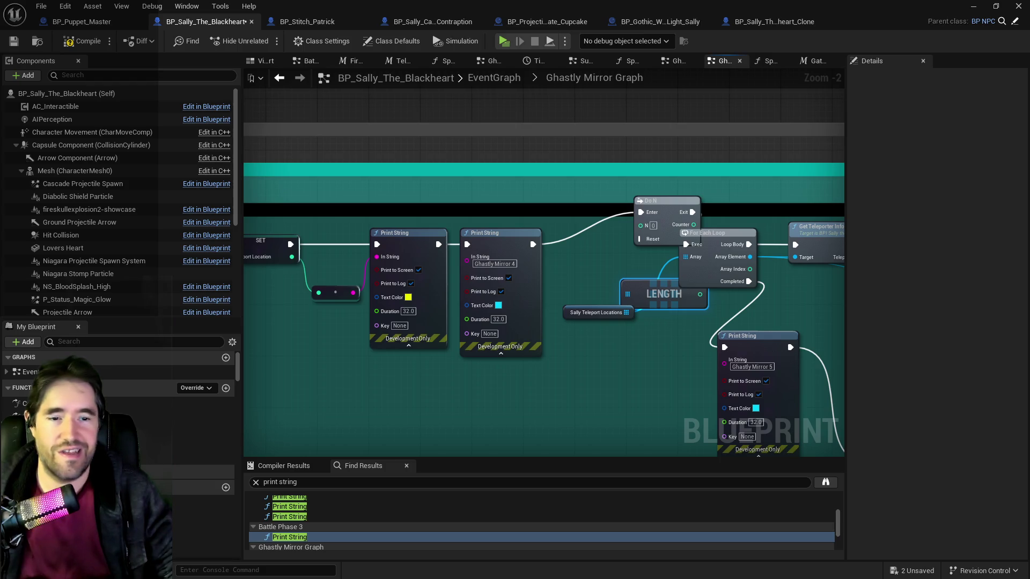
pyautogui.moveTo(592, 327)
pyautogui.mouseDown()
pyautogui.moveTo(520, 267)
pyautogui.moveTo(557, 322)
pyautogui.mouseUp()
pyautogui.moveTo(613, 261)
pyautogui.mouseDown()
pyautogui.moveTo(491, 243)
pyautogui.moveTo(529, 245)
pyautogui.moveTo(523, 252)
pyautogui.moveTo(541, 281)
pyautogui.mouseUp()
pyautogui.moveTo(373, 330); pyautogui.dragTo(464, 270)
# Regroup the Do N, LENGTH and Sally Teleport Locations nodes and slide them left of For Each Loop
pyautogui.moveTo(554, 220); pyautogui.dragTo(580, 246)
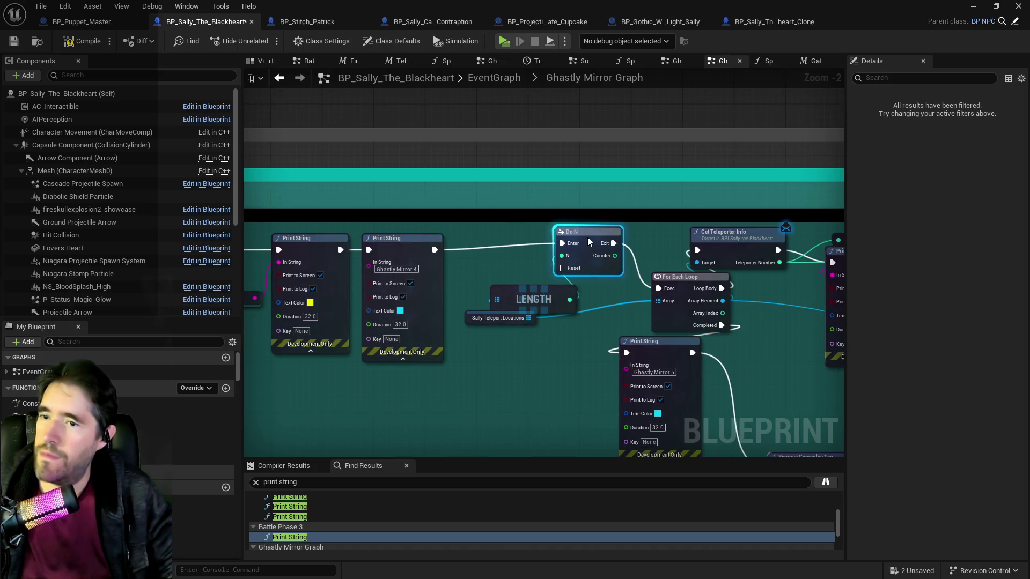
pyautogui.moveTo(541, 313); pyautogui.dragTo(528, 282)
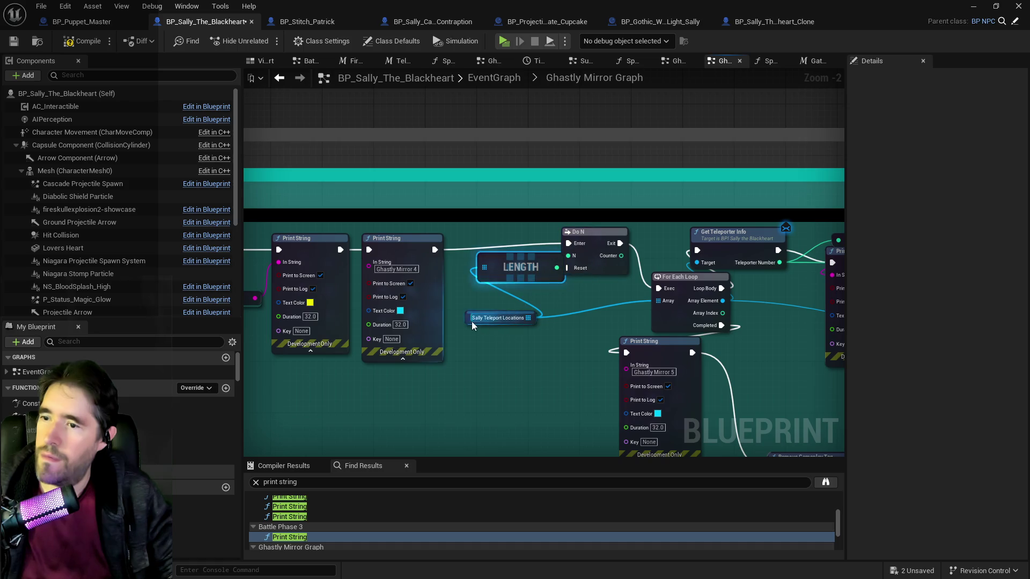
pyautogui.moveTo(471, 321); pyautogui.dragTo(448, 320)
pyautogui.scroll(-3, 447, 320)
pyautogui.scroll(-2, 384, 276)
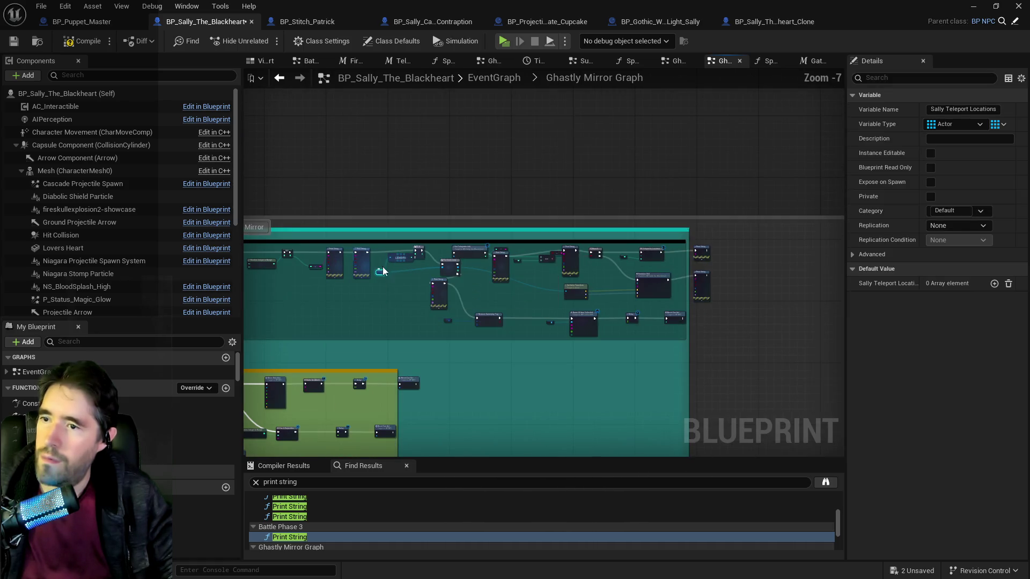
pyautogui.moveTo(777, 337); pyautogui.dragTo(775, 337)
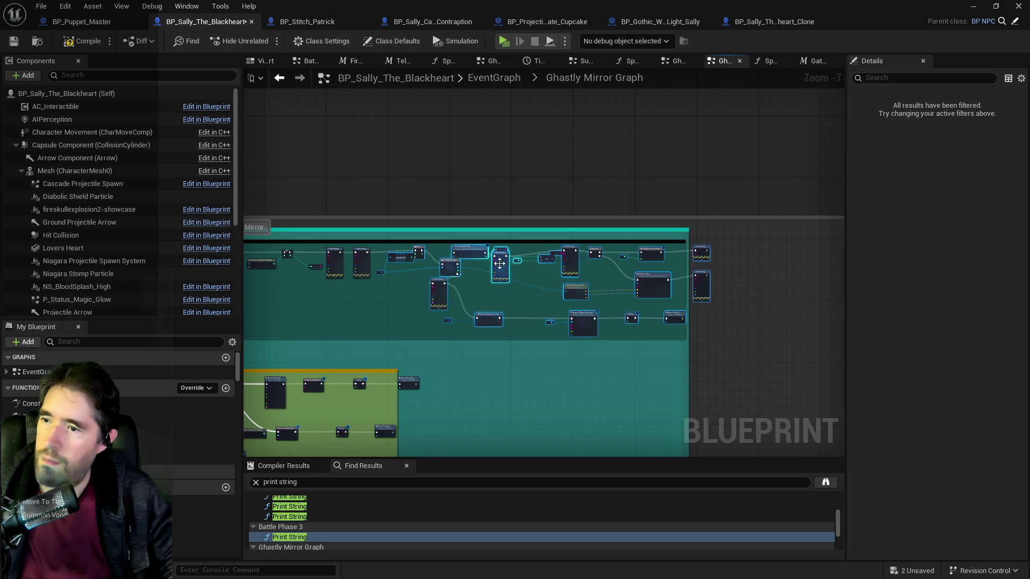
pyautogui.scroll(6, 449, 268)
pyautogui.click(507, 285)
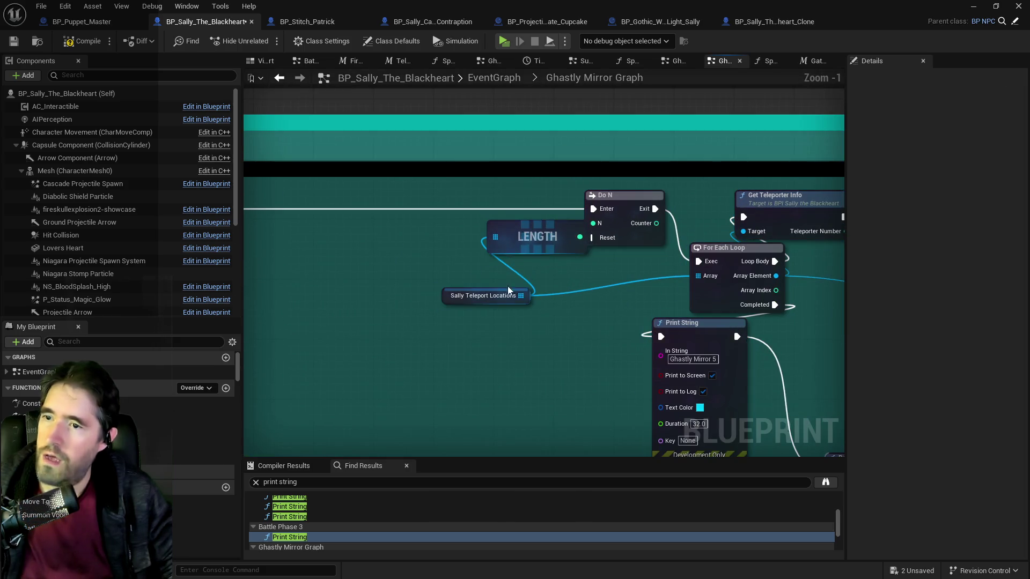
pyautogui.moveTo(507, 289); pyautogui.dragTo(424, 294)
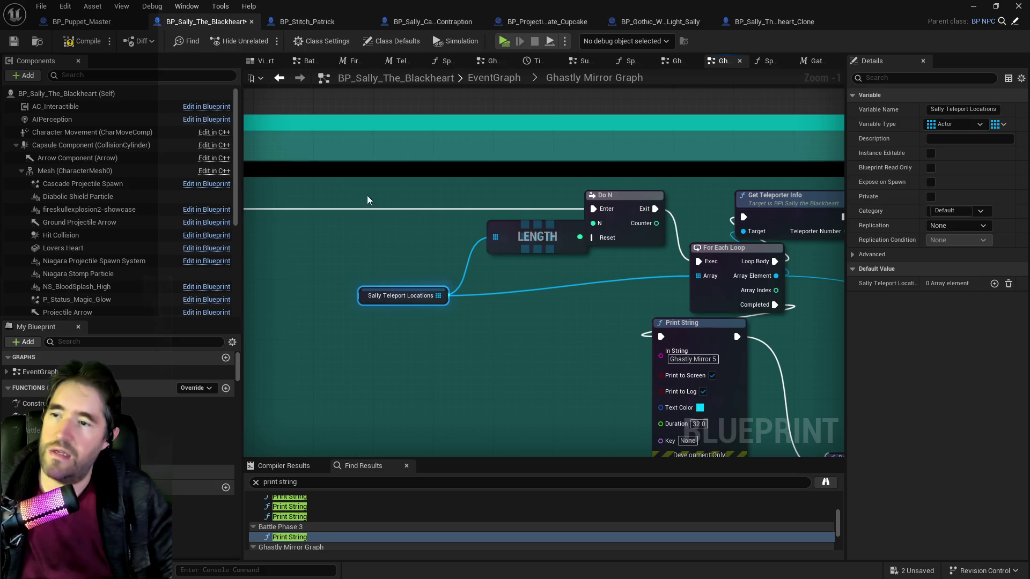
pyautogui.moveTo(664, 237)
pyautogui.mouseDown()
pyautogui.moveTo(494, 237)
pyautogui.moveTo(568, 213)
pyautogui.mouseUp()
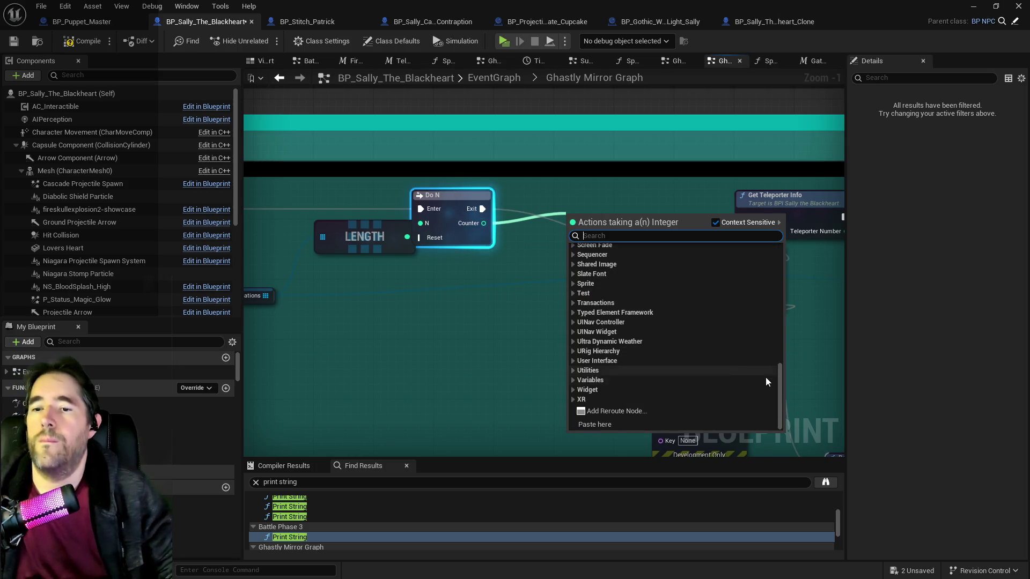
# Promote Do N's Counter to the integer variable Ghastly Mirror Do N Counter and wire Do N Exit into its SET
pyautogui.moveTo(780, 383); pyautogui.dragTo(789, 231)
pyautogui.click(609, 272)
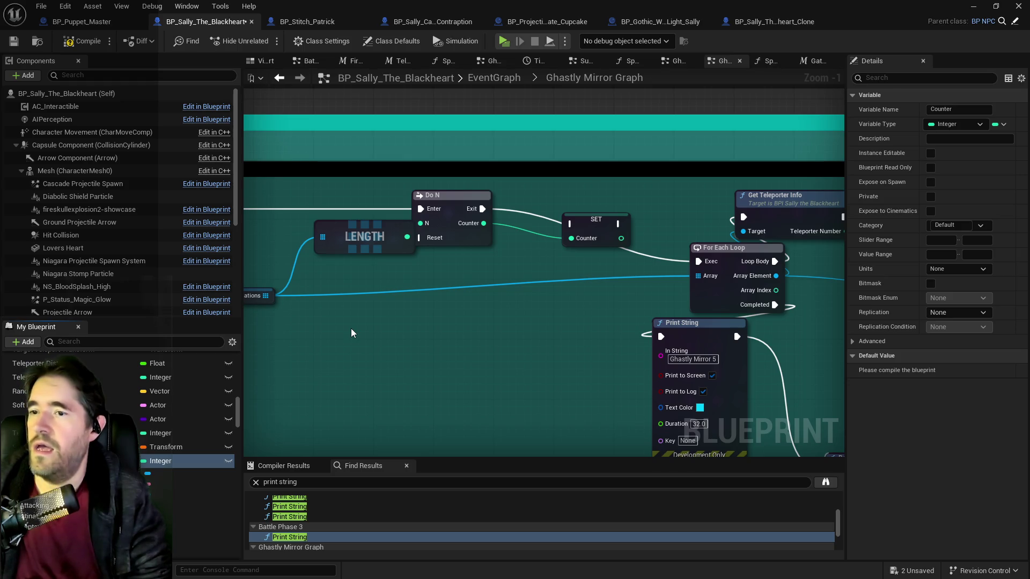
pyautogui.press('Return')
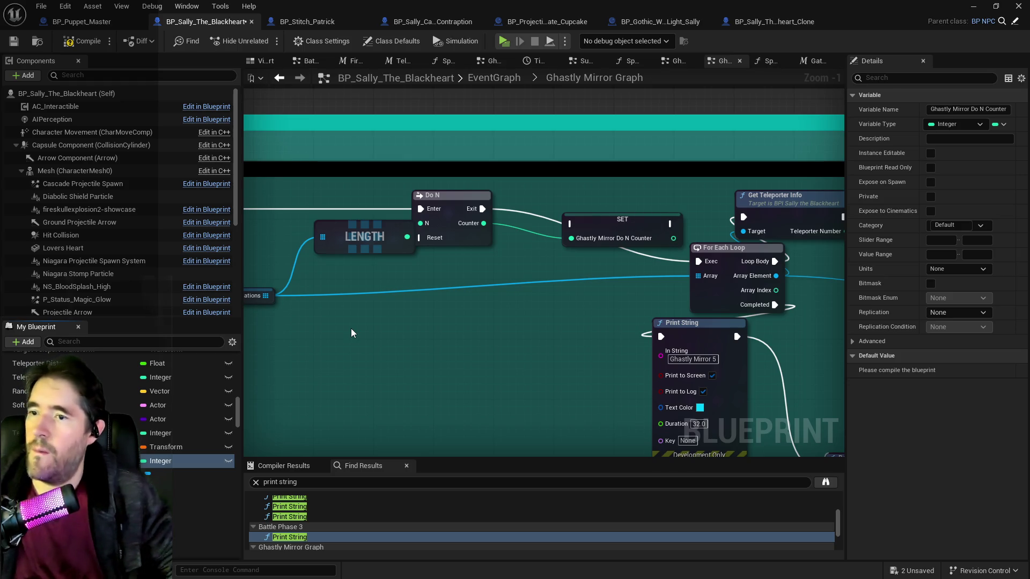
pyautogui.moveTo(636, 230); pyautogui.dragTo(611, 214)
pyautogui.click(461, 195)
pyautogui.moveTo(482, 209); pyautogui.dragTo(549, 209)
pyautogui.moveTo(718, 236)
pyautogui.mouseDown()
pyautogui.moveTo(702, 246)
pyautogui.moveTo(794, 243)
pyautogui.mouseUp()
pyautogui.moveTo(277, 278)
pyautogui.mouseDown()
pyautogui.moveTo(667, 275)
pyautogui.moveTo(722, 246)
pyautogui.mouseUp()
# Add a Get (a copy) on Sally Teleport Locations indexed by the counter, discarding a stray Find node
pyautogui.write('find')
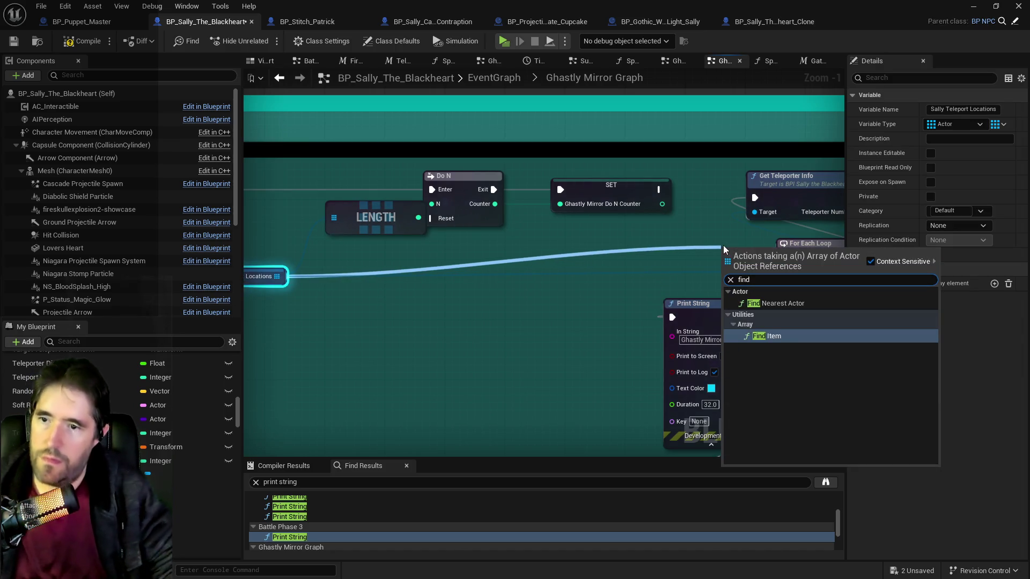
pyautogui.click(776, 338)
pyautogui.moveTo(718, 240)
pyautogui.mouseDown()
pyautogui.moveTo(720, 211)
pyautogui.moveTo(720, 239)
pyautogui.moveTo(689, 250)
pyautogui.mouseUp()
pyautogui.press('Delete')
pyautogui.moveTo(277, 276); pyautogui.dragTo(305, 277)
pyautogui.moveTo(680, 247); pyautogui.dragTo(681, 248)
pyautogui.write('get')
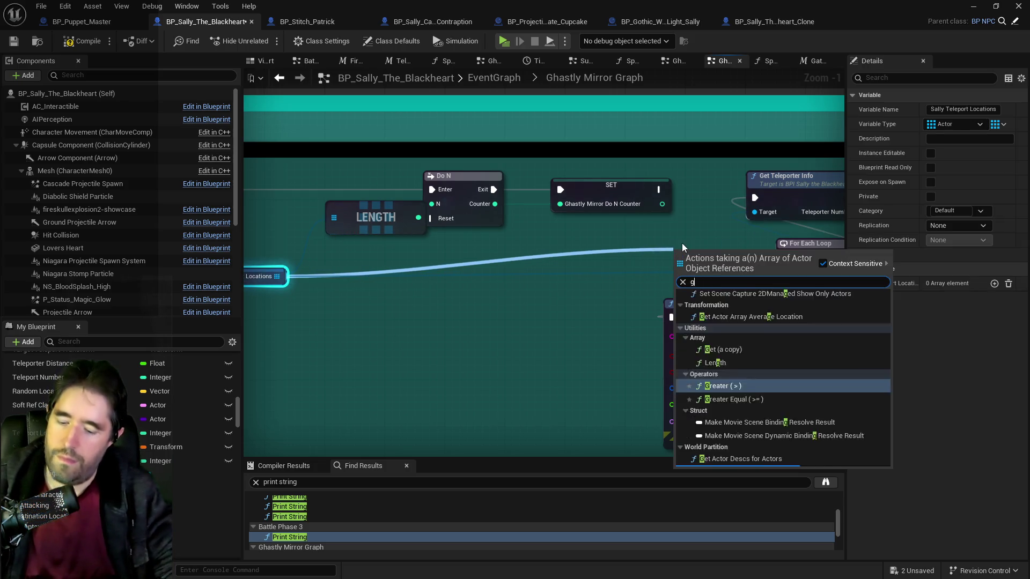
pyautogui.click(720, 394)
pyautogui.moveTo(662, 204)
pyautogui.mouseDown()
pyautogui.moveTo(679, 269)
pyautogui.moveTo(705, 236)
pyautogui.moveTo(572, 256)
pyautogui.moveTo(540, 229)
pyautogui.mouseUp()
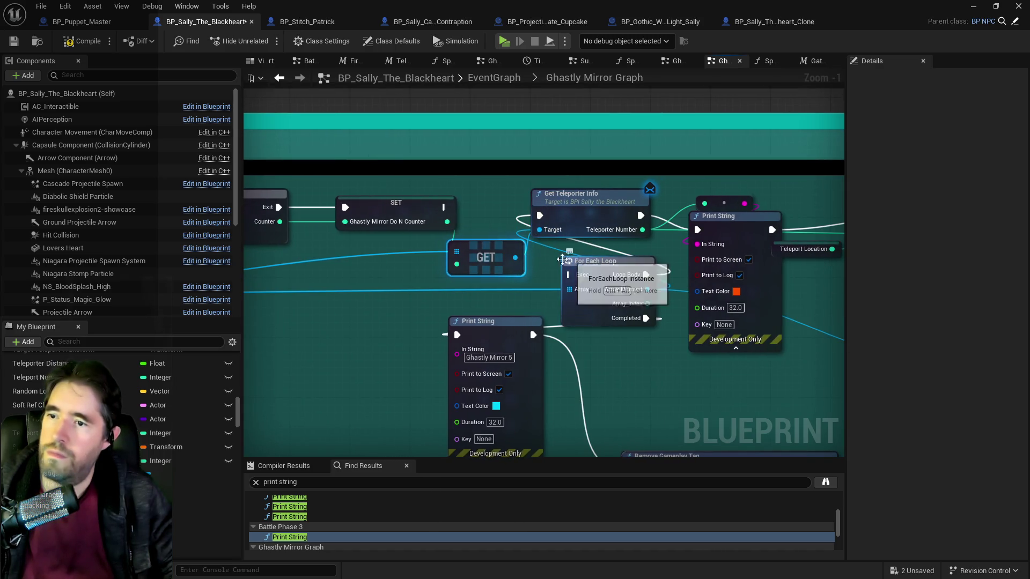
pyautogui.moveTo(437, 212)
pyautogui.mouseDown()
pyautogui.moveTo(483, 212)
pyautogui.moveTo(459, 213)
pyautogui.mouseUp()
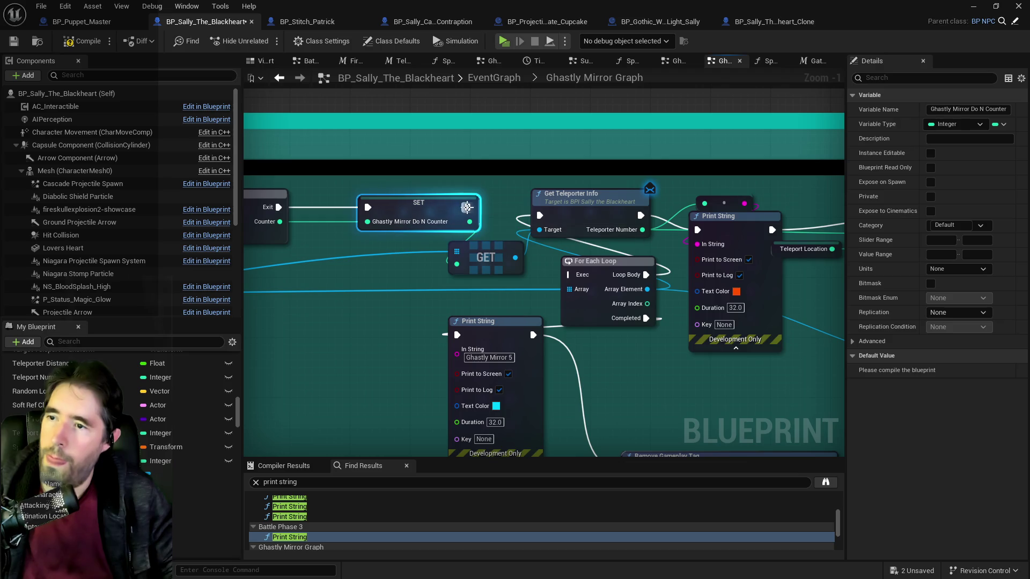
# Position the GET node and delete the For Each Loop
pyautogui.moveTo(381, 275); pyautogui.dragTo(623, 276)
pyautogui.moveTo(728, 256); pyautogui.dragTo(719, 262)
pyautogui.moveTo(276, 293); pyautogui.dragTo(367, 287)
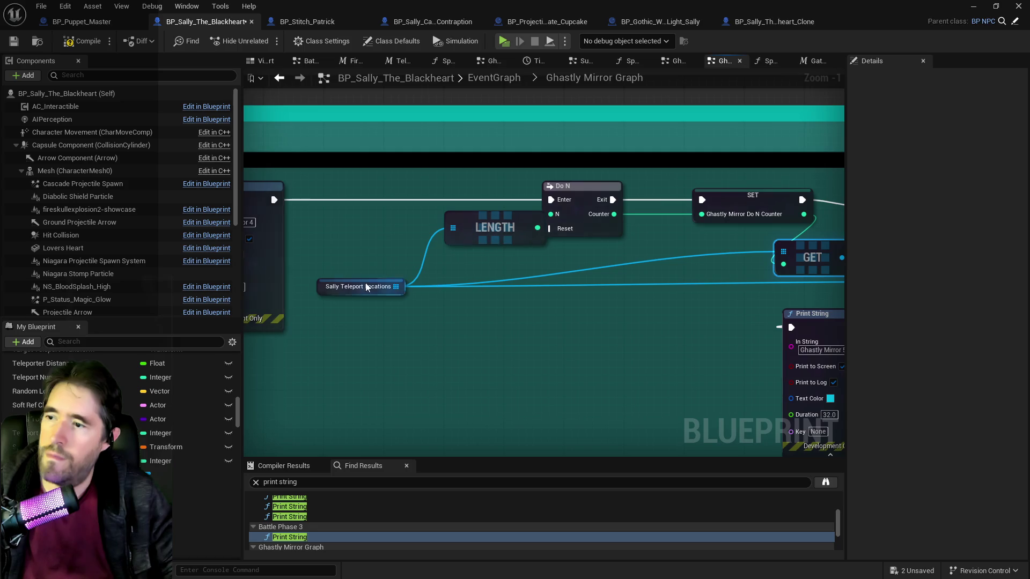
pyautogui.click(320, 287)
pyautogui.moveTo(676, 277); pyautogui.dragTo(600, 277)
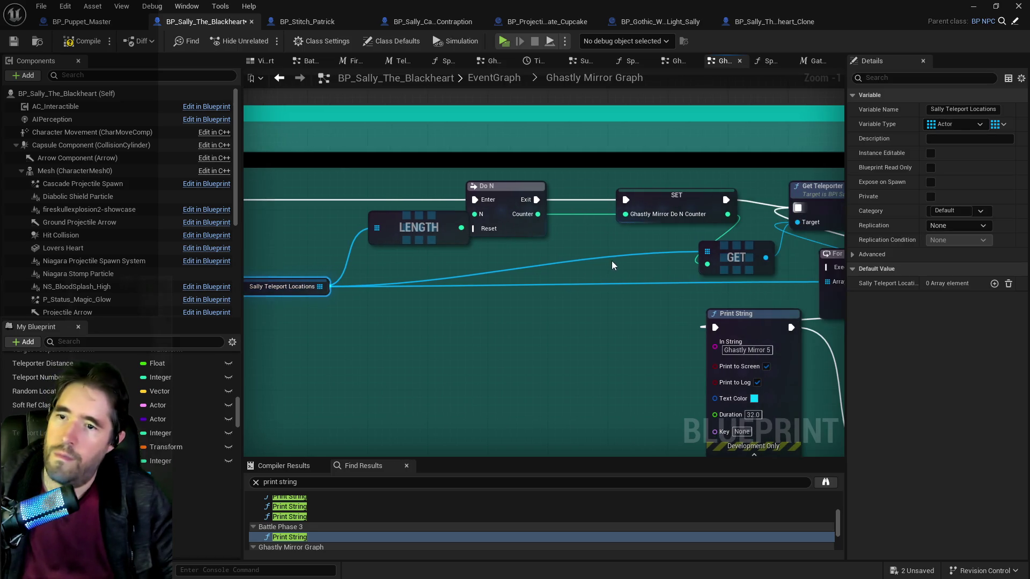
pyautogui.moveTo(842, 262); pyautogui.dragTo(641, 262)
pyautogui.click(649, 261)
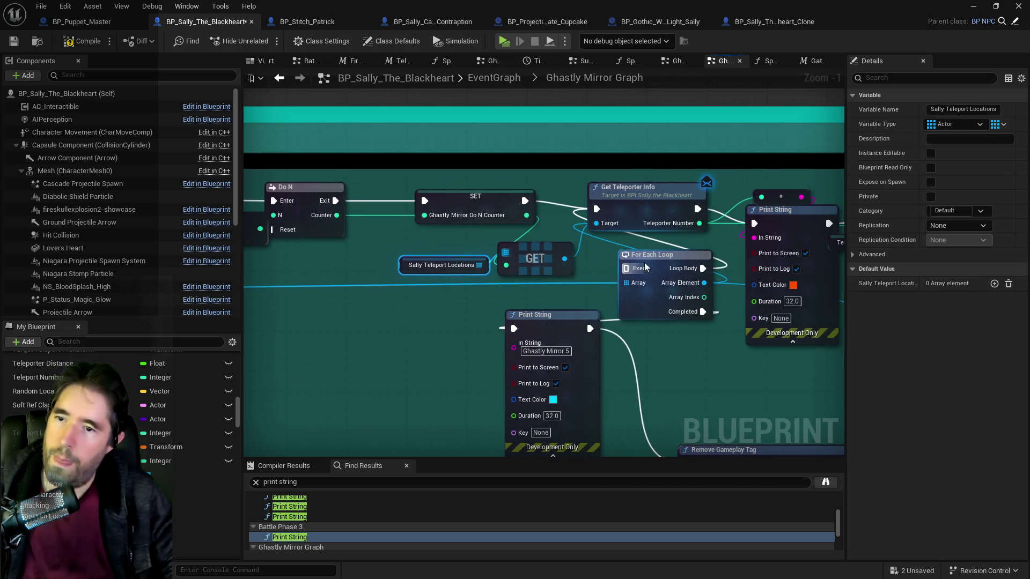
pyautogui.press('Delete')
# Realign the Print String, reroute point, Remove Gameplay Tag and Delay nodes around the GET
pyautogui.moveTo(655, 301)
pyautogui.mouseDown()
pyautogui.moveTo(597, 314)
pyautogui.moveTo(468, 306)
pyautogui.mouseUp()
pyautogui.moveTo(574, 229)
pyautogui.mouseDown()
pyautogui.moveTo(558, 288)
pyautogui.moveTo(501, 286)
pyautogui.moveTo(462, 311)
pyautogui.mouseUp()
pyautogui.moveTo(576, 304); pyautogui.dragTo(585, 223)
pyautogui.moveTo(459, 299); pyautogui.dragTo(496, 292)
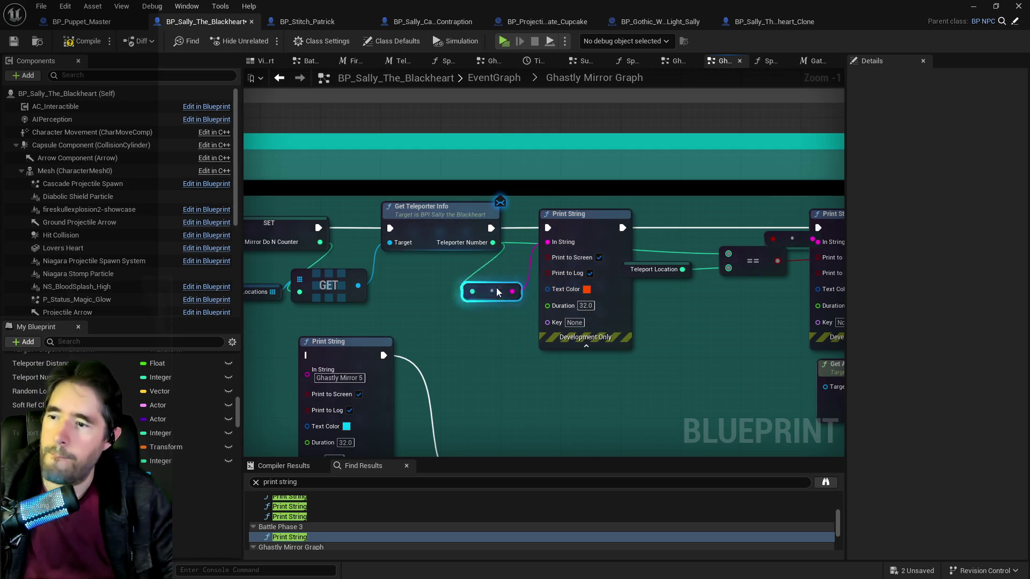
pyautogui.scroll(-4, 495, 294)
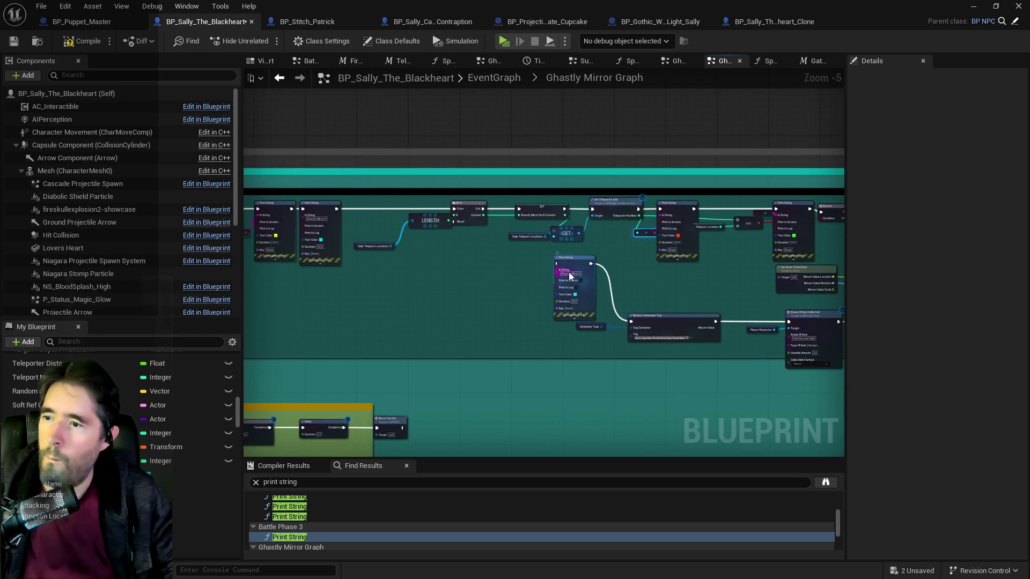
pyautogui.scroll(-1, 703, 266)
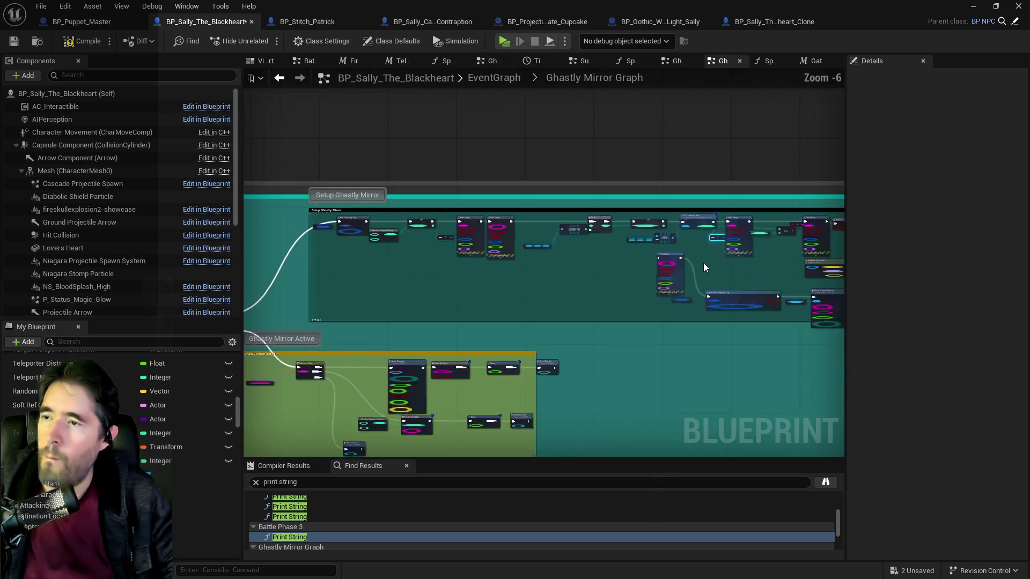
pyautogui.moveTo(703, 263); pyautogui.dragTo(517, 237)
pyautogui.scroll(1, 586, 250)
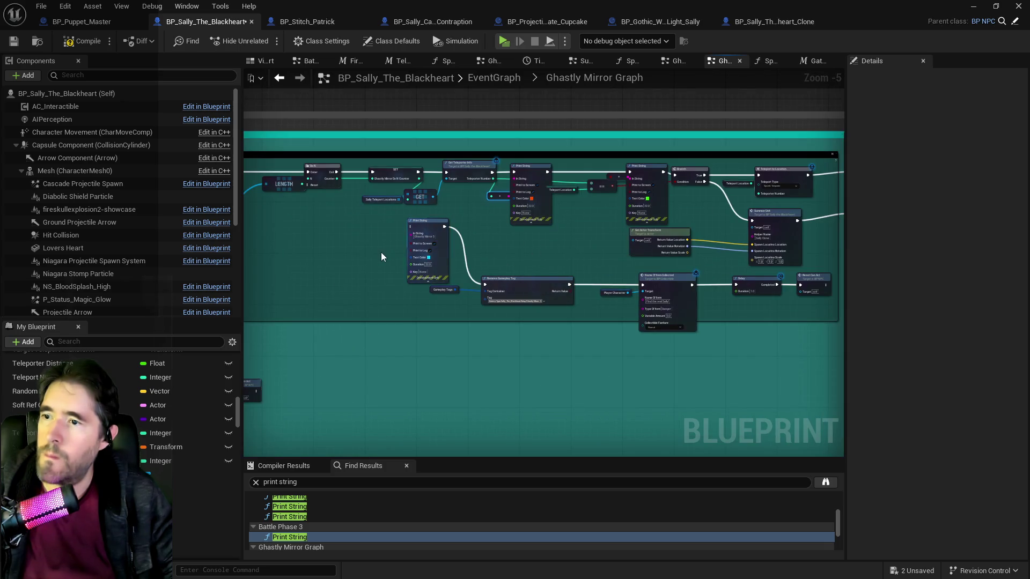
pyautogui.moveTo(466, 290); pyautogui.dragTo(805, 330)
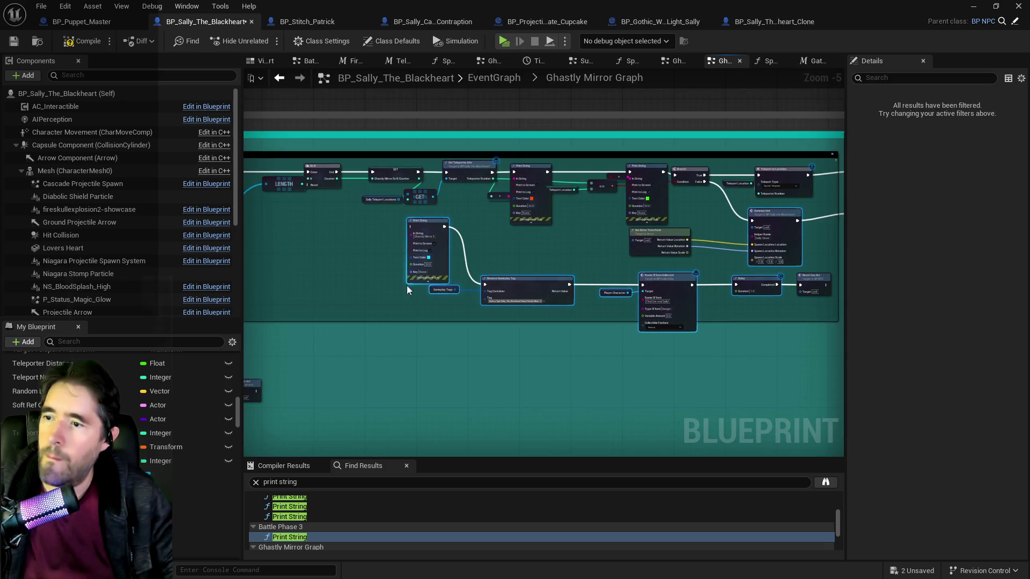
pyautogui.moveTo(526, 284)
pyautogui.mouseDown()
pyautogui.moveTo(641, 326)
pyautogui.moveTo(793, 279)
pyautogui.moveTo(784, 316)
pyautogui.moveTo(705, 324)
pyautogui.moveTo(748, 307)
pyautogui.mouseUp()
pyautogui.scroll(-2, 747, 304)
# Tidy the Ghastly Mirror Active comment group and save BP_Sally_The_Blackheart
pyautogui.moveTo(296, 301)
pyautogui.mouseDown()
pyautogui.moveTo(420, 246)
pyautogui.moveTo(405, 249)
pyautogui.moveTo(466, 258)
pyautogui.mouseUp()
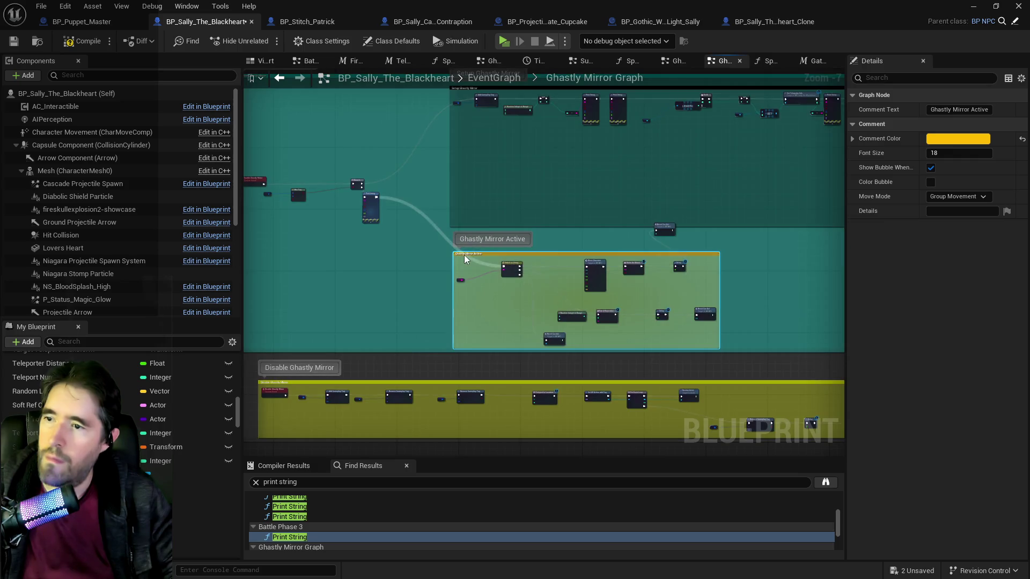
pyautogui.moveTo(664, 227); pyautogui.dragTo(701, 240)
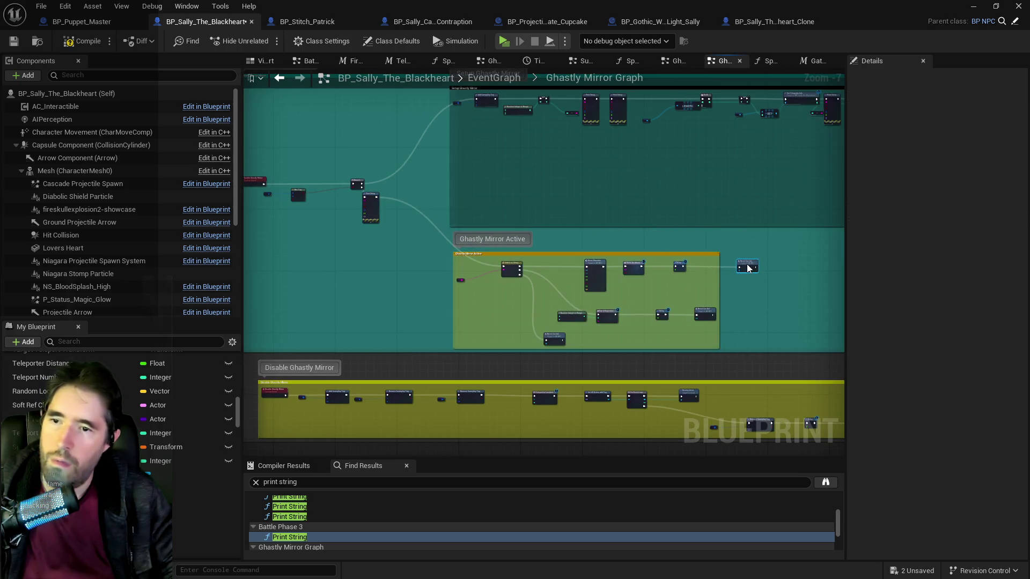
pyautogui.click(455, 262)
pyautogui.scroll(3, 445, 348)
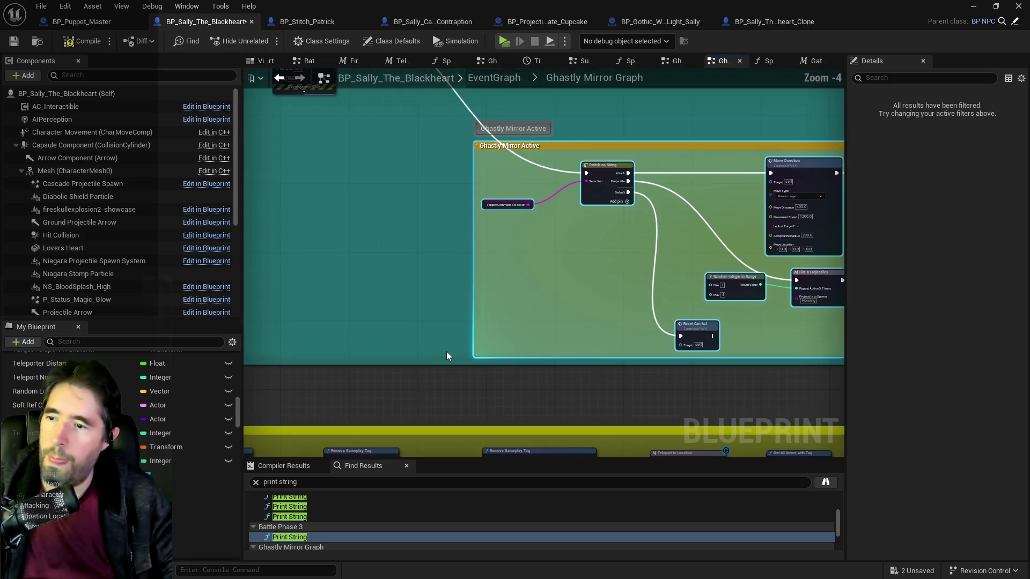
pyautogui.click(405, 321)
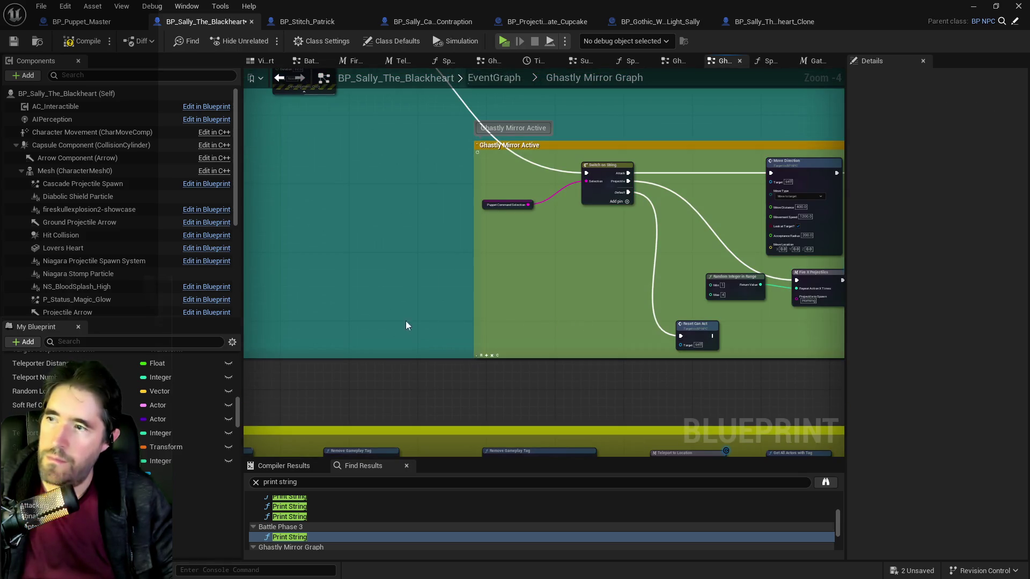
pyautogui.scroll(-2, 419, 185)
pyautogui.moveTo(420, 185); pyautogui.dragTo(798, 275)
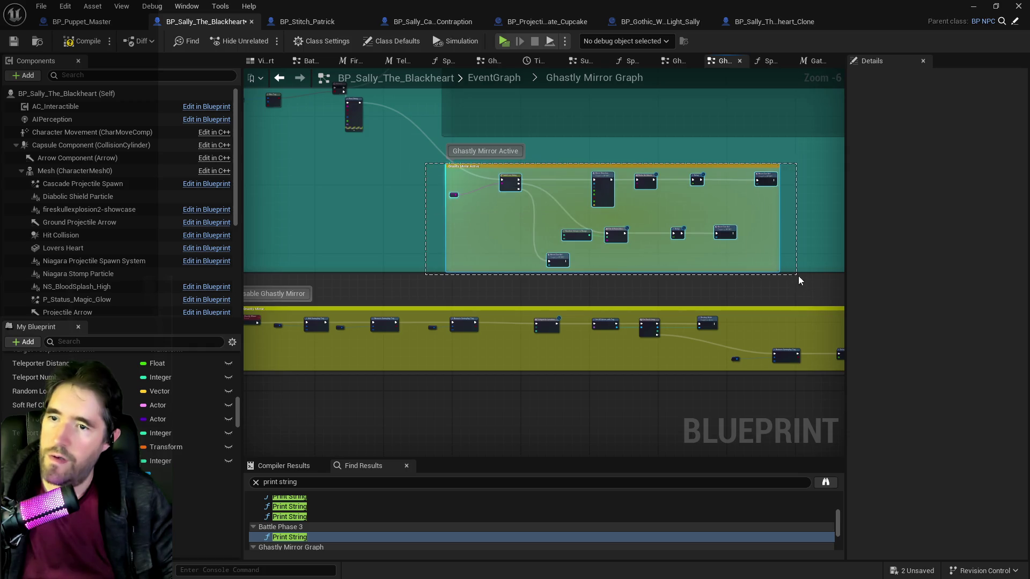
pyautogui.scroll(6, 491, 264)
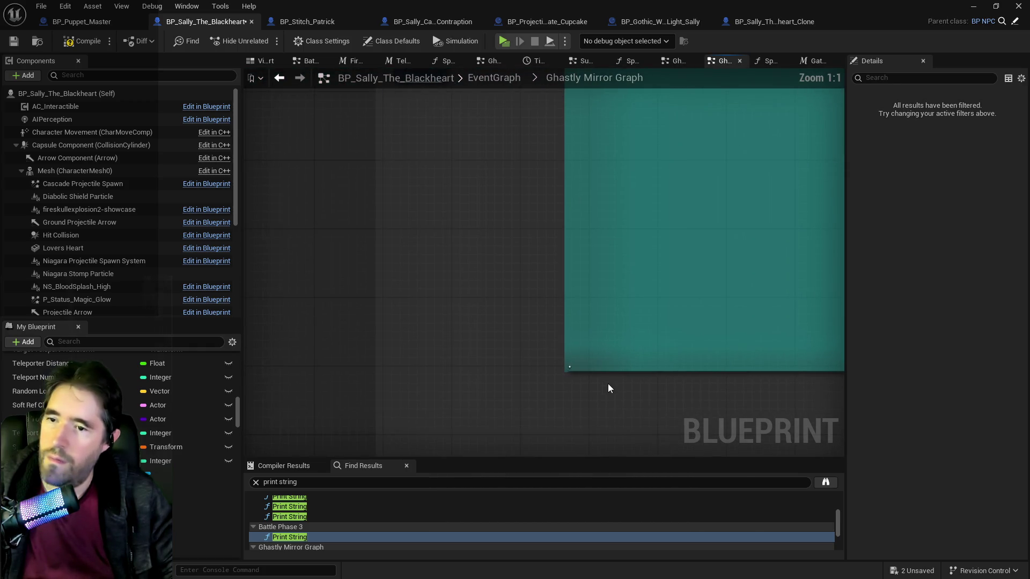
pyautogui.scroll(-8, 629, 333)
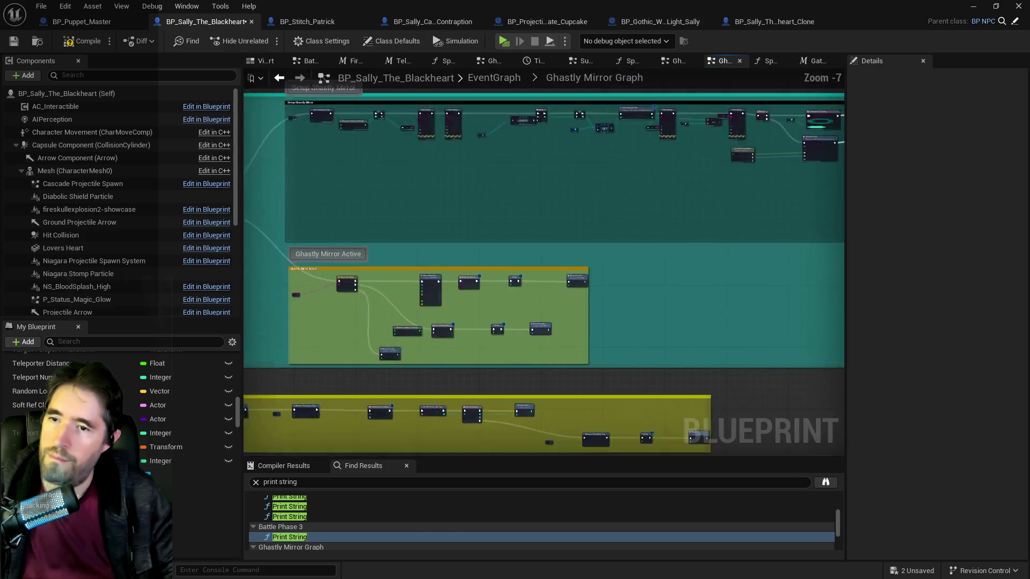
pyautogui.hotkey('ctrl', 's')
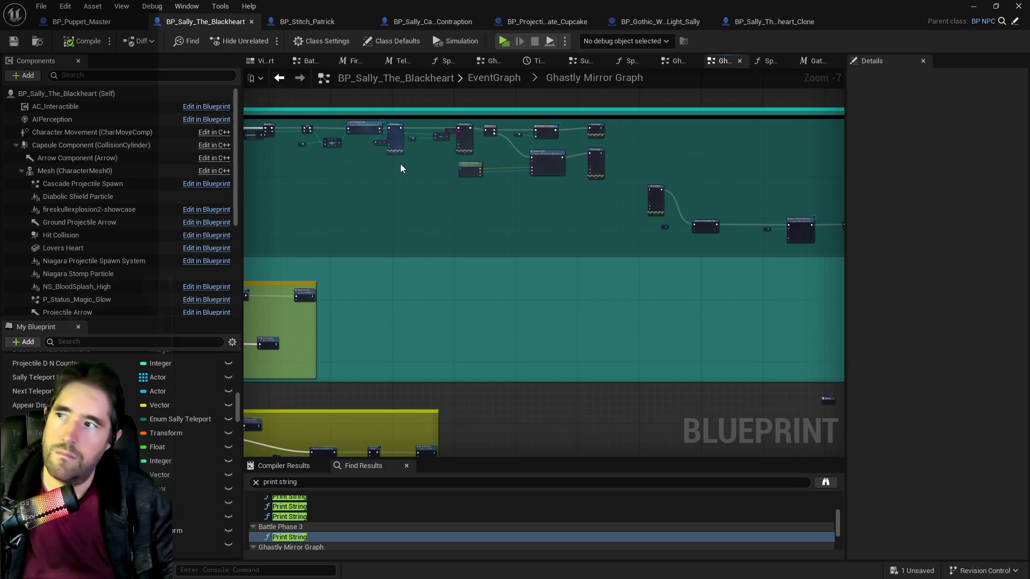
# Copy the Sally Teleport Locations and LENGTH nodes and paste them near the Summon Unit branch
pyautogui.scroll(5, 400, 163)
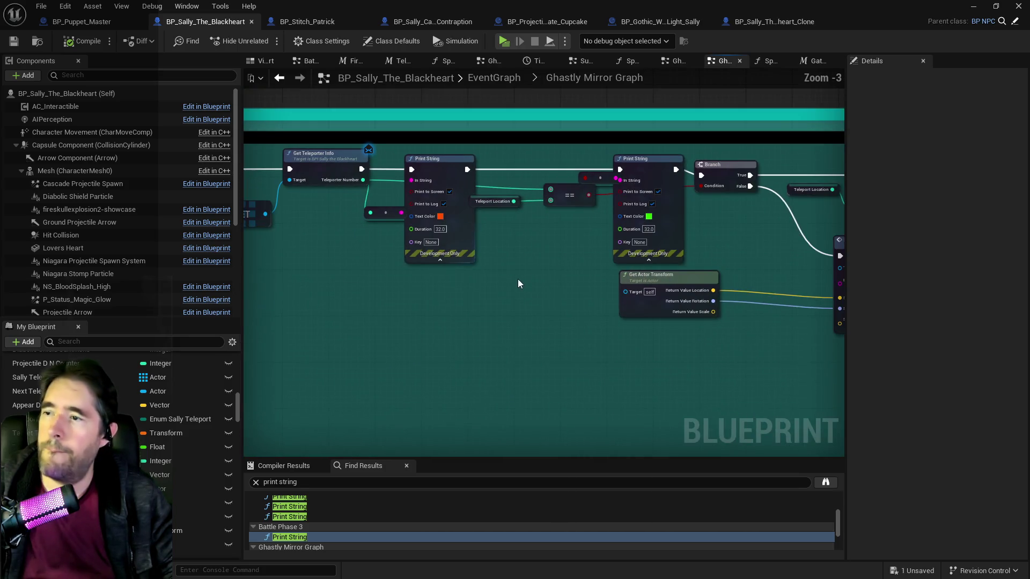
pyautogui.scroll(-3, 517, 279)
pyautogui.scroll(2, 457, 250)
pyautogui.moveTo(646, 256); pyautogui.dragTo(429, 299)
pyautogui.moveTo(319, 258); pyautogui.dragTo(390, 298)
pyautogui.moveTo(783, 295); pyautogui.dragTo(407, 249)
pyautogui.hotkey('ctrl', 'v')
pyautogui.moveTo(783, 294); pyautogui.dragTo(602, 292)
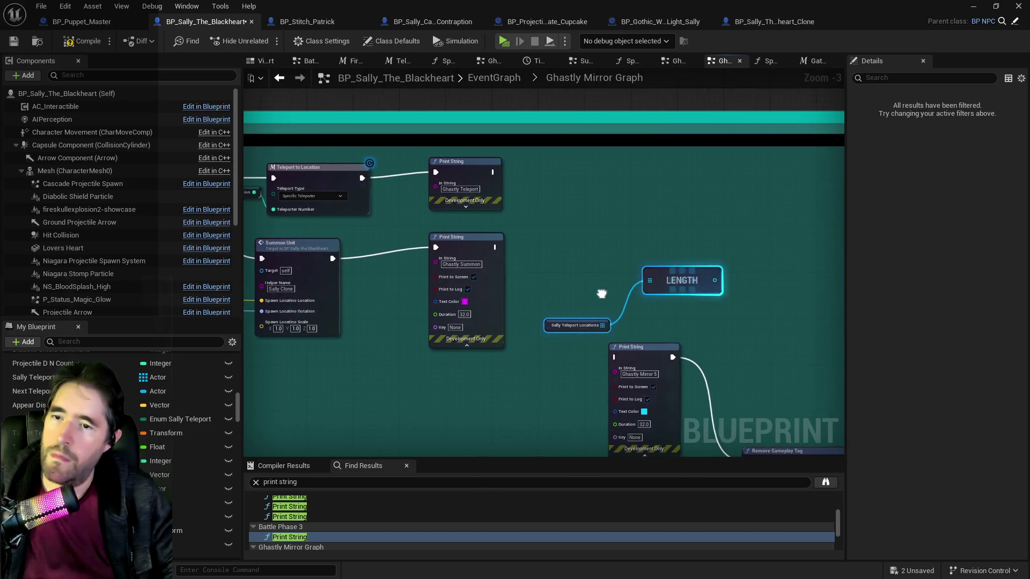
# Place a Ghastly Mirror Do N Counter getter beside the LENGTH copy, discarding a trial Subtract node
pyautogui.moveTo(204, 544)
pyautogui.mouseDown()
pyautogui.moveTo(533, 319)
pyautogui.moveTo(576, 239)
pyautogui.mouseUp()
pyautogui.click(617, 256)
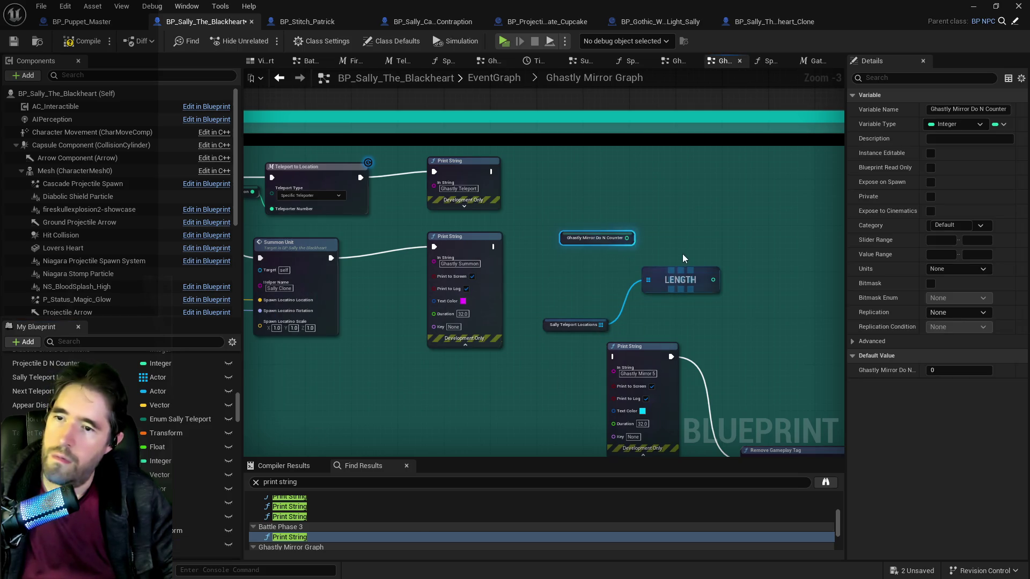
pyautogui.moveTo(681, 282); pyautogui.dragTo(687, 311)
pyautogui.moveTo(626, 237); pyautogui.dragTo(666, 252)
pyautogui.write('sub')
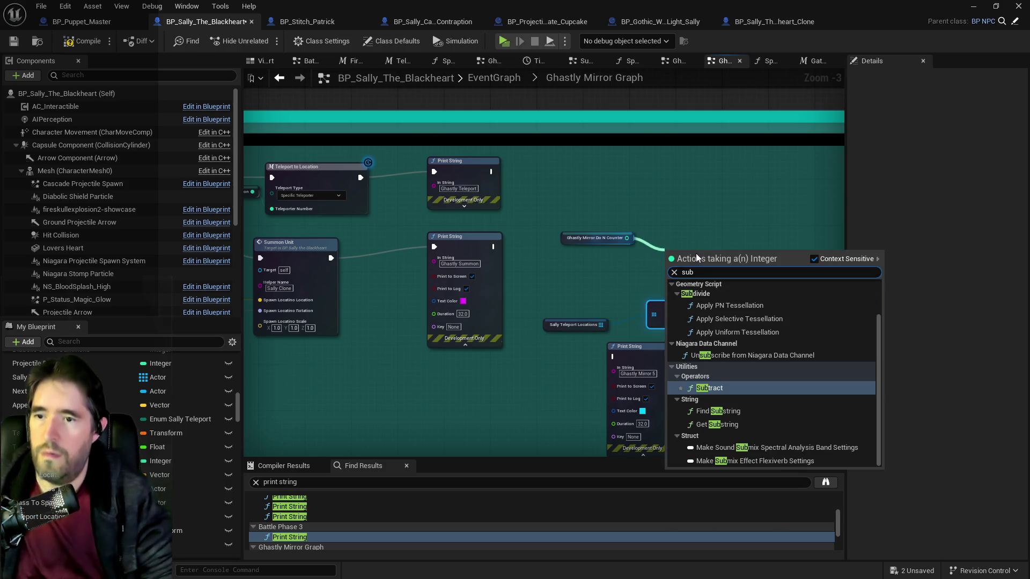
pyautogui.click(719, 392)
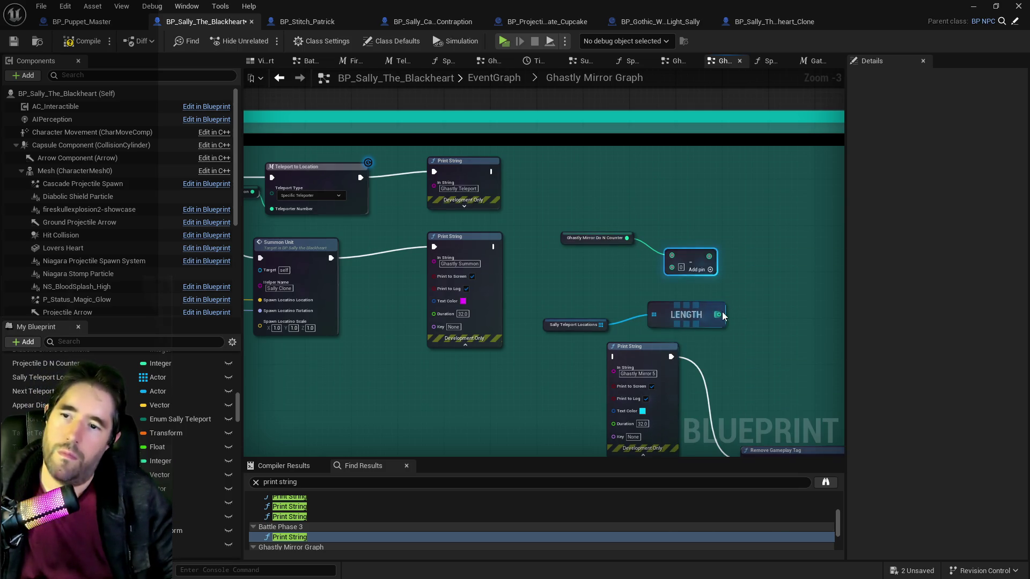
pyautogui.press('Delete')
pyautogui.moveTo(719, 314); pyautogui.dragTo(761, 285)
pyautogui.write('leng')
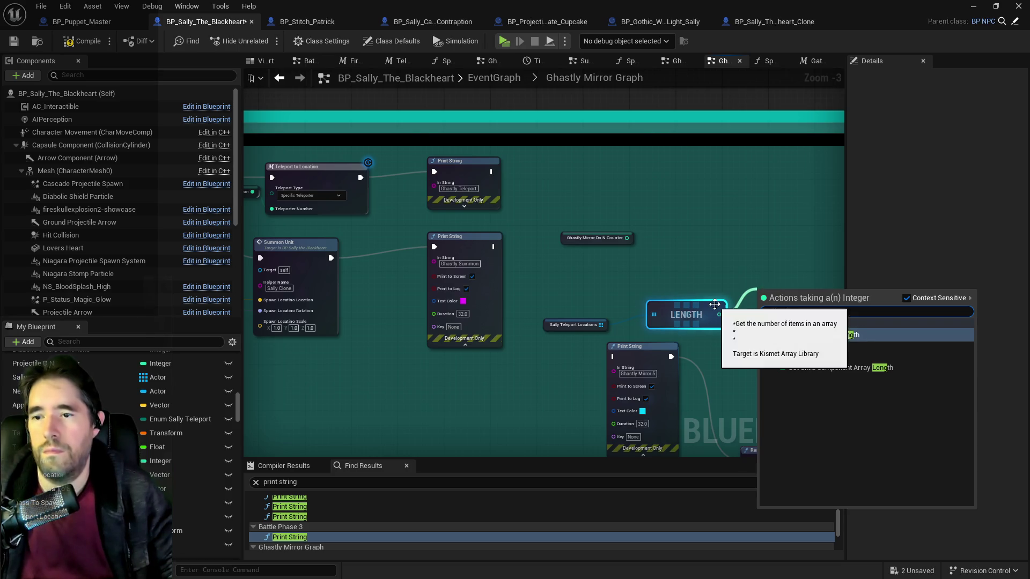
pyautogui.press('Escape')
pyautogui.moveTo(697, 315)
pyautogui.mouseDown()
pyautogui.moveTo(680, 316)
pyautogui.moveTo(736, 304)
pyautogui.mouseUp()
# Test counter < LENGTH and drive a new Branch from the result
pyautogui.moveTo(626, 238)
pyautogui.mouseDown()
pyautogui.moveTo(745, 286)
pyautogui.moveTo(734, 276)
pyautogui.mouseUp()
pyautogui.write('<')
pyautogui.press('Return')
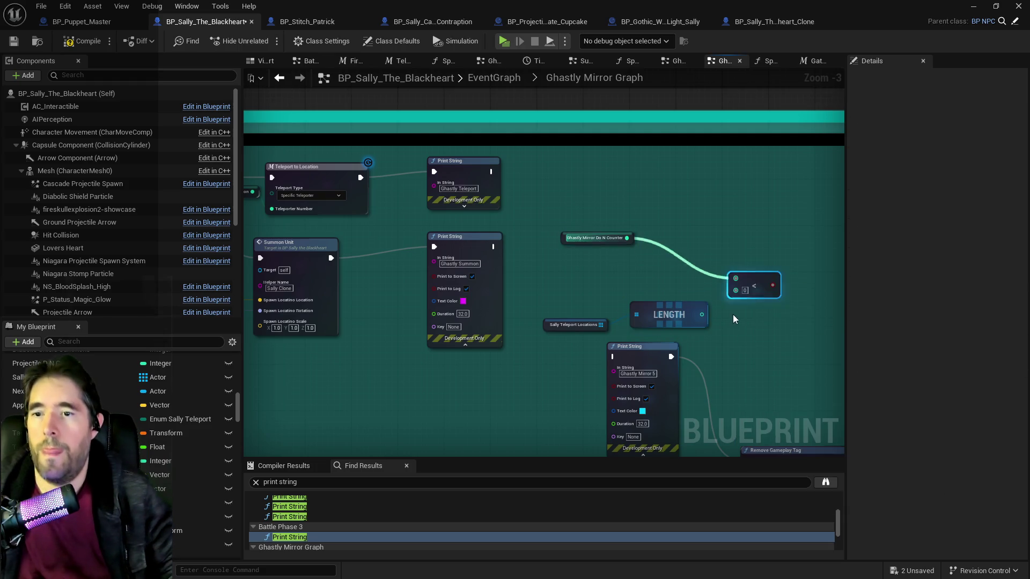
pyautogui.moveTo(701, 314)
pyautogui.mouseDown()
pyautogui.moveTo(726, 298)
pyautogui.moveTo(665, 312)
pyautogui.mouseUp()
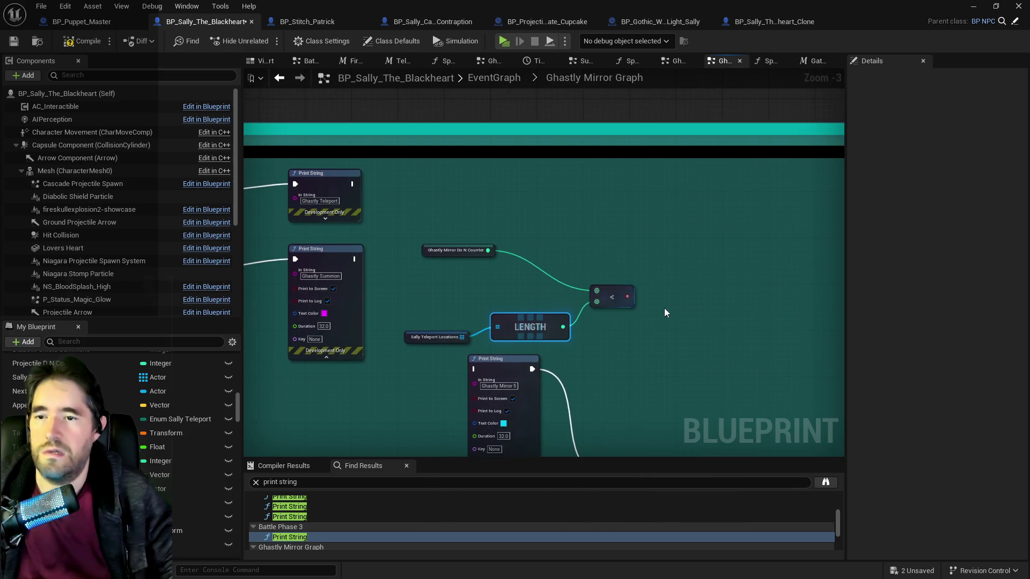
pyautogui.click(661, 243)
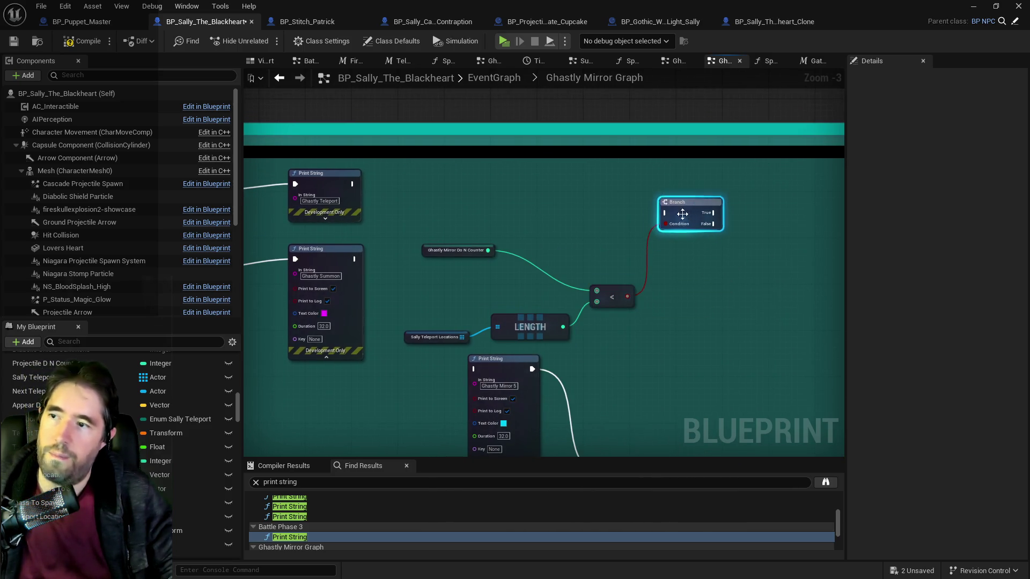
# Wire the Ghastly Teleport and Ghastly Summon prints into the new Branch
pyautogui.scroll(-3, 647, 258)
pyautogui.scroll(1, 665, 237)
pyautogui.scroll(1, 647, 237)
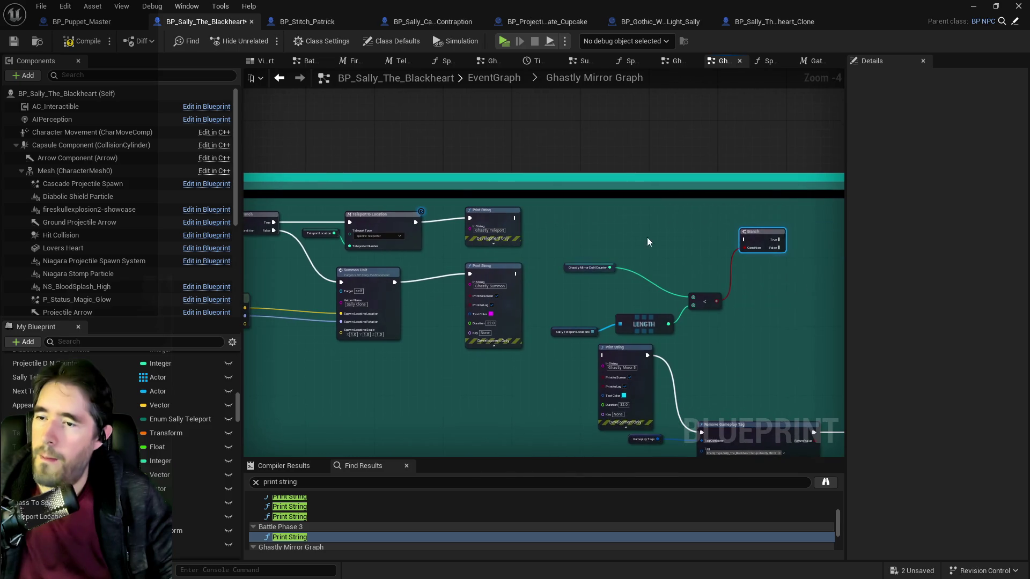
pyautogui.moveTo(619, 255)
pyautogui.mouseDown()
pyautogui.moveTo(577, 272)
pyautogui.moveTo(626, 272)
pyautogui.moveTo(626, 251)
pyautogui.moveTo(550, 251)
pyautogui.mouseUp()
pyautogui.moveTo(456, 256); pyautogui.dragTo(358, 266)
pyautogui.moveTo(531, 226); pyautogui.dragTo(762, 248)
pyautogui.moveTo(528, 280)
pyautogui.mouseDown()
pyautogui.moveTo(623, 255)
pyautogui.moveTo(528, 288)
pyautogui.moveTo(578, 269)
pyautogui.moveTo(800, 247)
pyautogui.moveTo(656, 130)
pyautogui.moveTo(115, 91)
pyautogui.moveTo(475, 120)
pyautogui.moveTo(109, 111)
pyautogui.moveTo(414, 160)
pyautogui.moveTo(467, 230)
pyautogui.mouseUp()
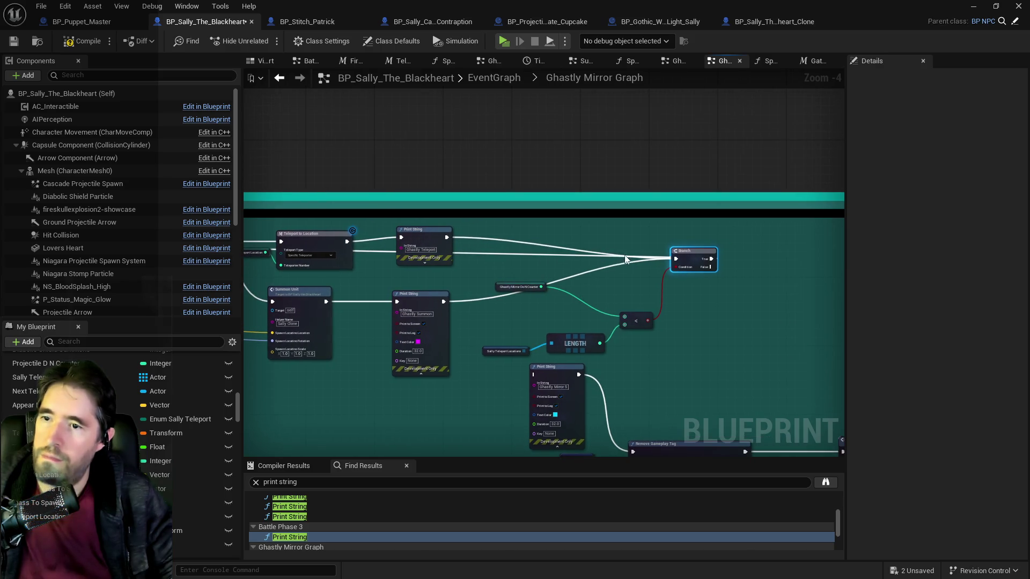
# Add reroute points so the Branch wire runs cleanly above the comment
pyautogui.doubleClick(580, 255)
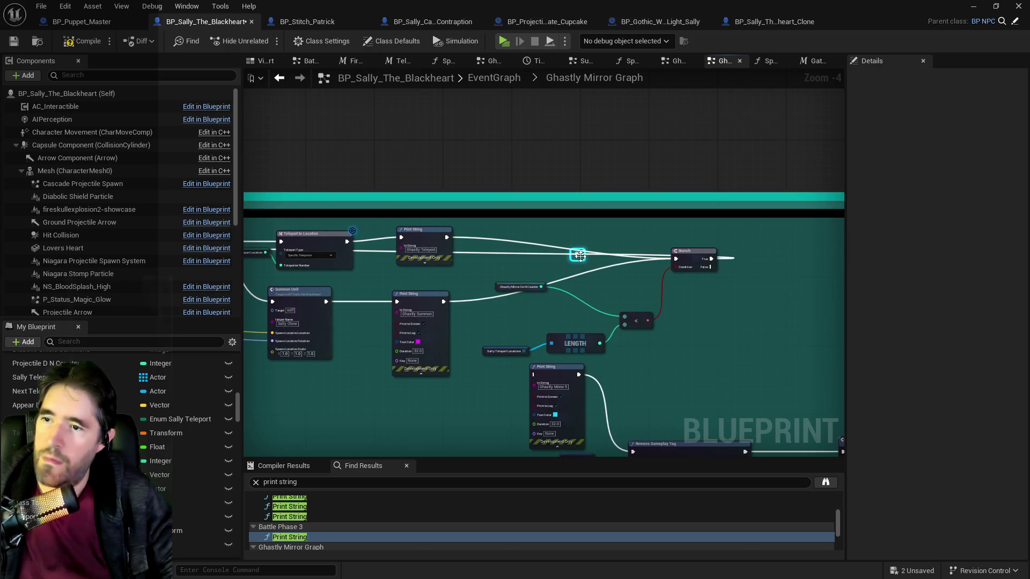
pyautogui.moveTo(581, 254)
pyautogui.mouseDown()
pyautogui.moveTo(459, 195)
pyautogui.moveTo(252, 183)
pyautogui.moveTo(300, 236)
pyautogui.moveTo(433, 247)
pyautogui.mouseUp()
pyautogui.click(430, 248)
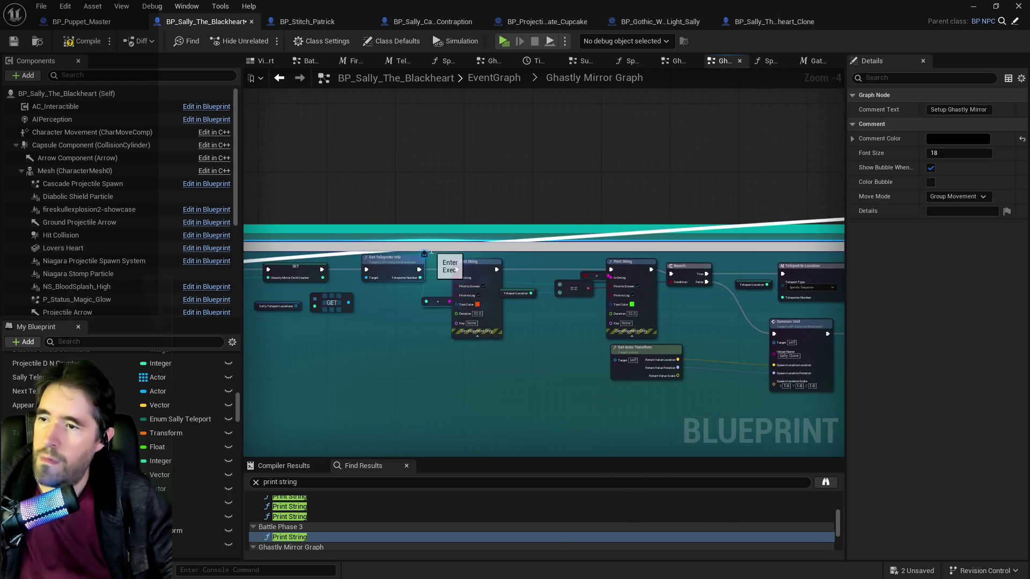
pyautogui.moveTo(355, 260)
pyautogui.mouseDown()
pyautogui.moveTo(502, 237)
pyautogui.moveTo(355, 171)
pyautogui.moveTo(352, 181)
pyautogui.mouseUp()
pyautogui.doubleClick(496, 236)
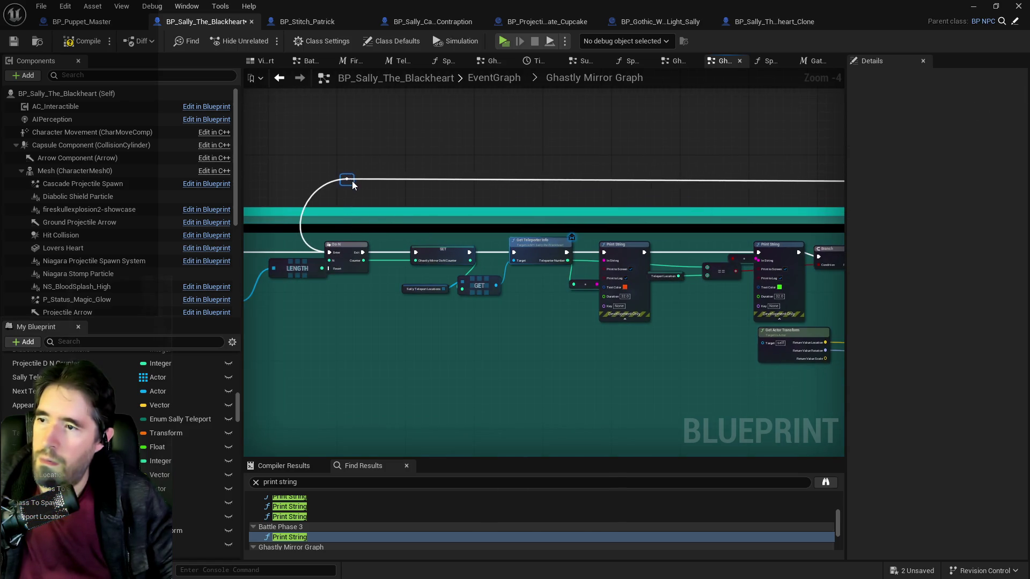
# Line up the print node with Remove Gameplay Tag and shift the lower node row
pyautogui.scroll(-4, 495, 191)
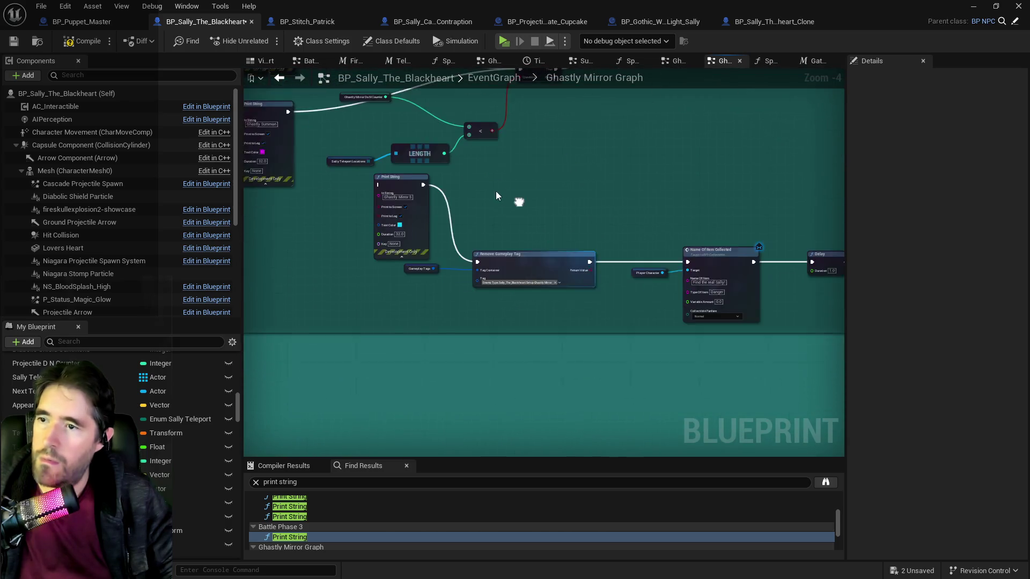
pyautogui.scroll(3, 433, 217)
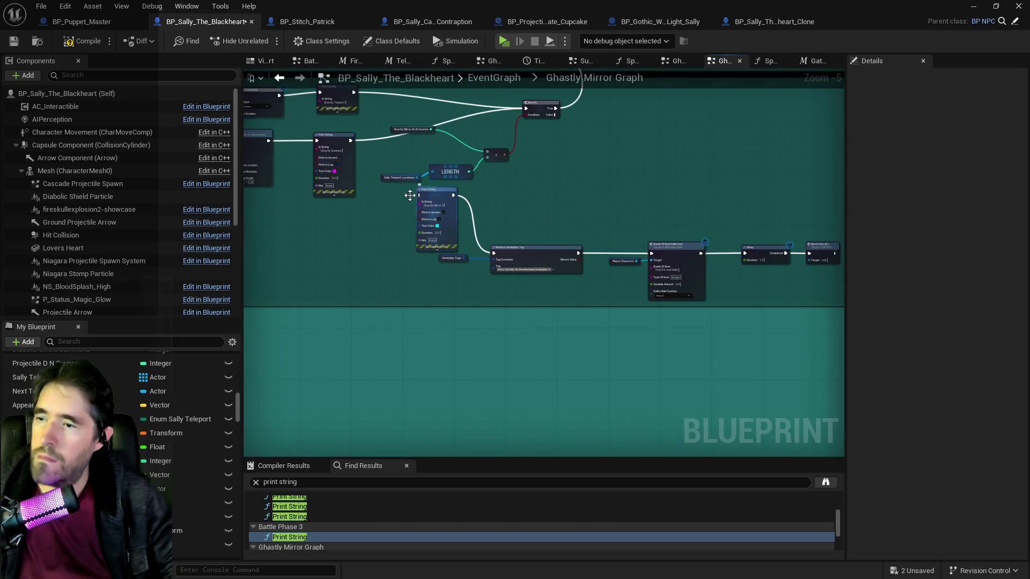
pyautogui.moveTo(438, 194)
pyautogui.mouseDown()
pyautogui.moveTo(404, 252)
pyautogui.moveTo(837, 287)
pyautogui.mouseUp()
pyautogui.moveTo(504, 252)
pyautogui.mouseDown()
pyautogui.moveTo(683, 209)
pyautogui.moveTo(764, 214)
pyautogui.mouseUp()
pyautogui.scroll(4, 440, 173)
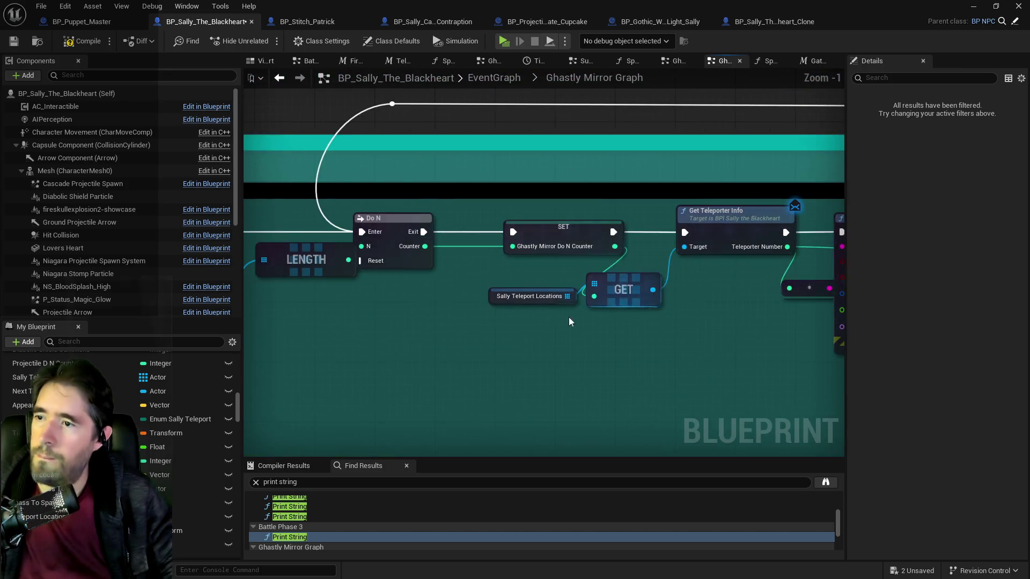
# Add a Reset Ghastly Mirror Do N custom event and wire it into Do N's Reset
pyautogui.rightClick(407, 318)
pyautogui.write('custo')
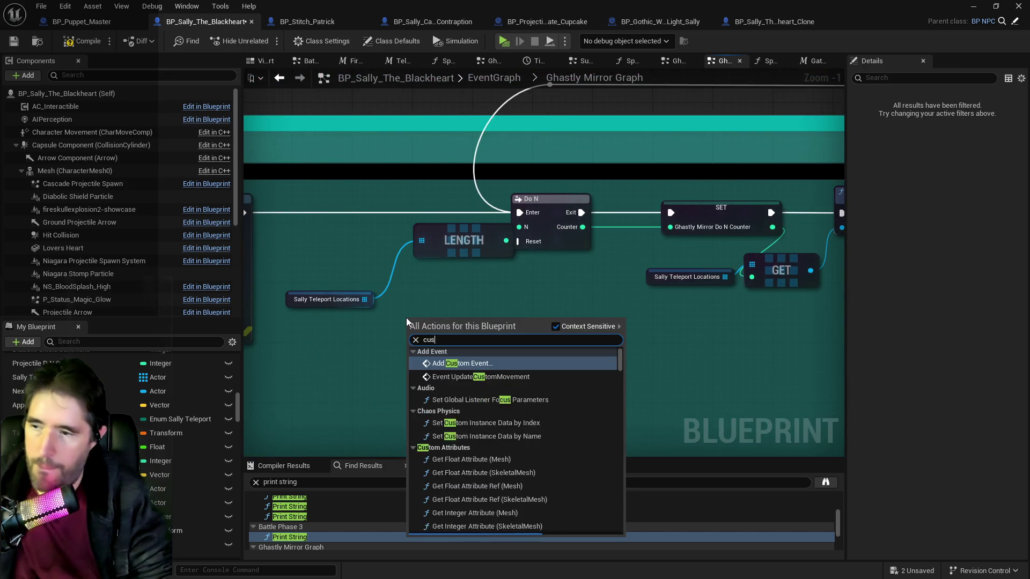
pyautogui.click(437, 363)
pyautogui.write('Reset Ghastly Mirror Do N')
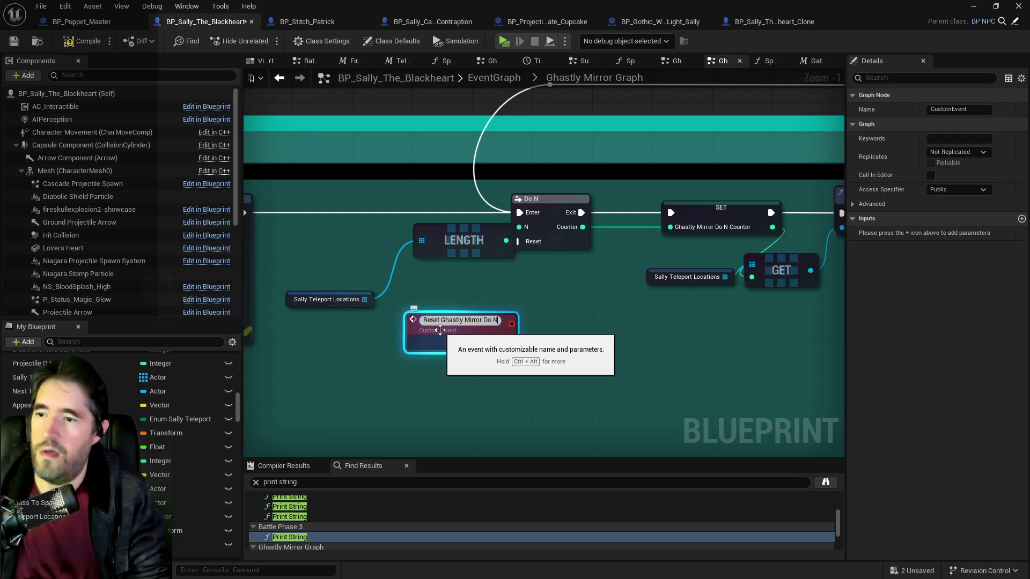
pyautogui.press('Return')
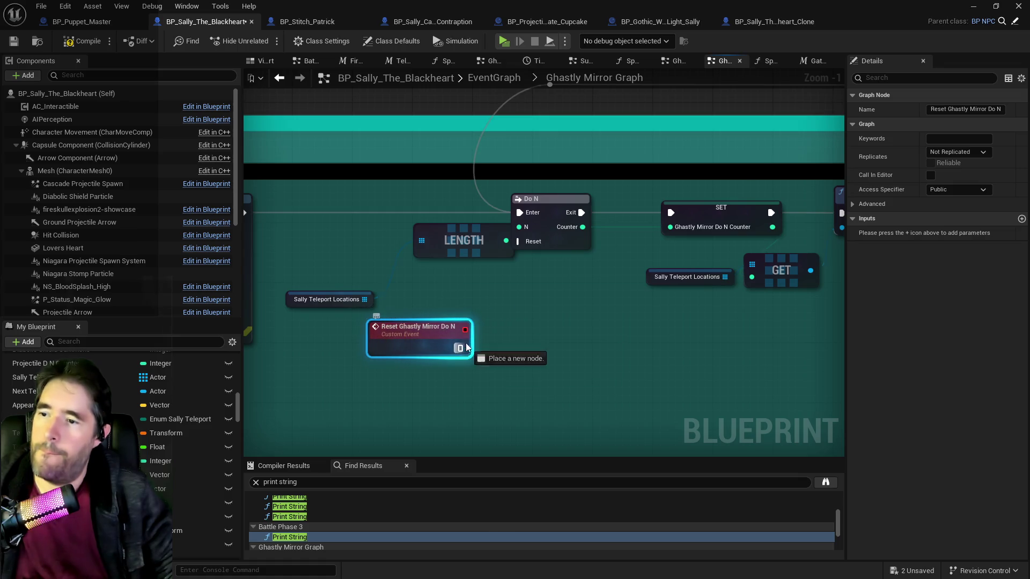
pyautogui.moveTo(512, 250); pyautogui.dragTo(517, 242)
pyautogui.moveTo(558, 210)
pyautogui.mouseDown()
pyautogui.moveTo(584, 211)
pyautogui.moveTo(578, 204)
pyautogui.mouseUp()
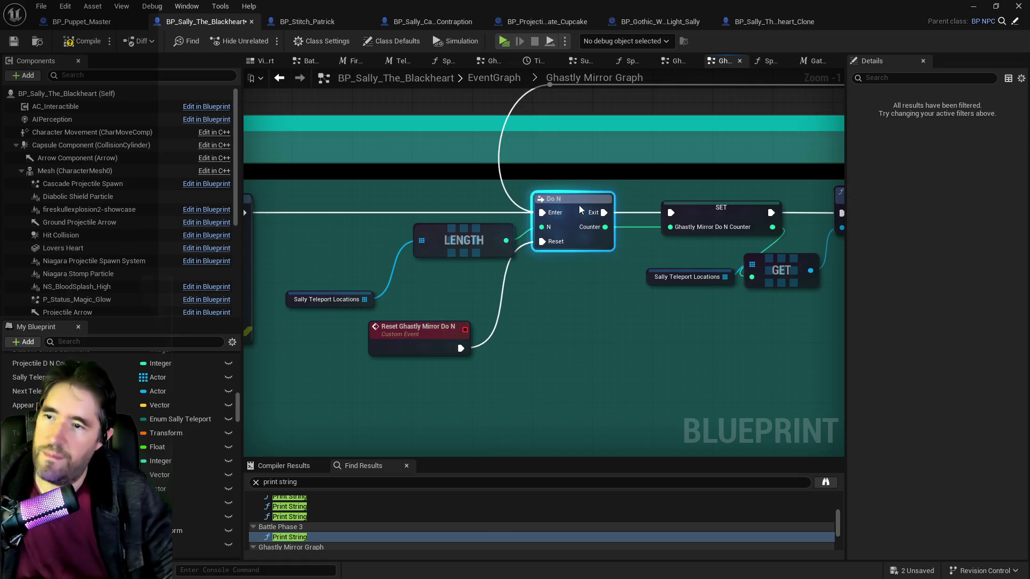
pyautogui.scroll(-1, 578, 204)
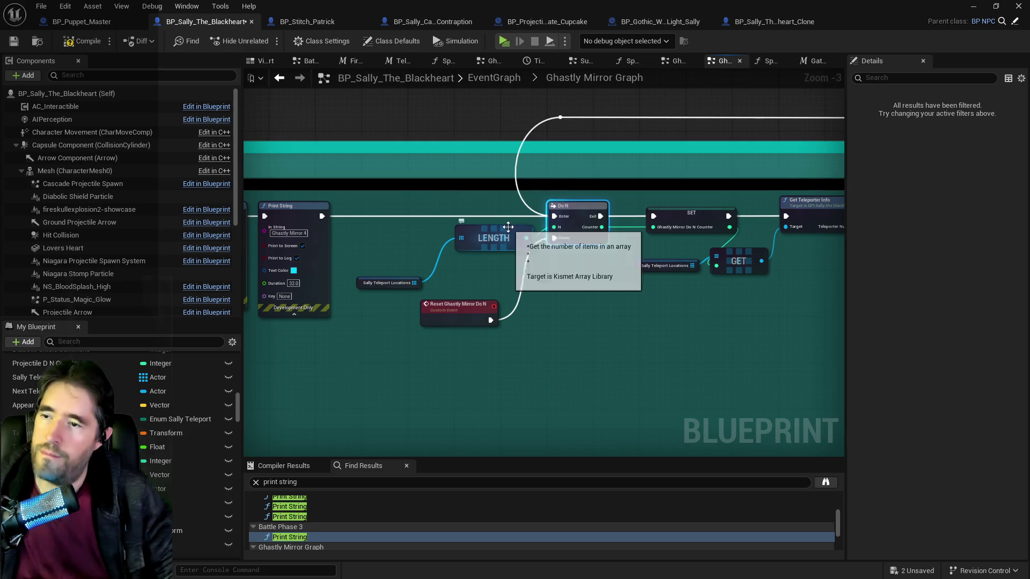
pyautogui.scroll(-1, 418, 232)
# Add a second custom event, Continue Ghastly Mirror Do N, placed beside Do N
pyautogui.rightClick(366, 223)
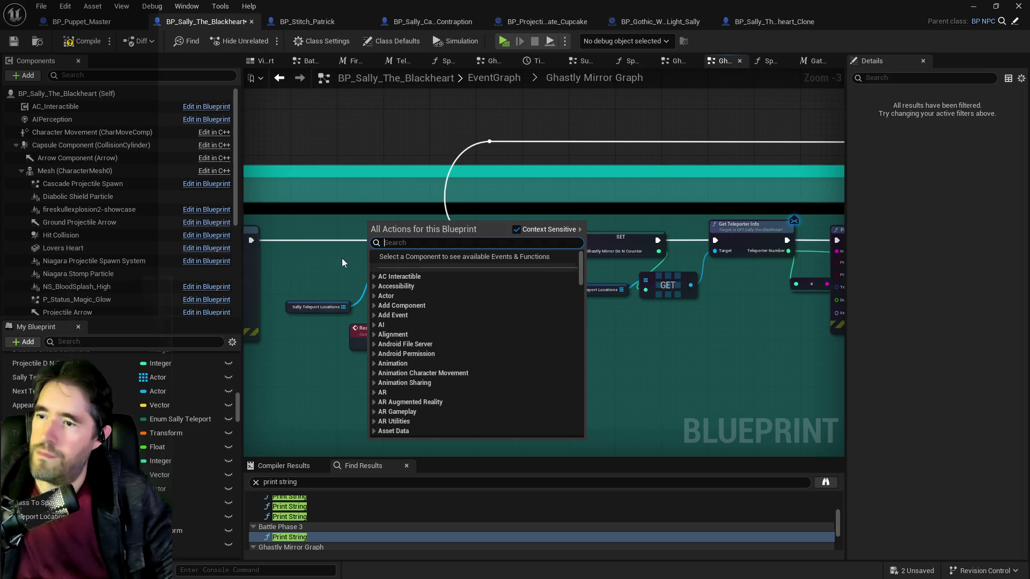
pyautogui.write('length')
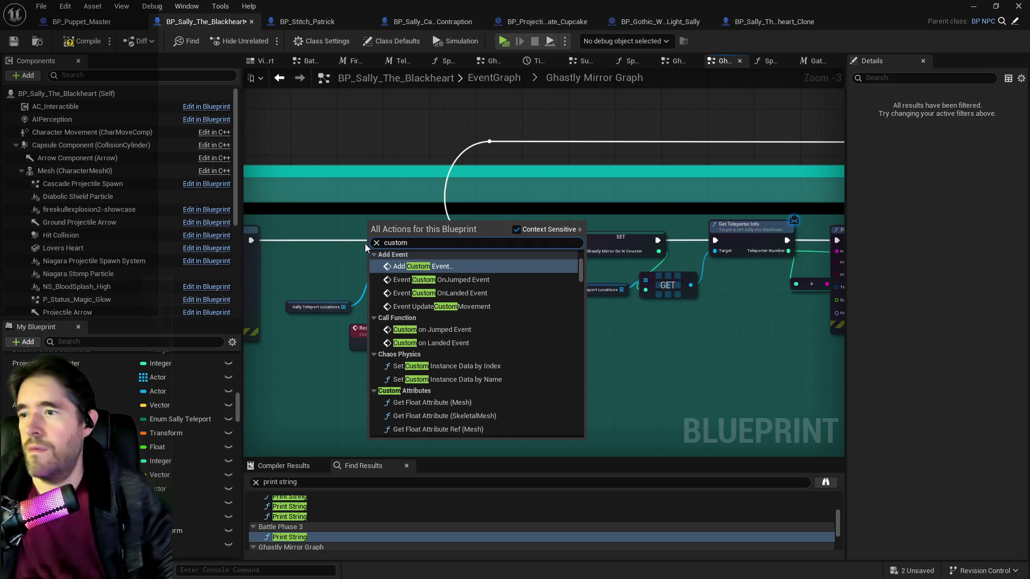
pyautogui.click(403, 265)
pyautogui.click(370, 225)
pyautogui.scroll(1, 389, 227)
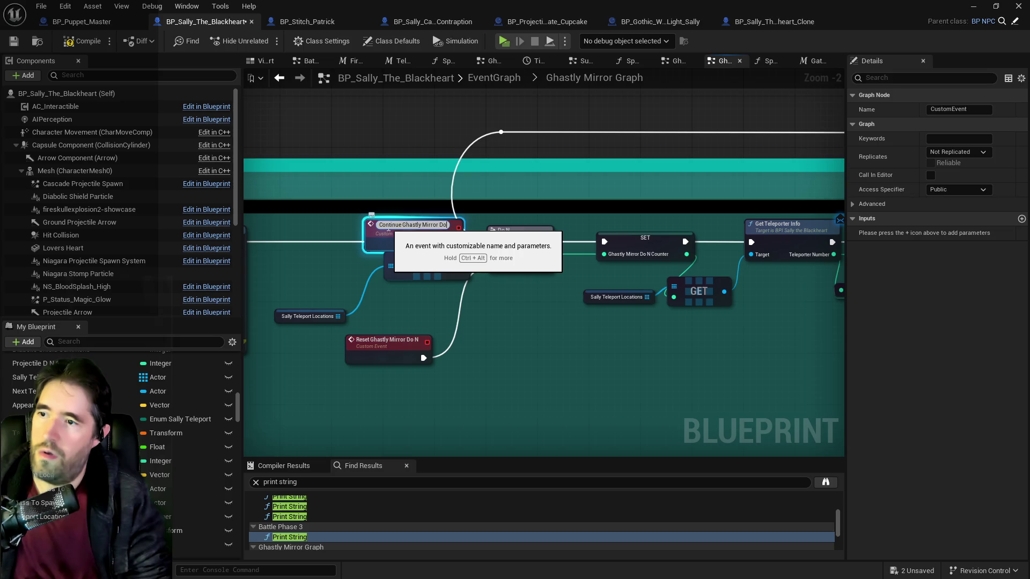
pyautogui.write(' N')
pyautogui.press('Return')
pyautogui.moveTo(421, 235)
pyautogui.mouseDown()
pyautogui.moveTo(413, 209)
pyautogui.moveTo(432, 209)
pyautogui.moveTo(493, 239)
pyautogui.mouseUp()
# Call Continue Ghastly Mirror Do N from the Branch's True output
pyautogui.scroll(-3, 497, 246)
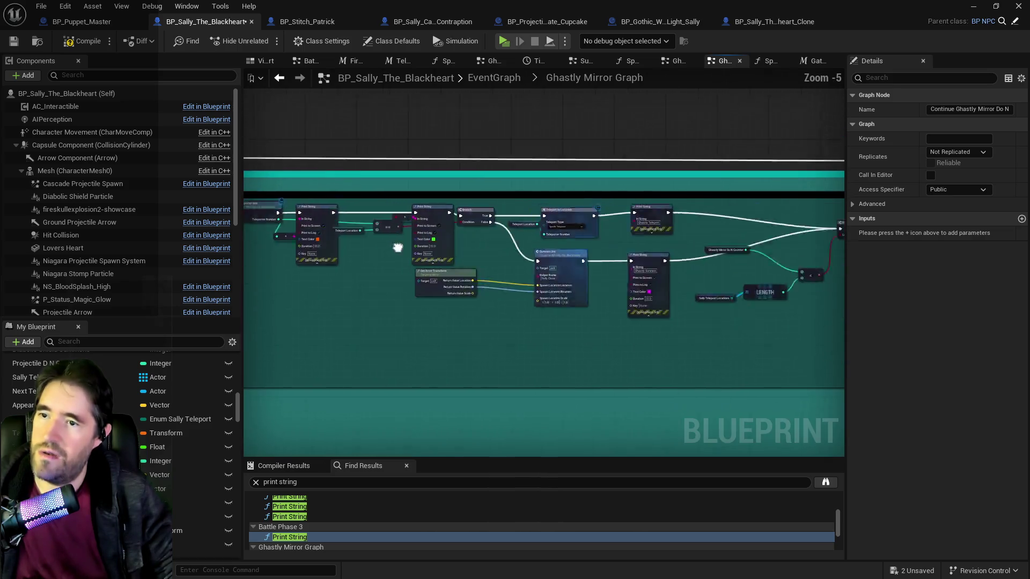
pyautogui.rightClick(575, 226)
pyautogui.write('continue gh')
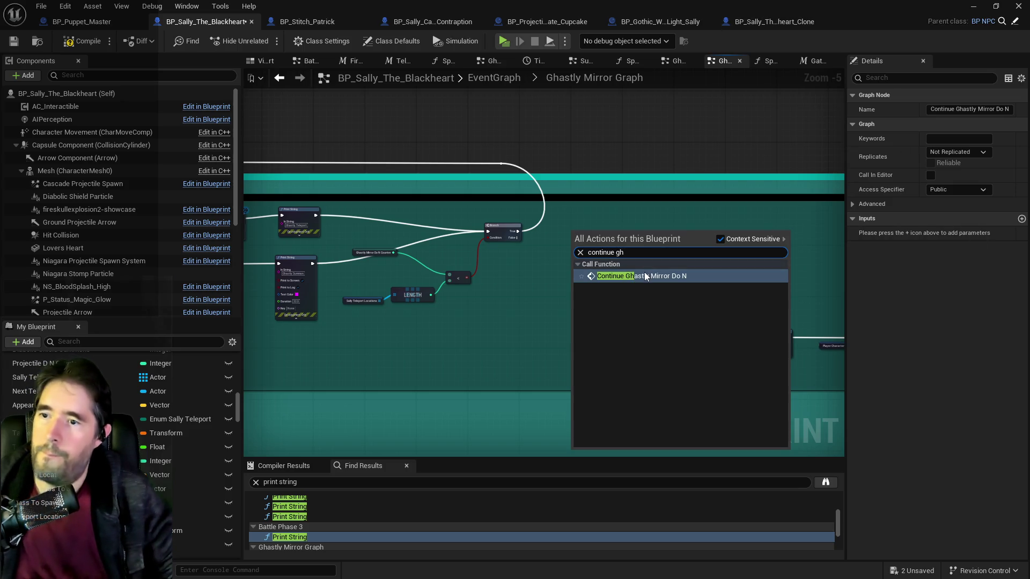
pyautogui.click(645, 276)
pyautogui.scroll(4, 590, 220)
pyautogui.moveTo(436, 215); pyautogui.dragTo(549, 201)
pyautogui.scroll(-6, 468, 210)
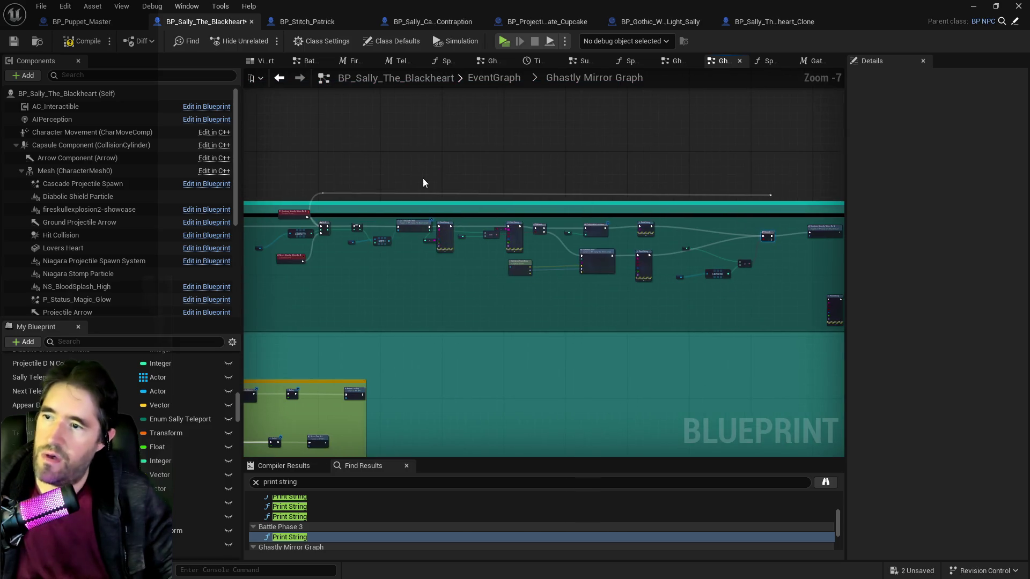
pyautogui.moveTo(732, 197)
pyautogui.mouseDown()
pyautogui.moveTo(793, 196)
pyautogui.moveTo(789, 210)
pyautogui.mouseUp()
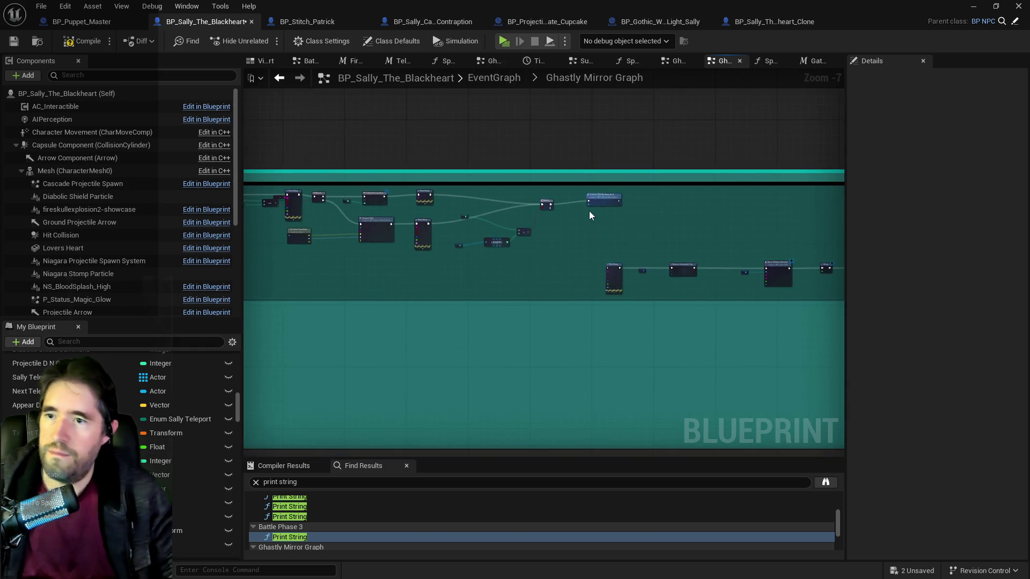
pyautogui.scroll(2, 589, 211)
# Move the node chain from the print through the reset up and left
pyautogui.moveTo(330, 191)
pyautogui.mouseDown()
pyautogui.moveTo(553, 203)
pyautogui.moveTo(852, 285)
pyautogui.moveTo(683, 276)
pyautogui.moveTo(390, 230)
pyautogui.mouseUp()
pyautogui.moveTo(764, 273); pyautogui.dragTo(778, 261)
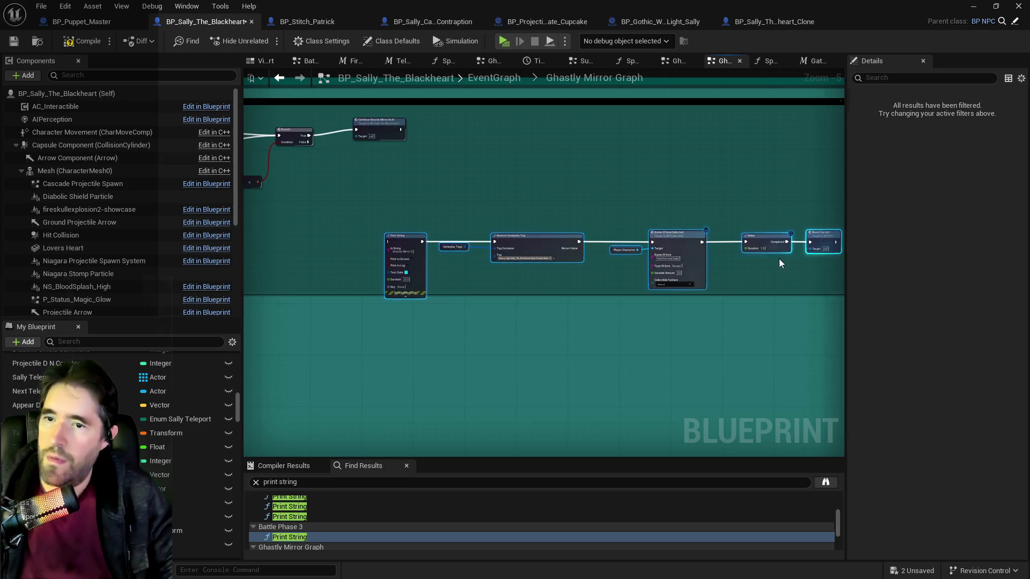
pyautogui.moveTo(674, 236)
pyautogui.mouseDown()
pyautogui.moveTo(617, 206)
pyautogui.moveTo(617, 172)
pyautogui.moveTo(489, 200)
pyautogui.moveTo(671, 241)
pyautogui.moveTo(489, 236)
pyautogui.moveTo(474, 201)
pyautogui.mouseUp()
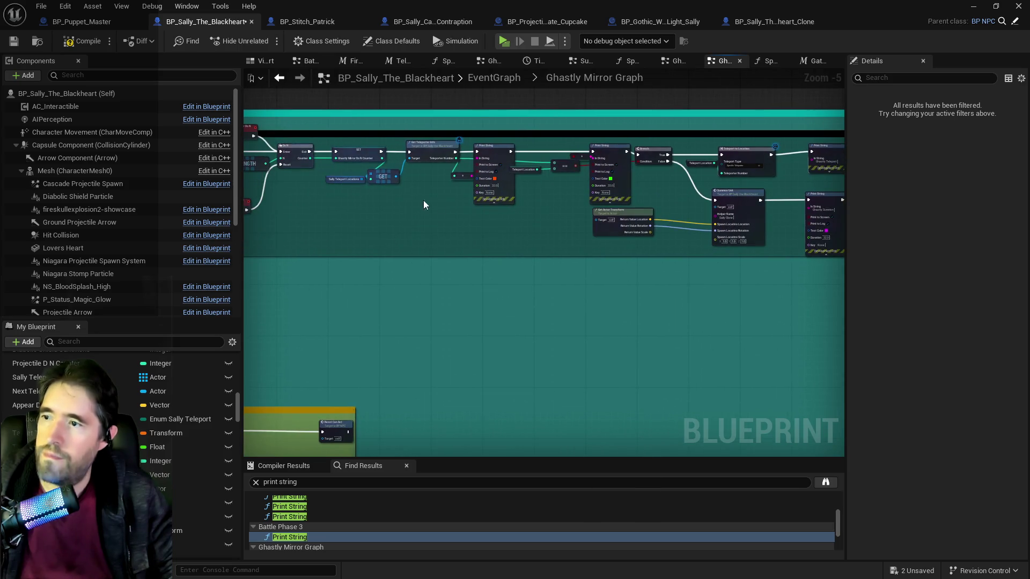
pyautogui.moveTo(531, 224)
pyautogui.mouseDown()
pyautogui.moveTo(740, 242)
pyautogui.moveTo(494, 239)
pyautogui.moveTo(590, 274)
pyautogui.moveTo(521, 261)
pyautogui.mouseUp()
pyautogui.scroll(2, 582, 295)
# Place a Reset Ghastly Mirror Do N call between Delay's Completed output and Reset Can Act
pyautogui.rightClick(583, 295)
pyautogui.write('reset gha')
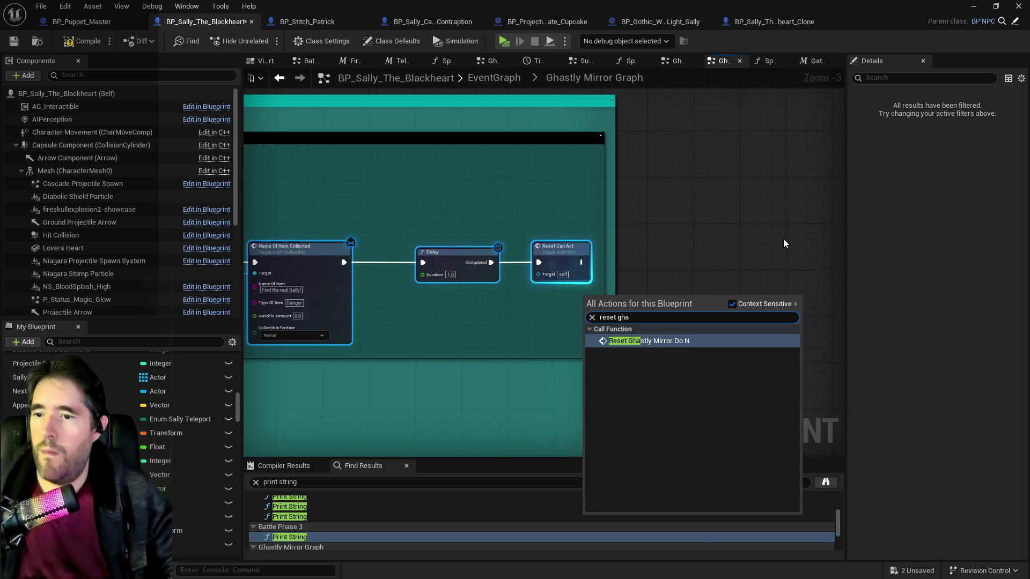
pyautogui.click(647, 341)
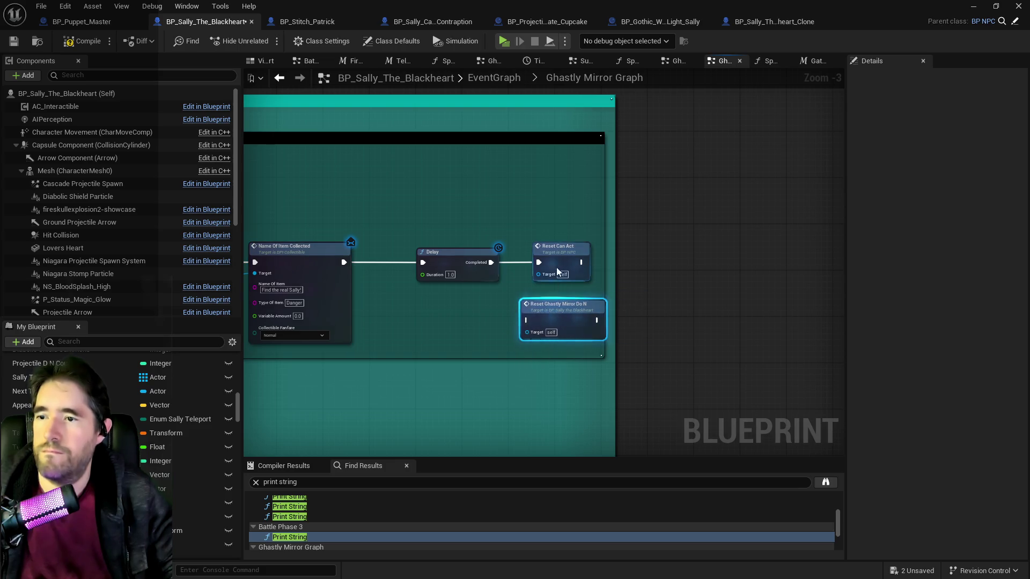
pyautogui.moveTo(564, 246); pyautogui.dragTo(638, 253)
pyautogui.moveTo(582, 307)
pyautogui.mouseDown()
pyautogui.moveTo(576, 250)
pyautogui.moveTo(625, 251)
pyautogui.mouseUp()
pyautogui.moveTo(490, 263); pyautogui.dragTo(515, 262)
pyautogui.moveTo(584, 262); pyautogui.dragTo(625, 262)
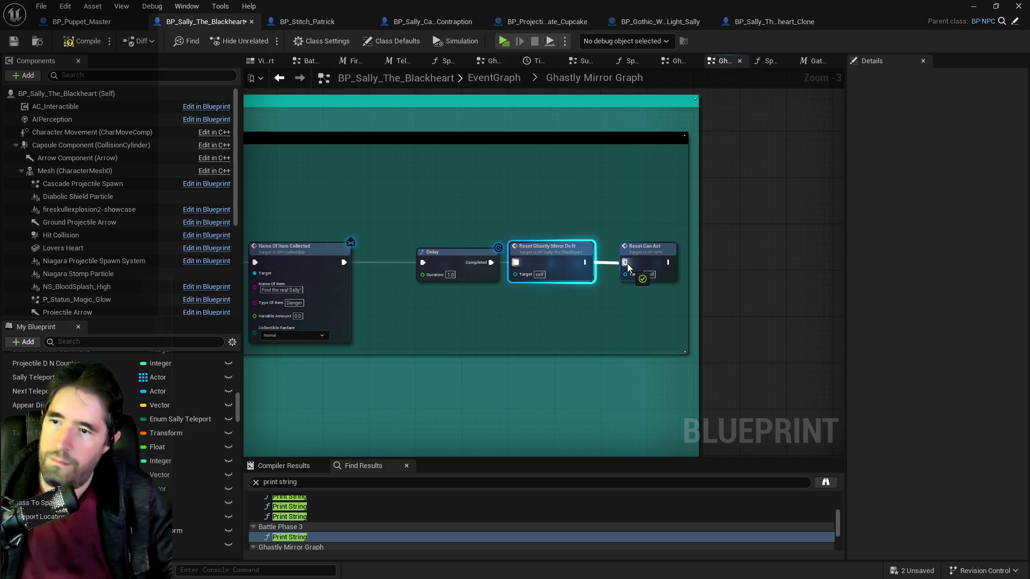
pyautogui.scroll(-4, 594, 319)
pyautogui.scroll(5, 710, 281)
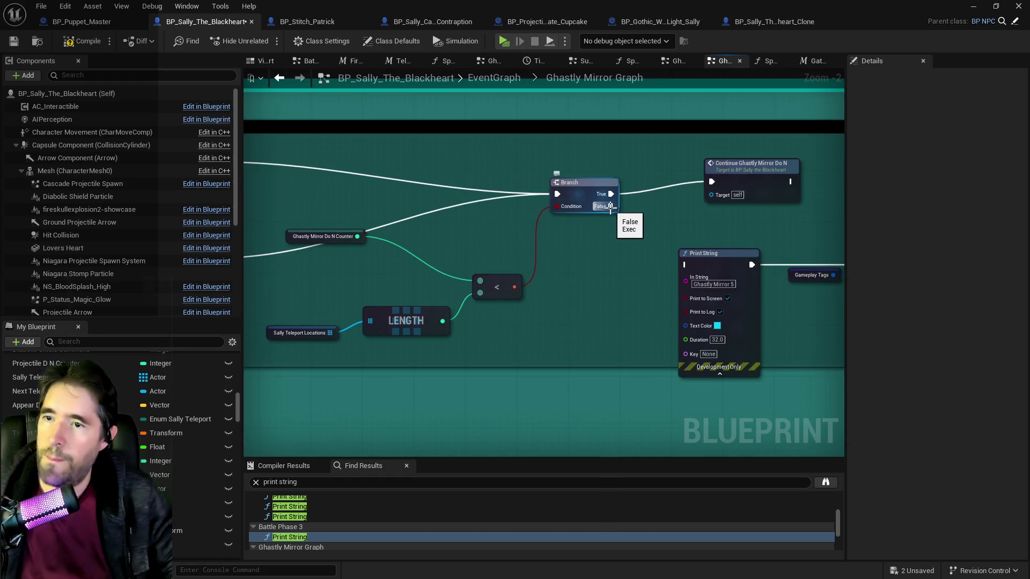
# Run the Ghastly Mirror print on Branch False, then shift the Counter getter down and Get Actor Transform right
pyautogui.moveTo(611, 207)
pyautogui.mouseDown()
pyautogui.moveTo(657, 259)
pyautogui.moveTo(685, 265)
pyautogui.mouseUp()
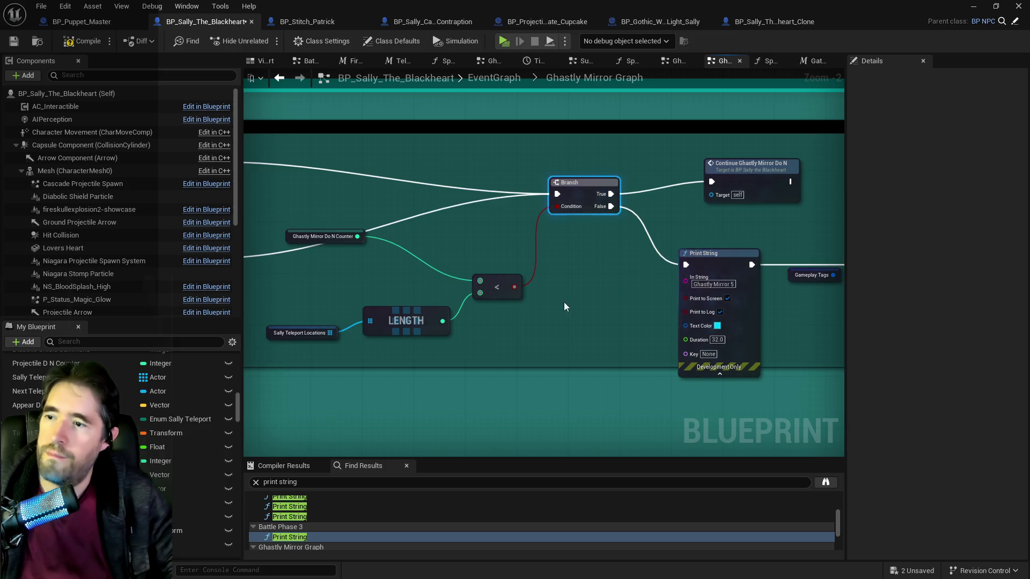
pyautogui.scroll(-3, 564, 302)
pyautogui.moveTo(565, 255); pyautogui.dragTo(567, 275)
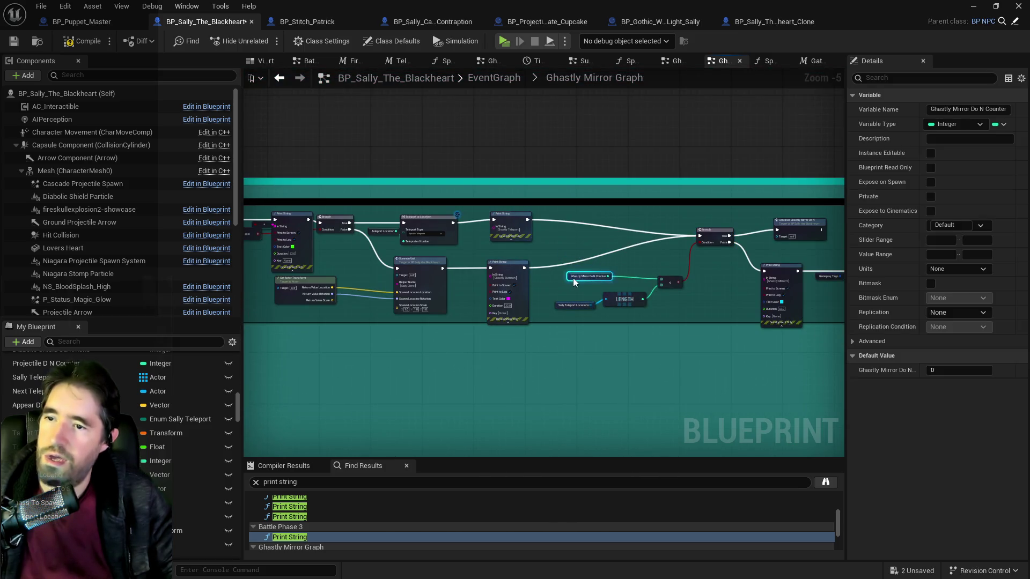
pyautogui.click(612, 298)
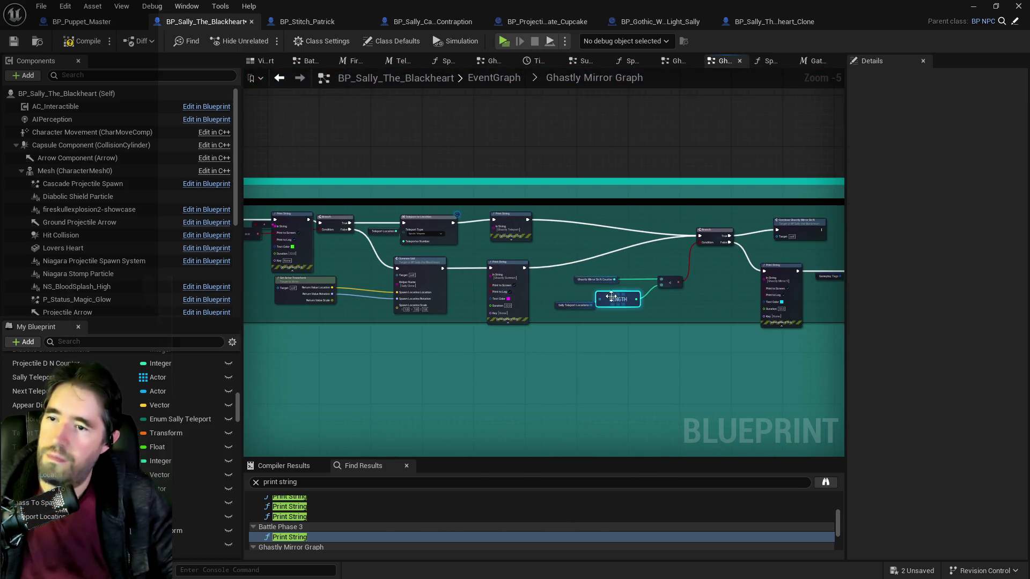
pyautogui.click(563, 309)
pyautogui.scroll(2, 536, 294)
pyautogui.moveTo(469, 291); pyautogui.dragTo(566, 295)
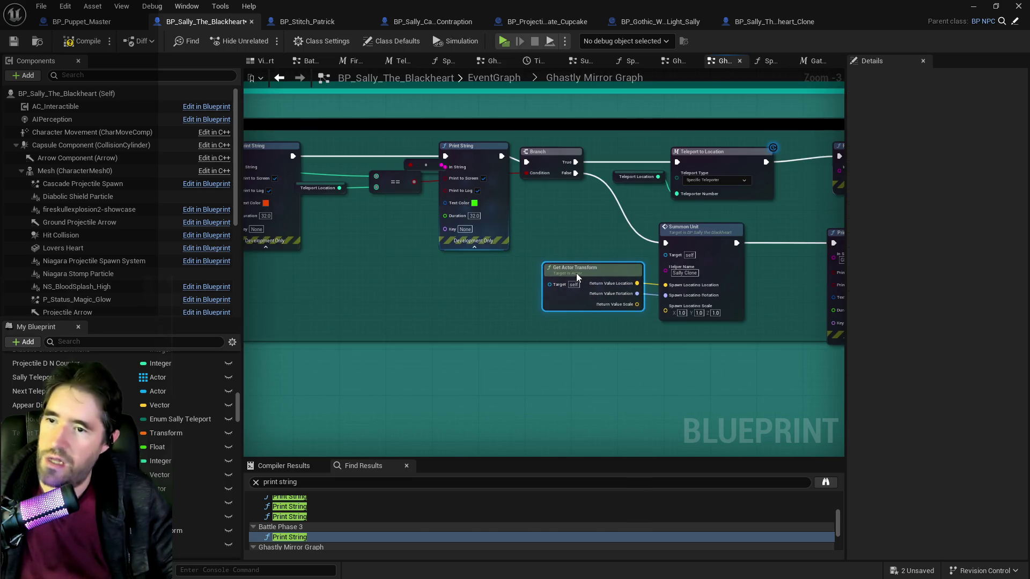
pyautogui.hscroll(5, 576, 276)
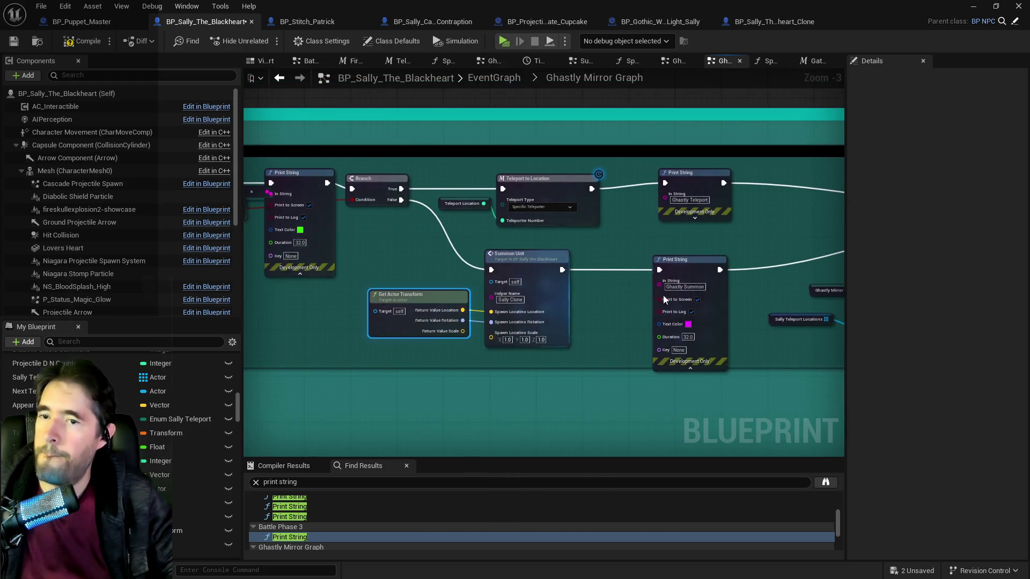
pyautogui.hscroll(15, 663, 299)
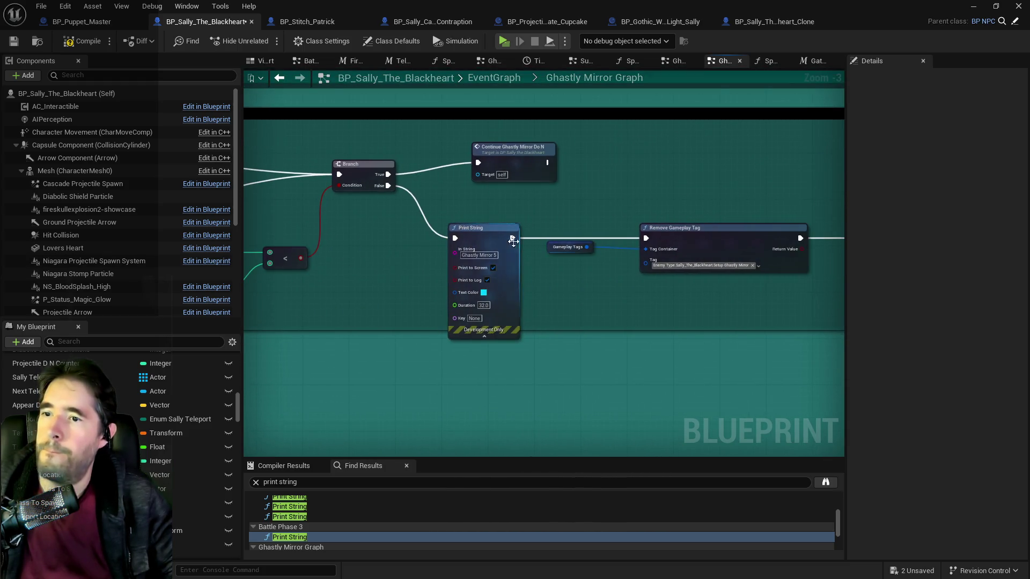
pyautogui.hscroll(-1, 530, 230)
pyautogui.hscroll(-4, 536, 246)
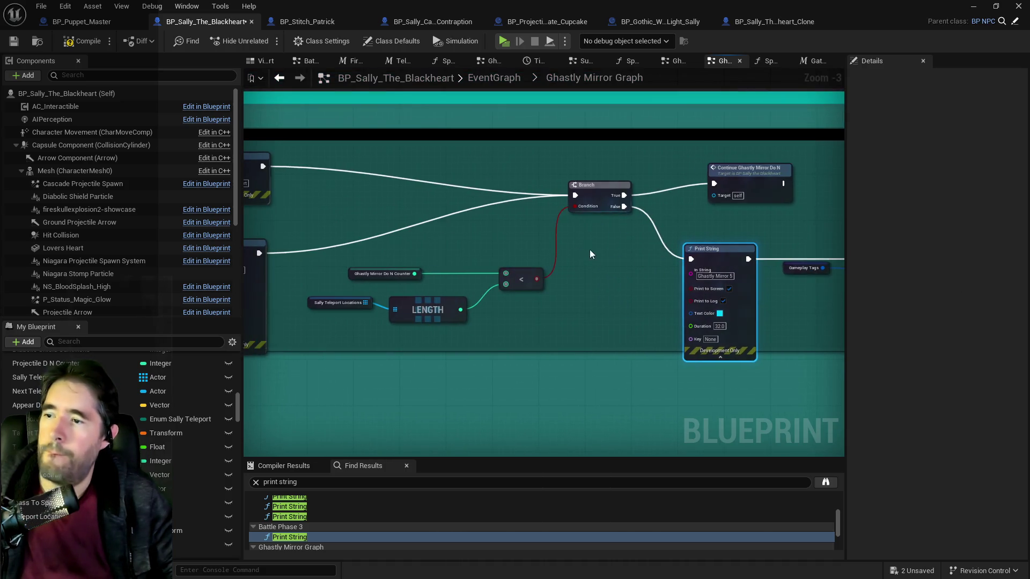
# Paste a Print String that prints the Counter < Length result in pink text
pyautogui.hotkey('ctrl', 'v')
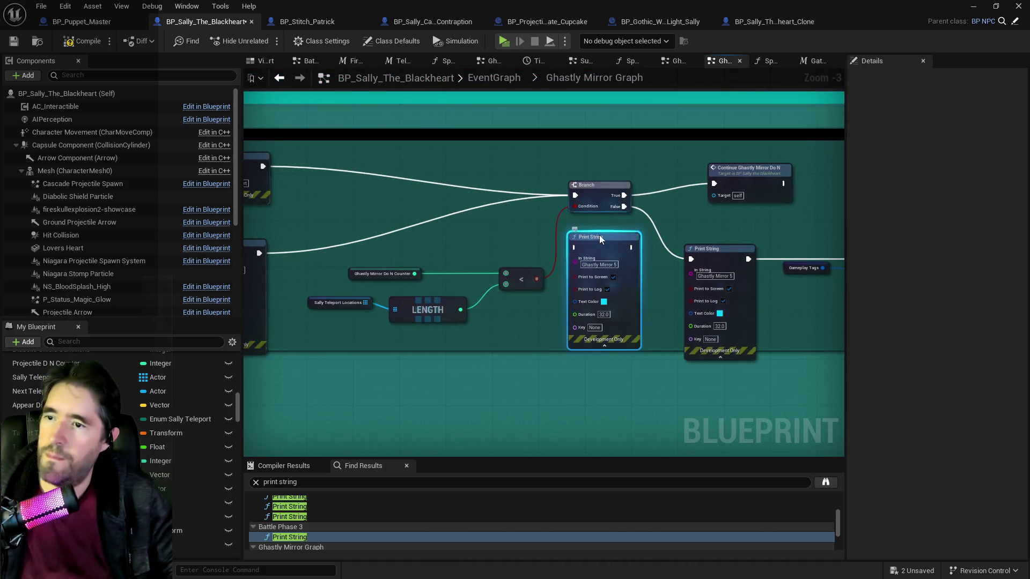
pyautogui.moveTo(600, 238); pyautogui.dragTo(594, 233)
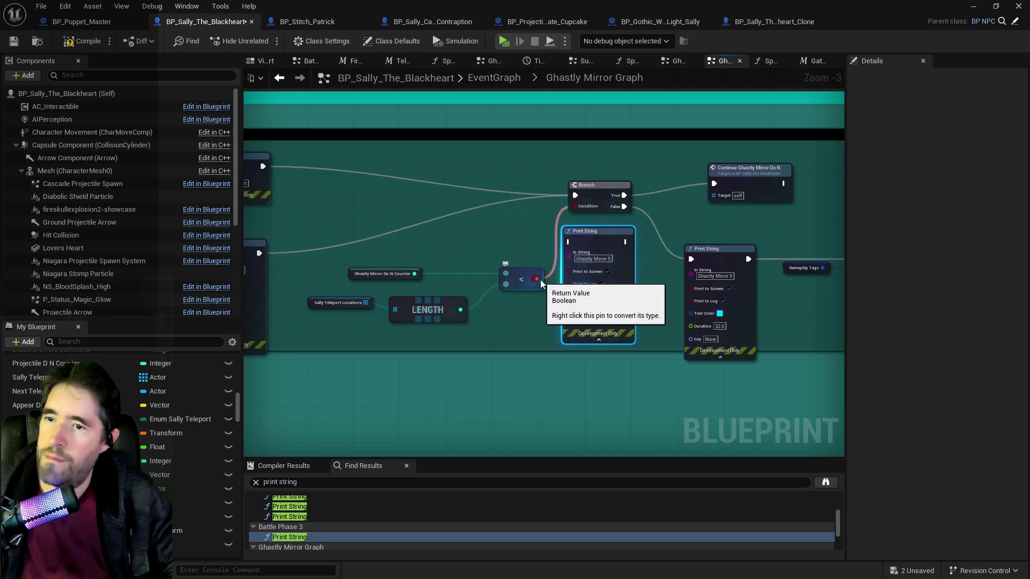
pyautogui.moveTo(536, 279); pyautogui.dragTo(570, 263)
pyautogui.click(597, 288)
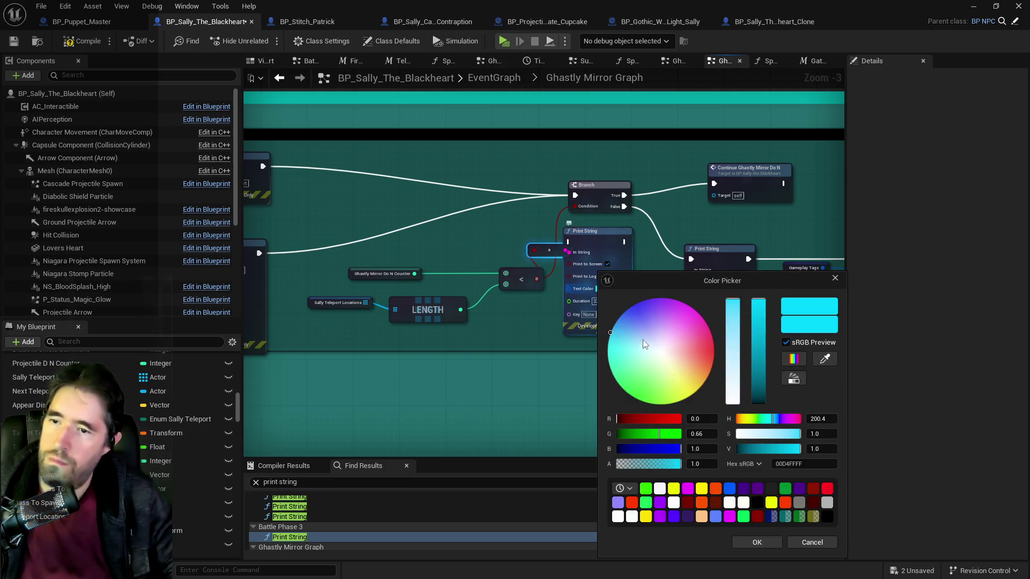
pyautogui.moveTo(664, 332); pyautogui.dragTo(684, 344)
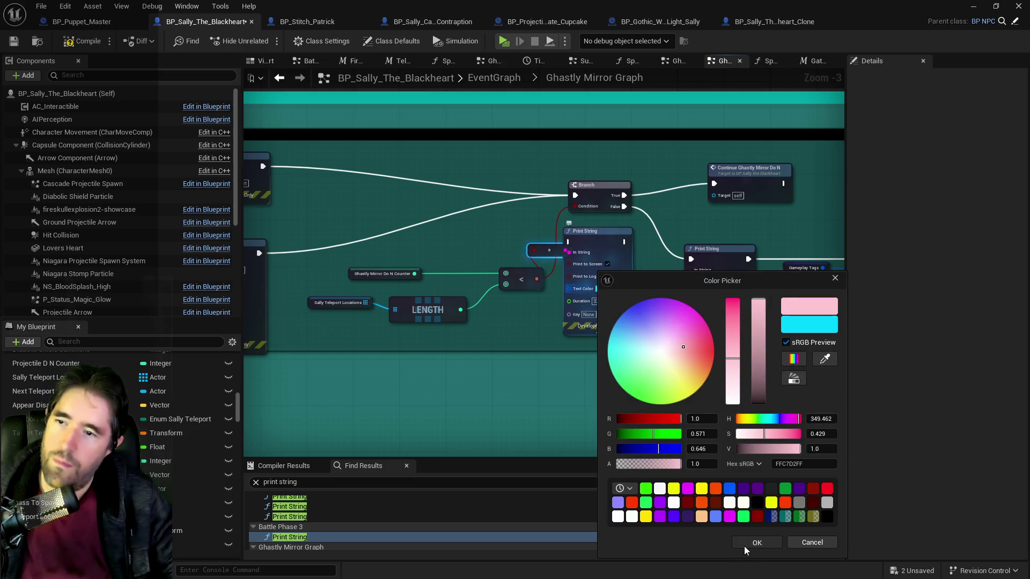
pyautogui.click(745, 545)
# Place the new Print String beside the Branch and chain it into the execution flow before it
pyautogui.moveTo(608, 241); pyautogui.dragTo(514, 188)
pyautogui.moveTo(358, 186); pyautogui.dragTo(560, 209)
pyautogui.moveTo(343, 273)
pyautogui.mouseDown()
pyautogui.moveTo(530, 236)
pyautogui.moveTo(560, 215)
pyautogui.moveTo(659, 215)
pyautogui.mouseUp()
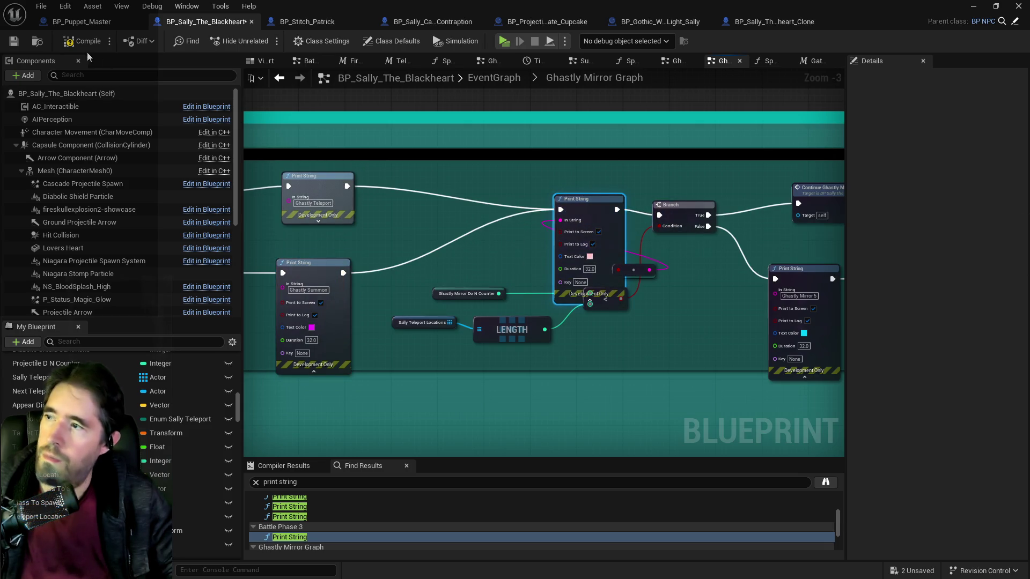
# Compile the Sally the Blackheart blueprint and launch the Poppet_Quest game preview
pyautogui.click(14, 41)
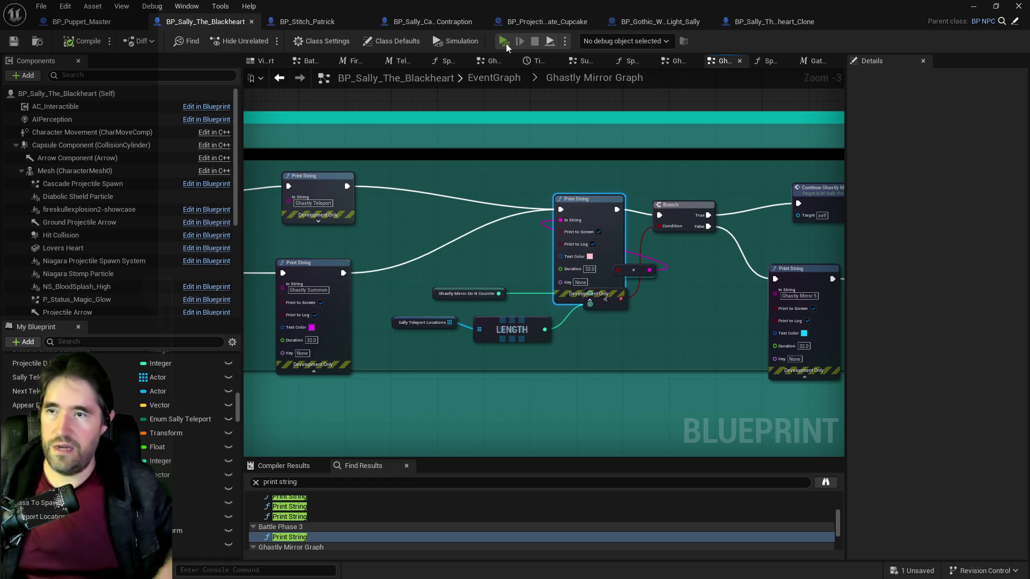
pyautogui.click(506, 44)
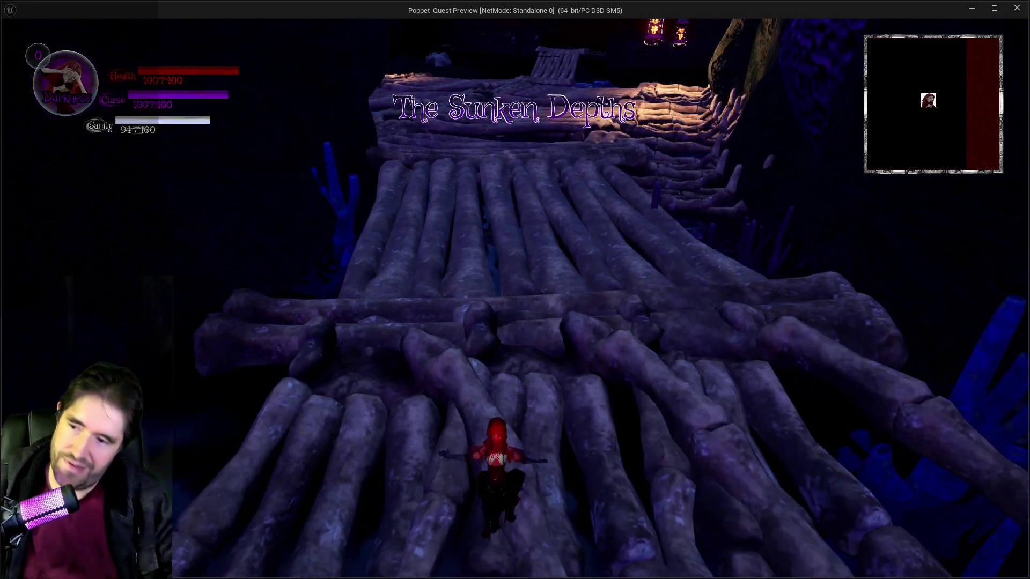
# Walk the character across the log bridge toward the pirate-flag boss area
pyautogui.press('Tab')
pyautogui.press('Tab')
pyautogui.press('w')
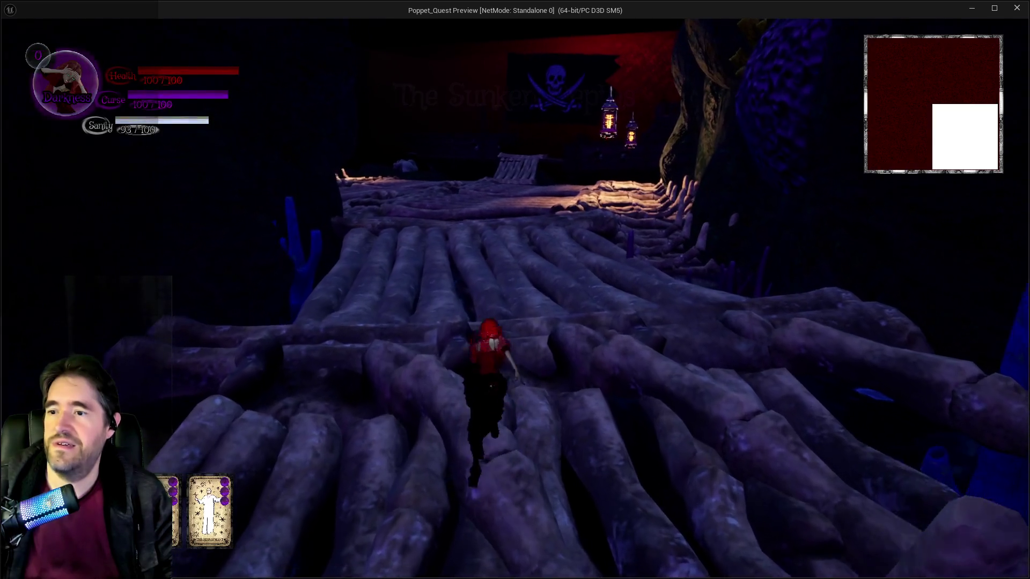
pyautogui.press('w')
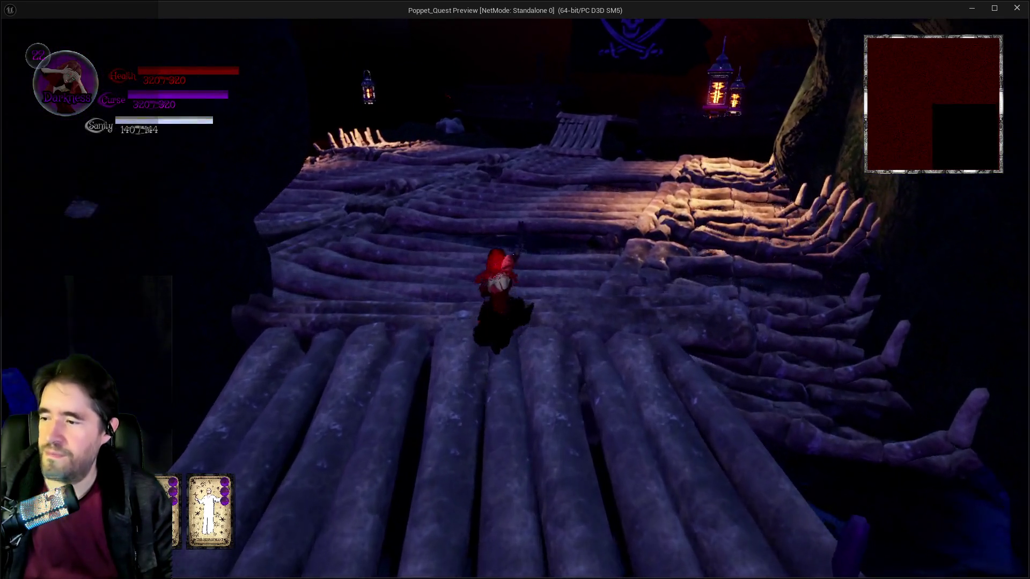
pyautogui.press('w')
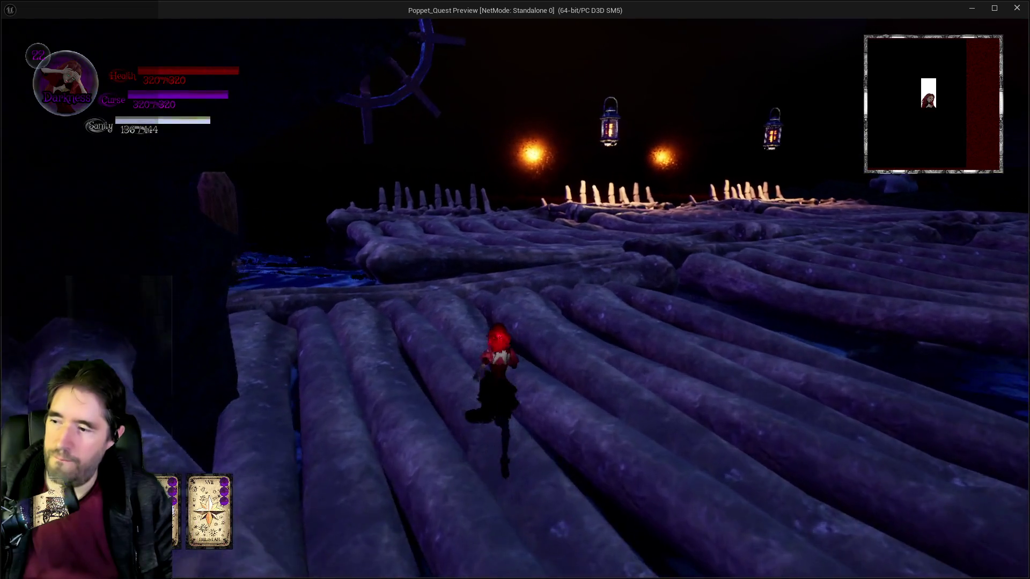
pyautogui.press('w')
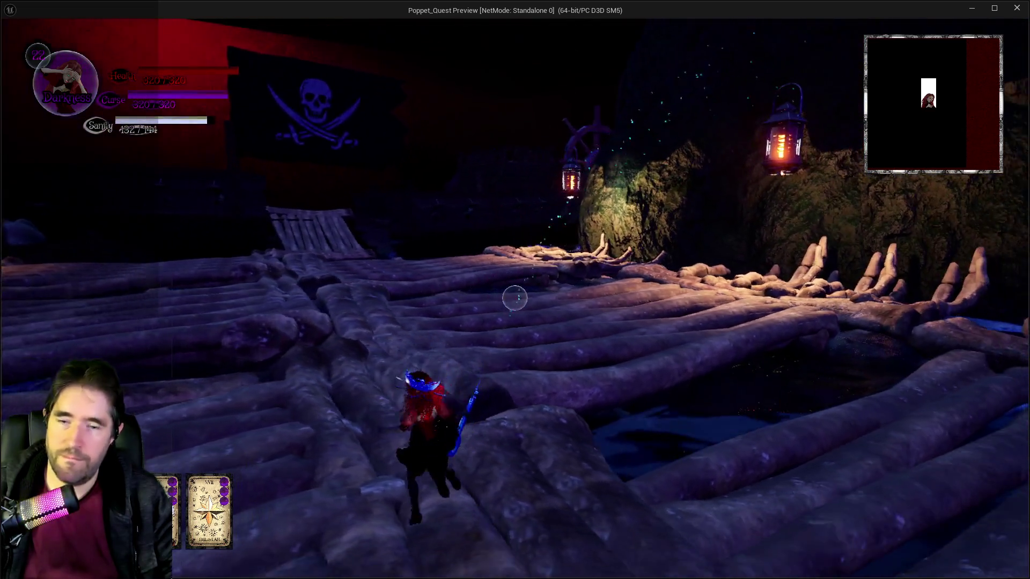
pyautogui.press('w')
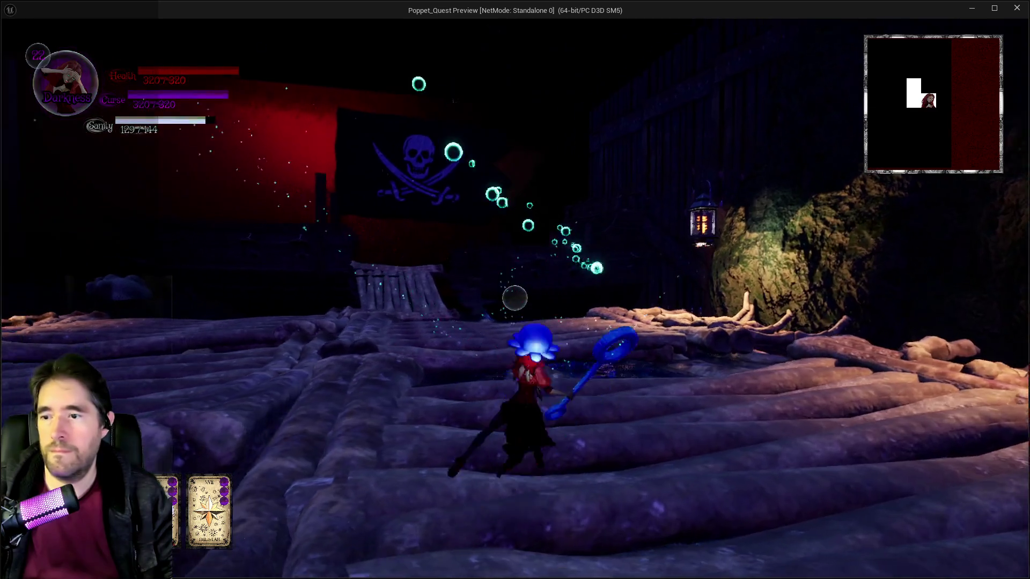
pyautogui.press('w')
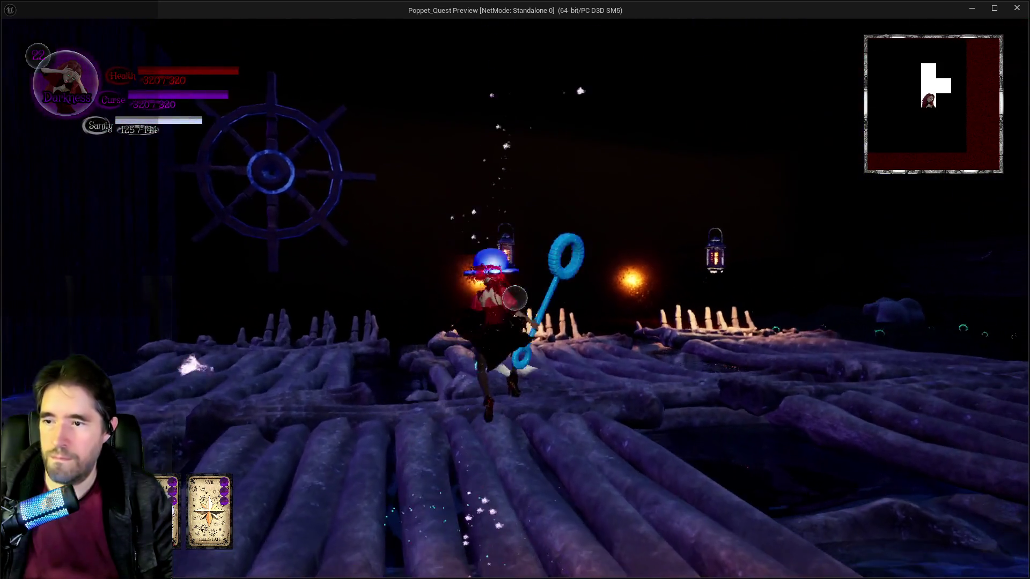
pyautogui.press('w')
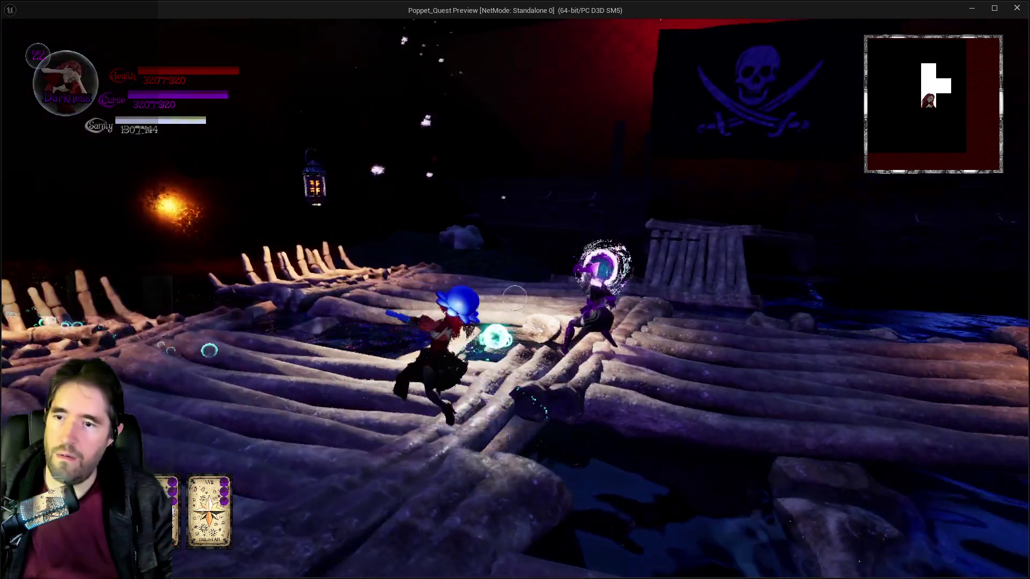
pyautogui.press('w')
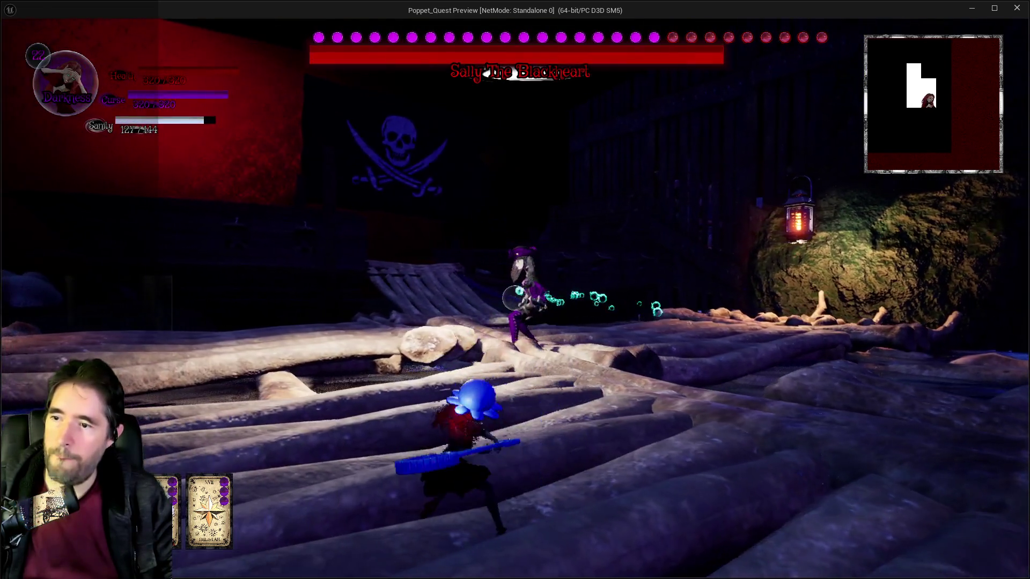
pyautogui.press('w')
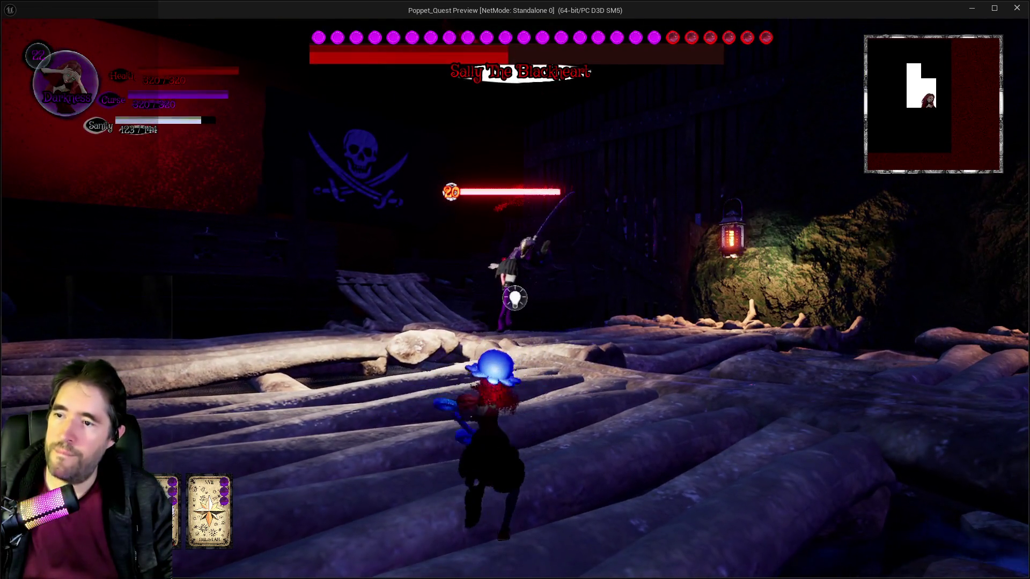
pyautogui.press('w')
# Attack the Sally boss and nearby enemies with spells, switching between Darkness and Light
pyautogui.click(514, 299)
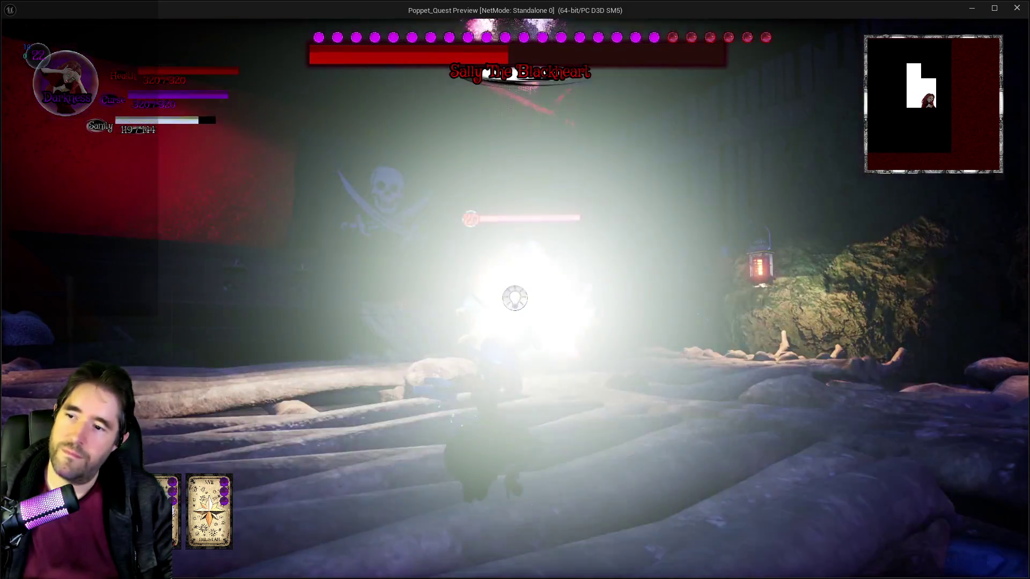
pyautogui.press('w')
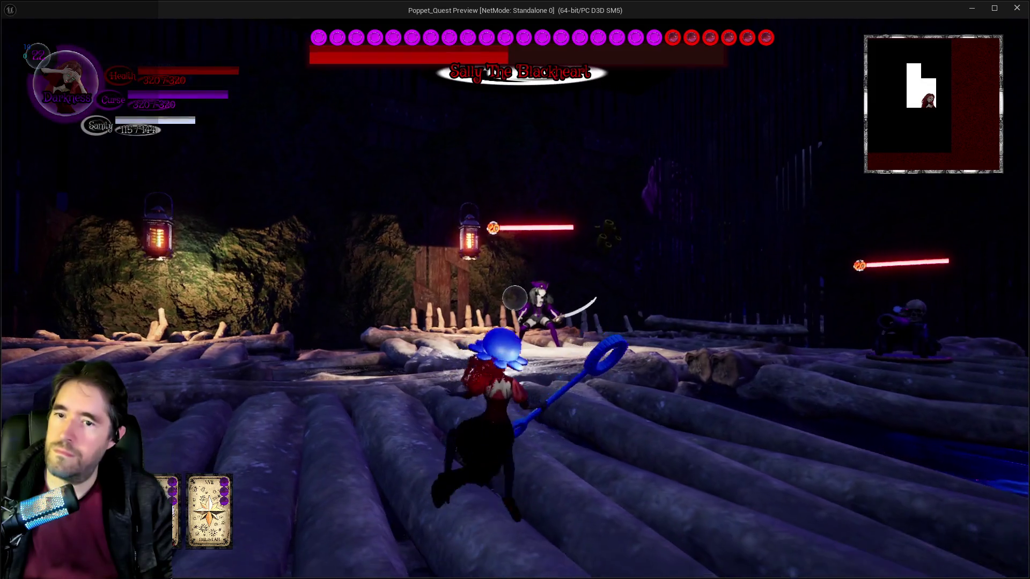
pyautogui.click(514, 298)
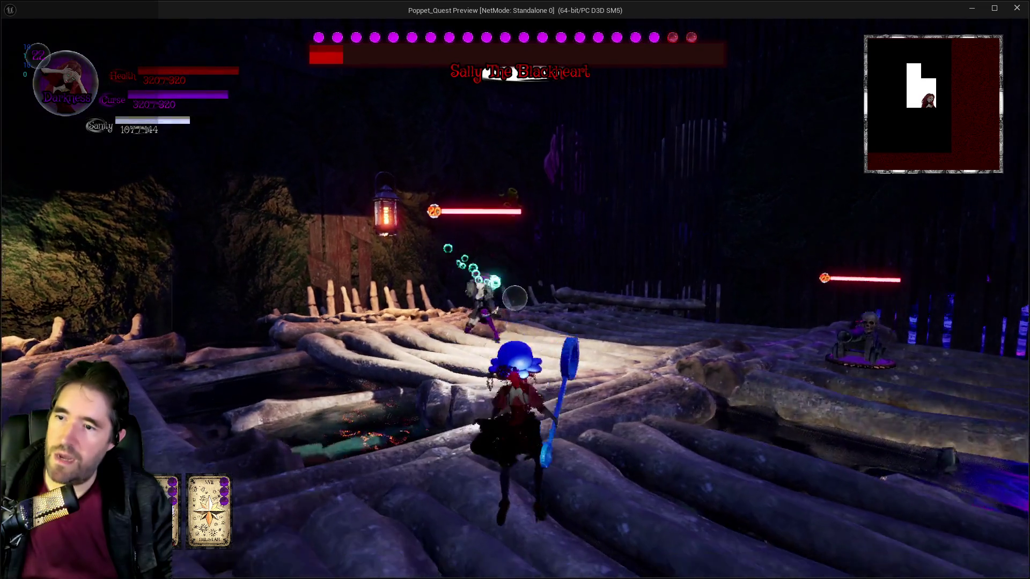
pyautogui.click(515, 298)
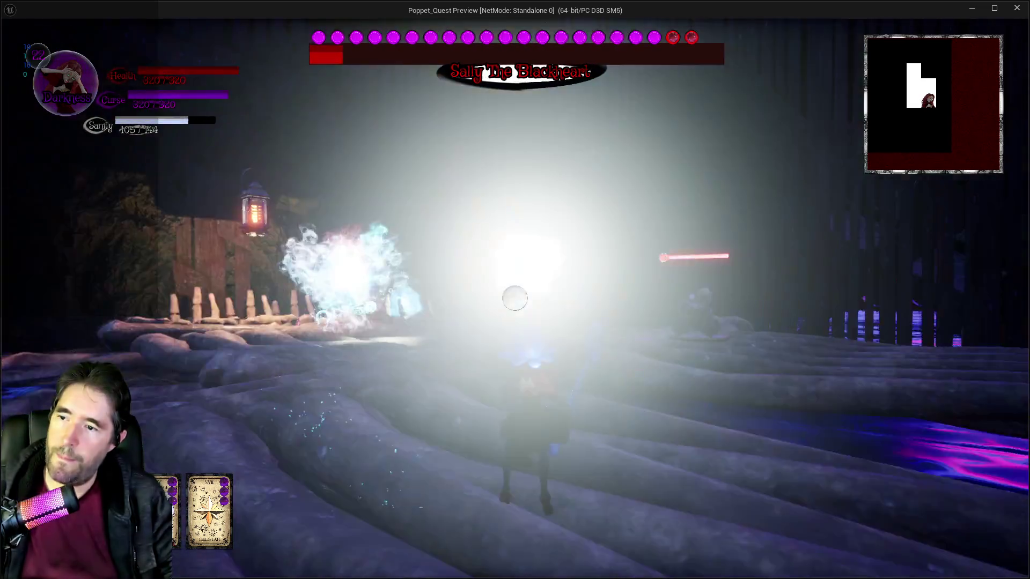
pyautogui.press('e')
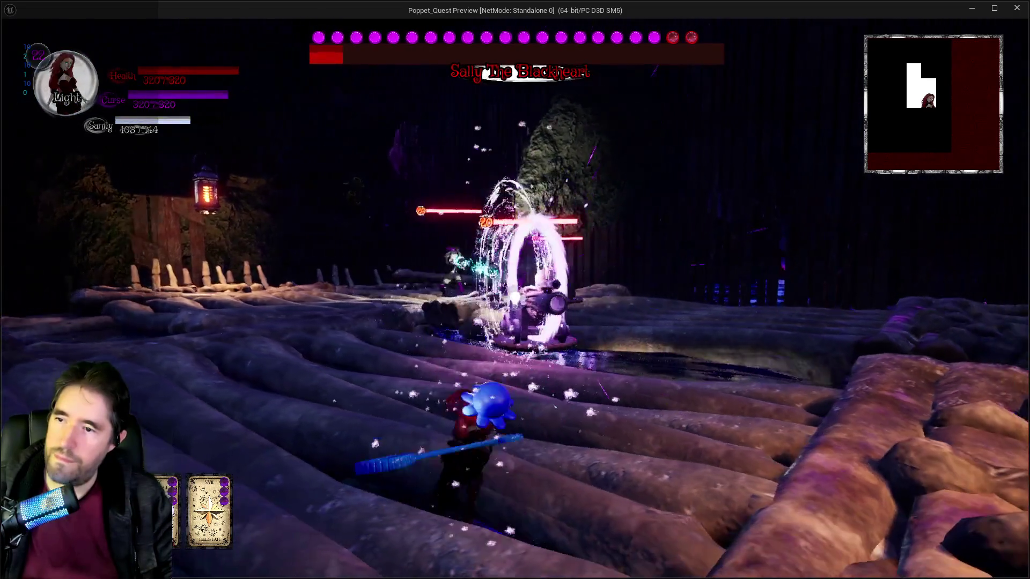
pyautogui.click(514, 298)
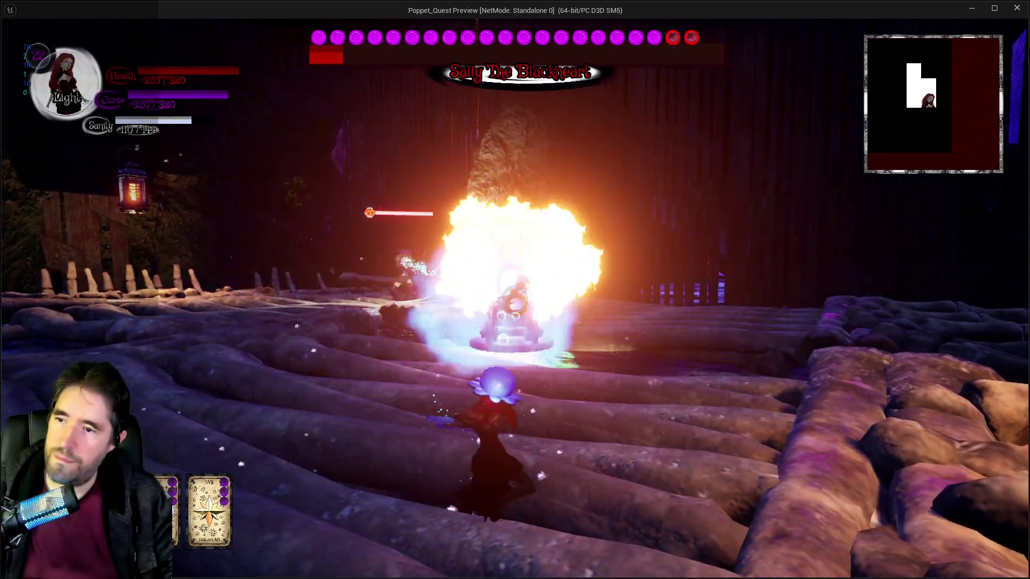
pyautogui.press('e')
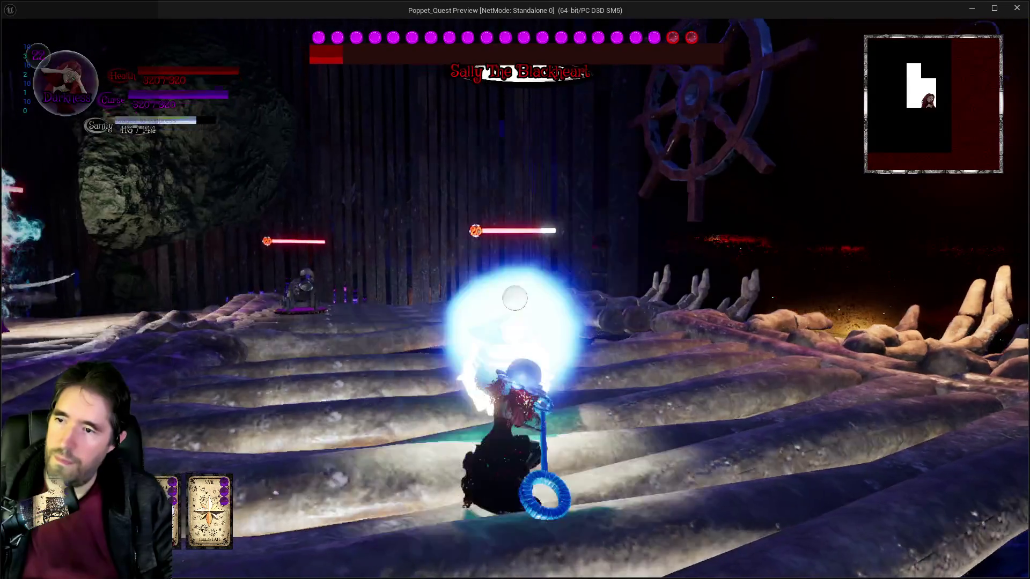
pyautogui.click(514, 298)
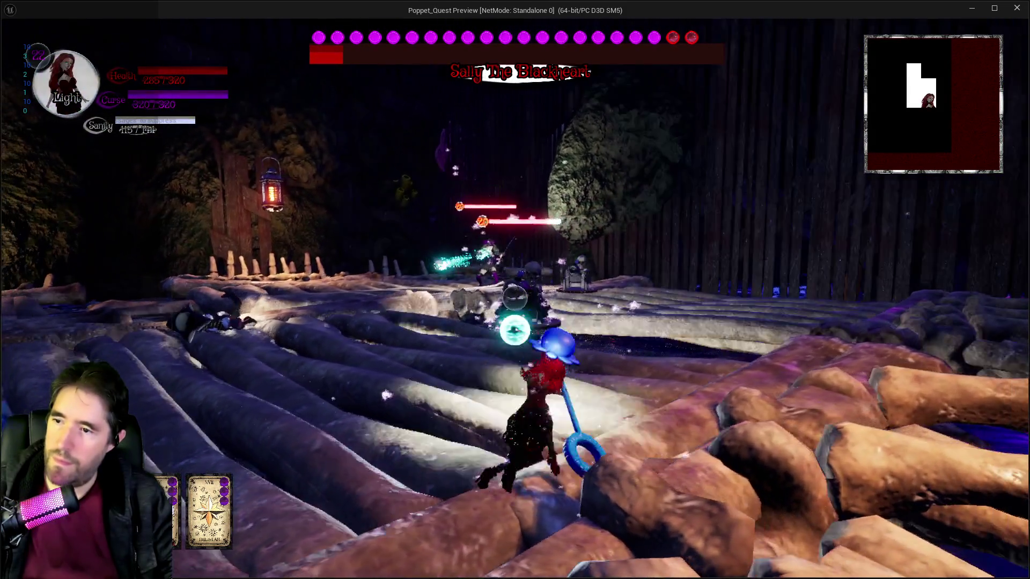
pyautogui.click(514, 298)
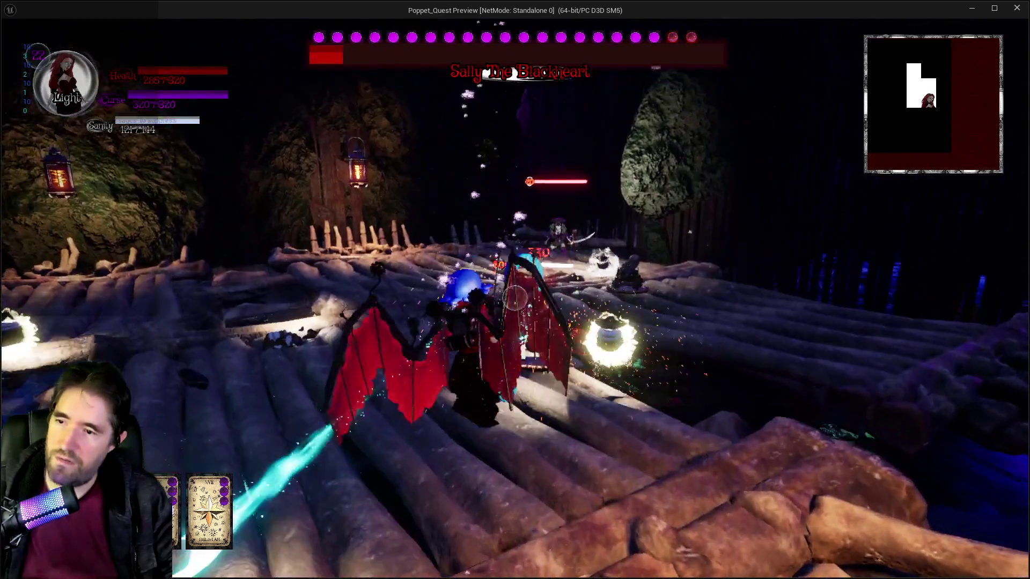
pyautogui.click(515, 298)
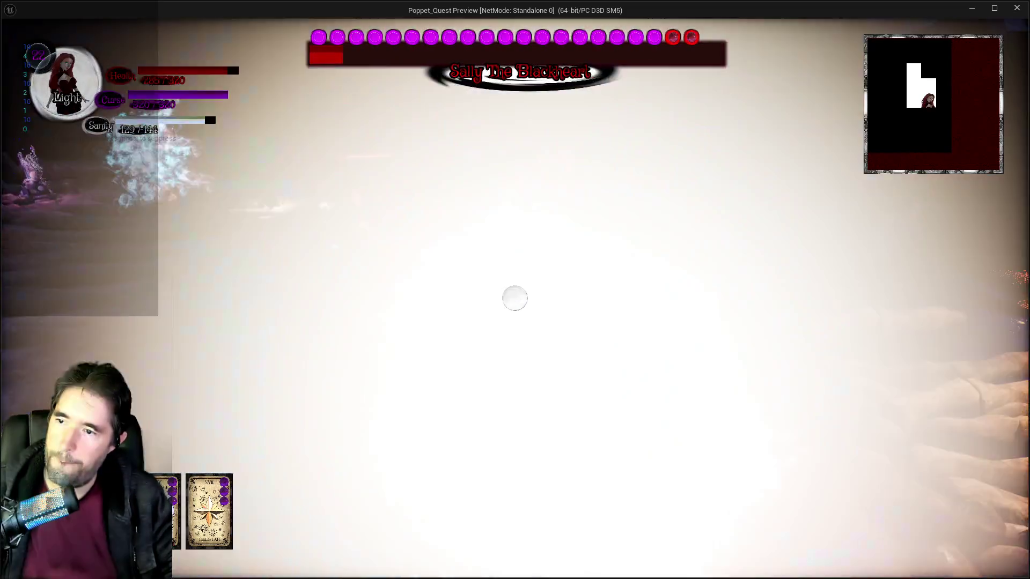
pyautogui.click(514, 298)
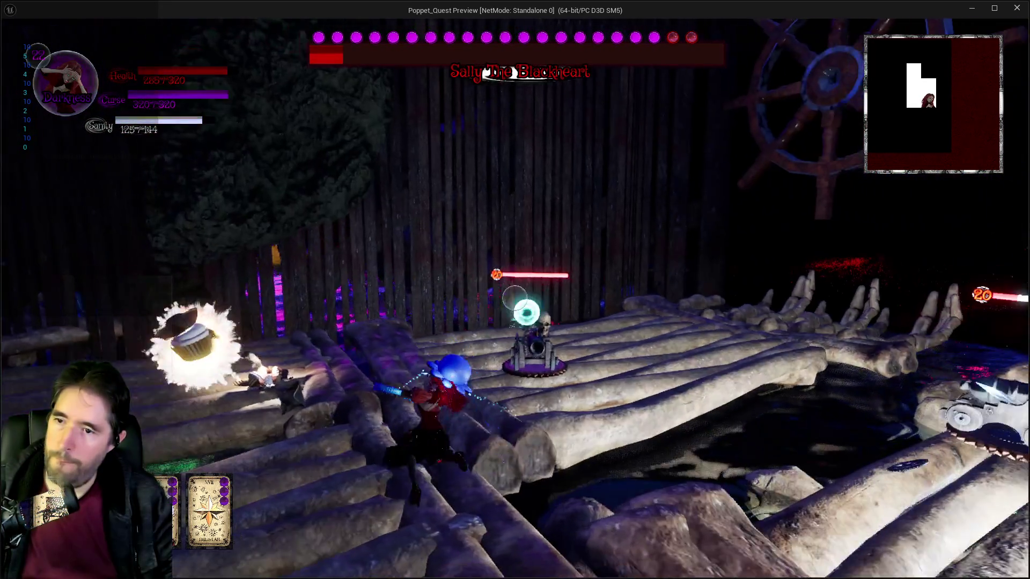
pyautogui.click(515, 298)
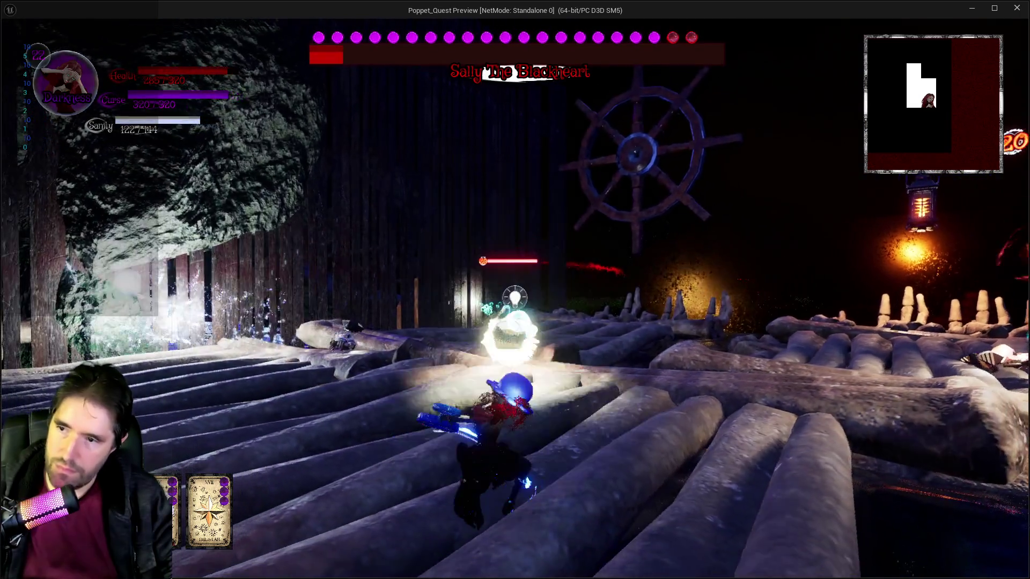
pyautogui.click(514, 298)
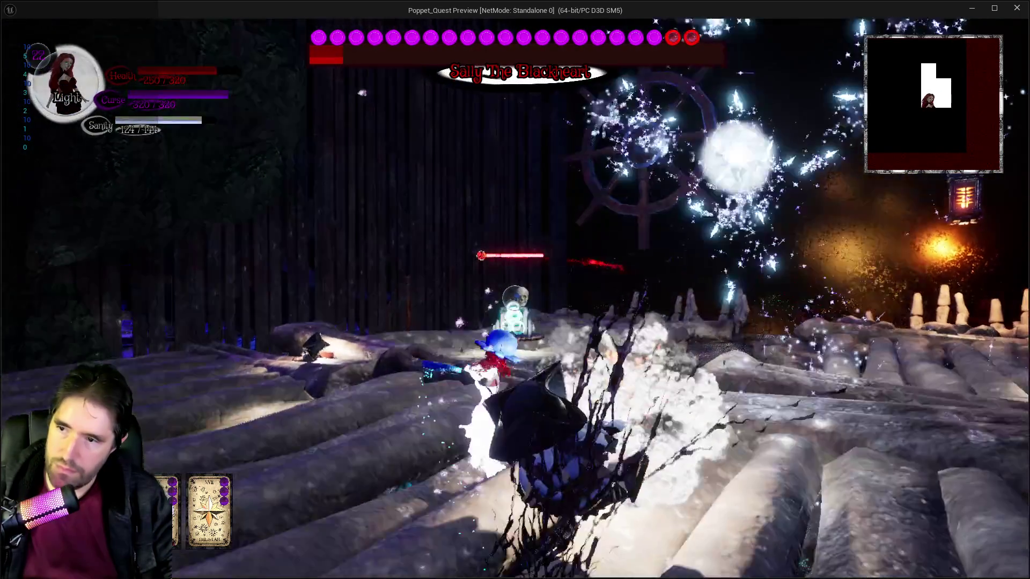
pyautogui.click(515, 298)
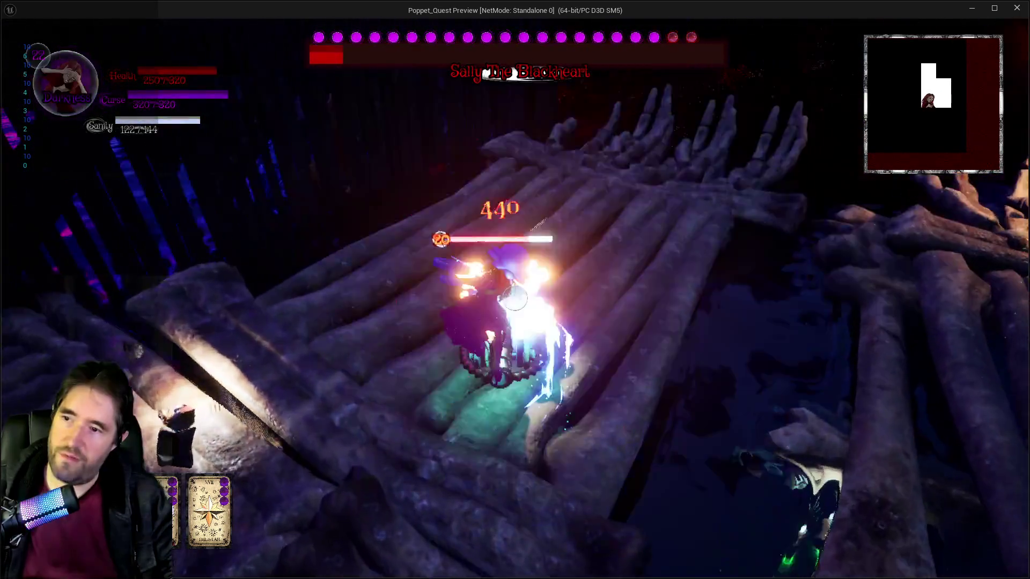
pyautogui.click(515, 298)
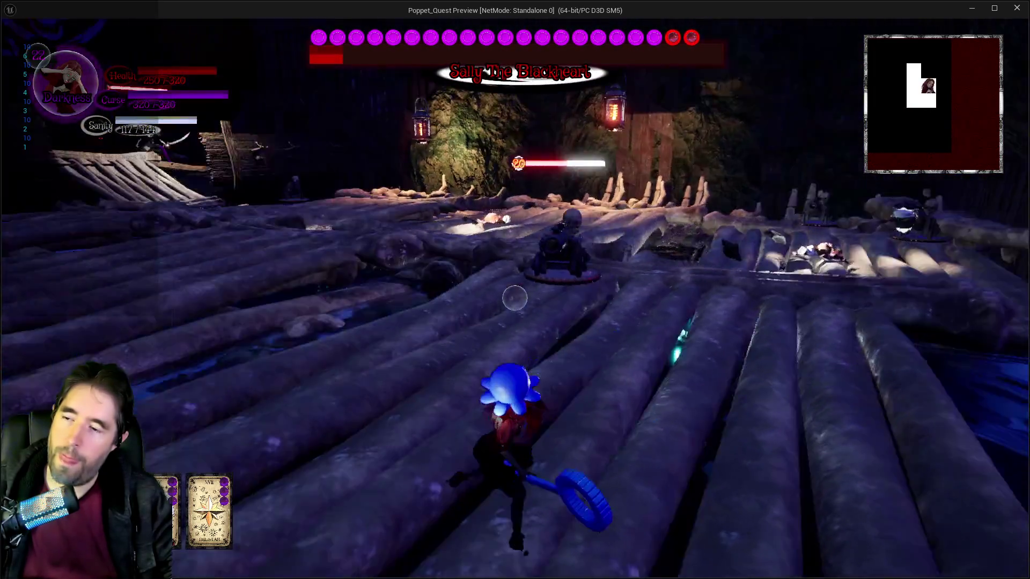
pyautogui.click(514, 298)
pyautogui.click(514, 298)
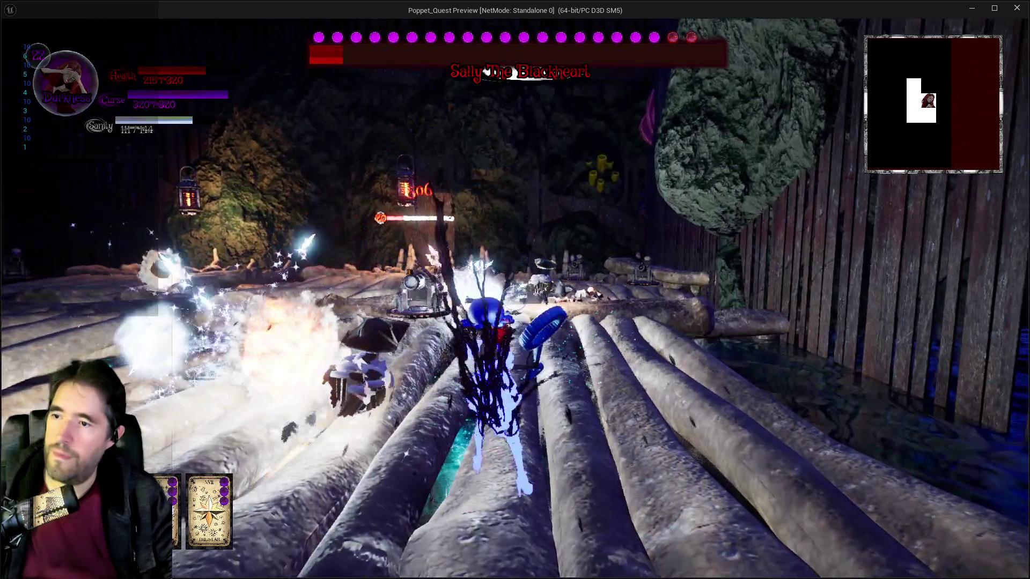
pyautogui.click(514, 298)
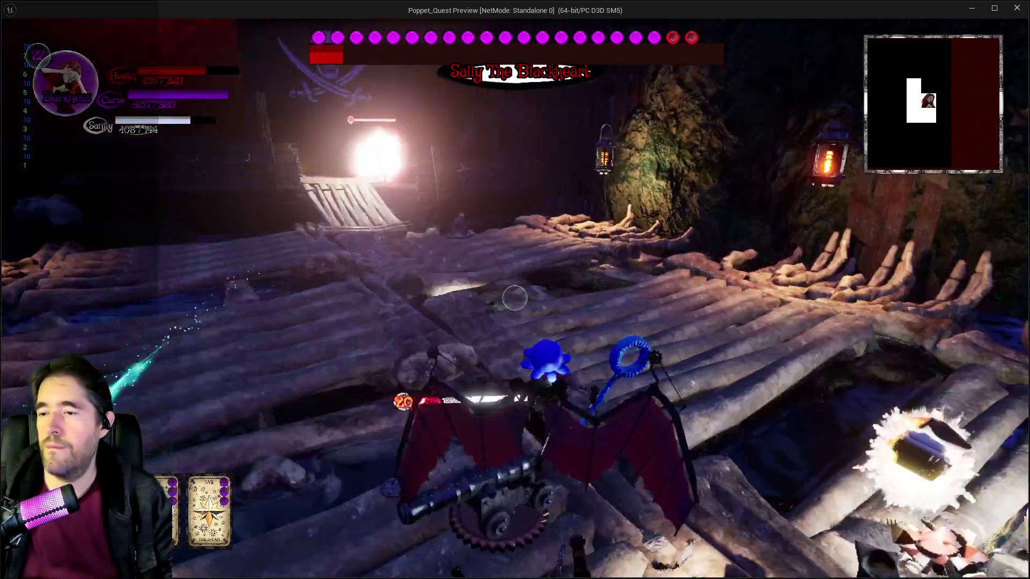
pyautogui.click(514, 298)
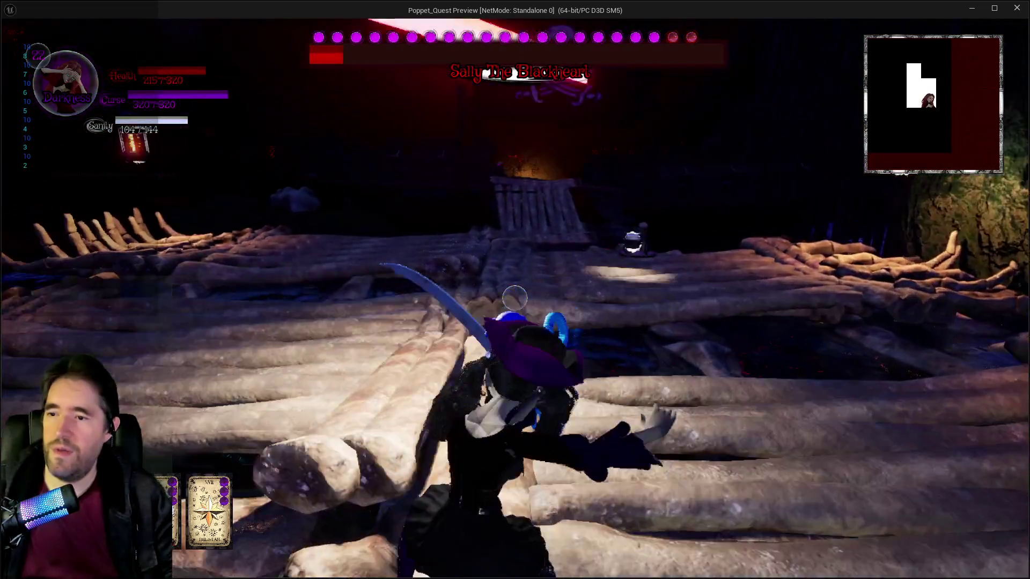
# Move along the dock attacking the skeleton cannon and boss clones, then pause the game
pyautogui.press('w')
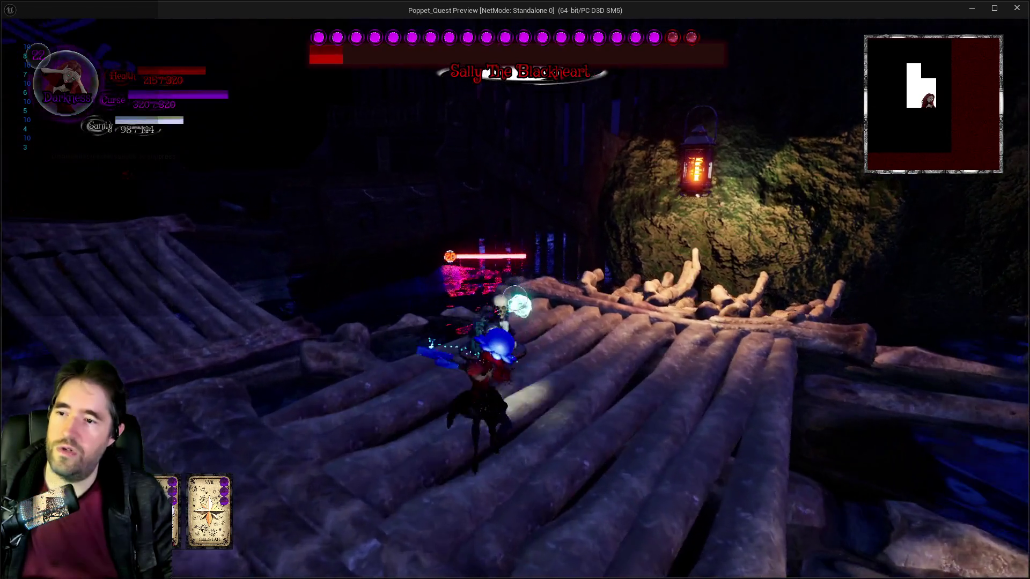
pyautogui.click(514, 298)
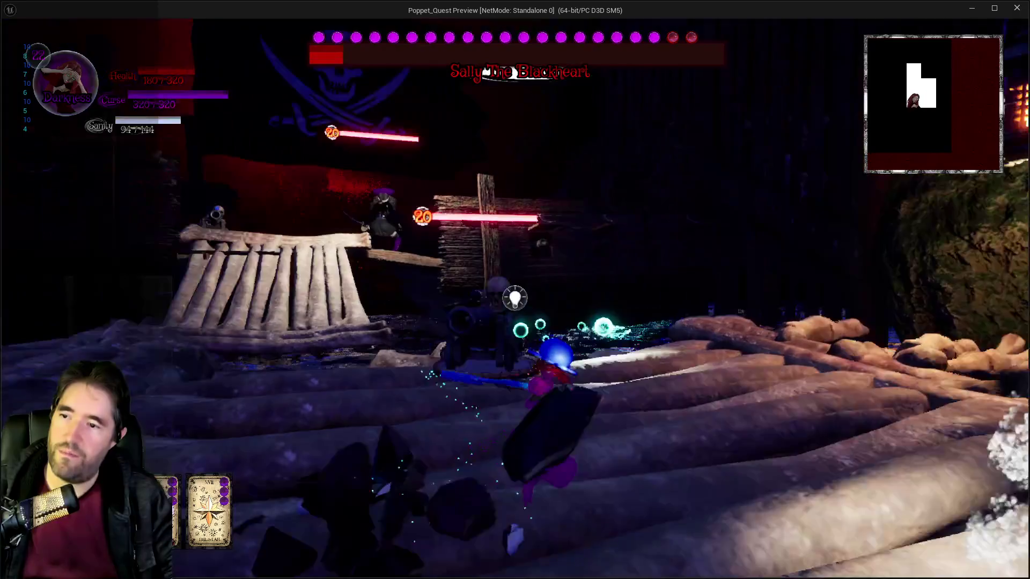
pyautogui.click(514, 298)
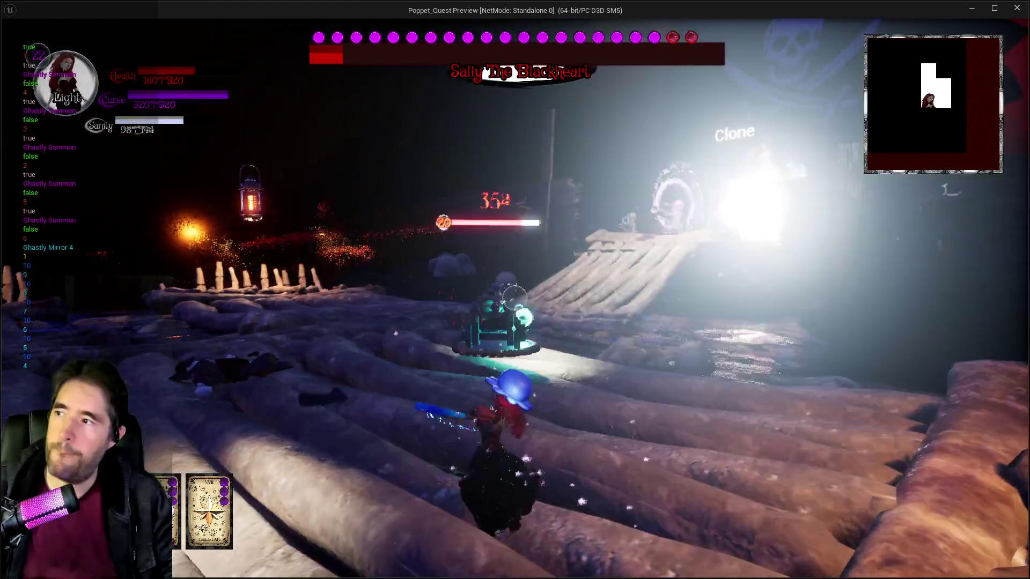
pyautogui.click(514, 298)
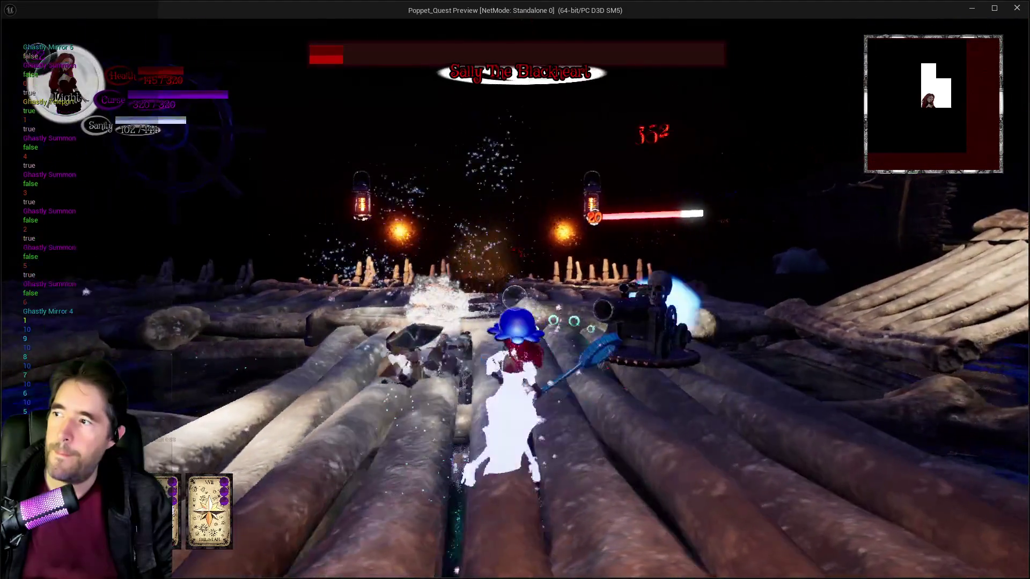
pyautogui.click(514, 298)
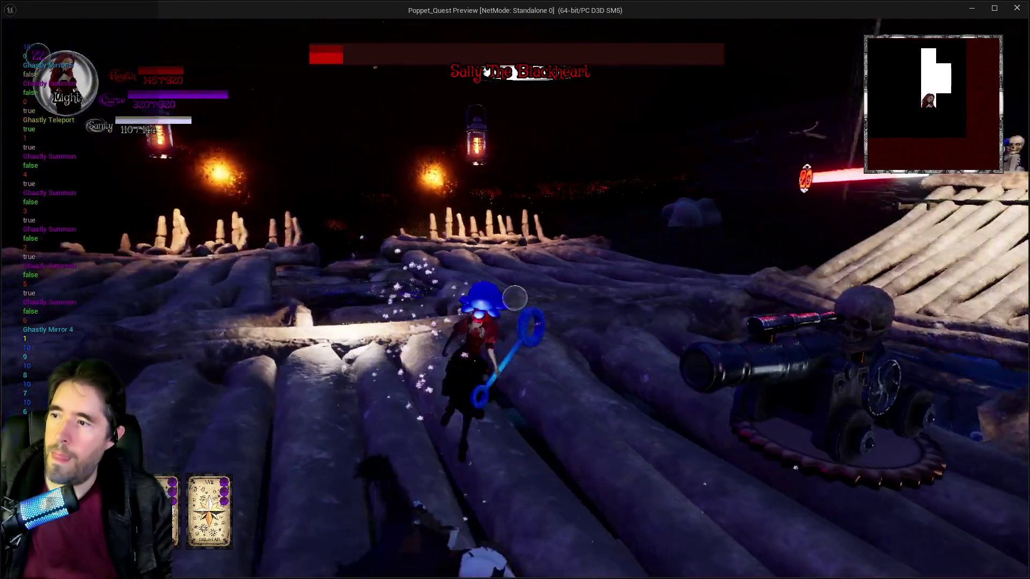
pyautogui.click(514, 298)
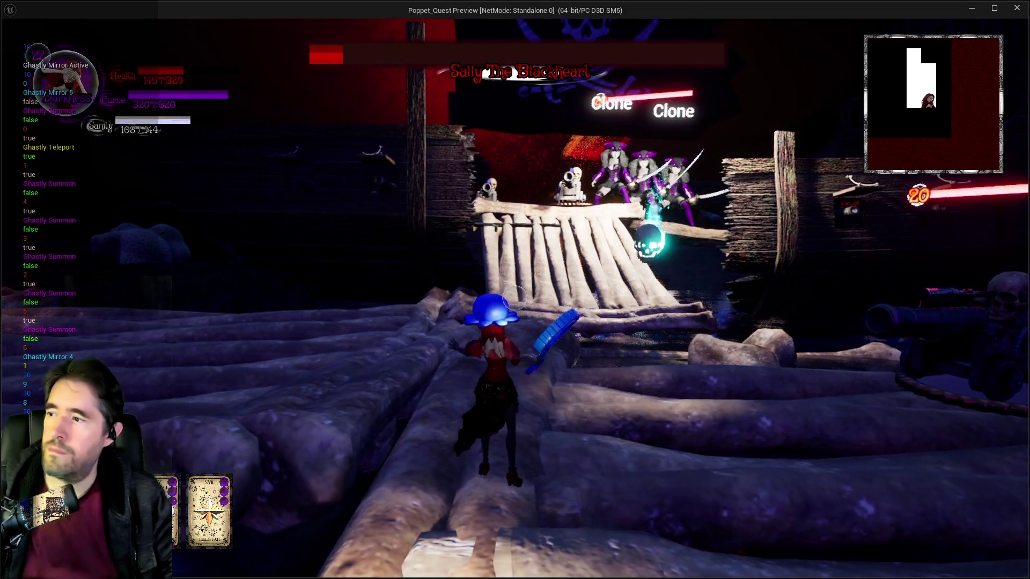
pyautogui.click(515, 298)
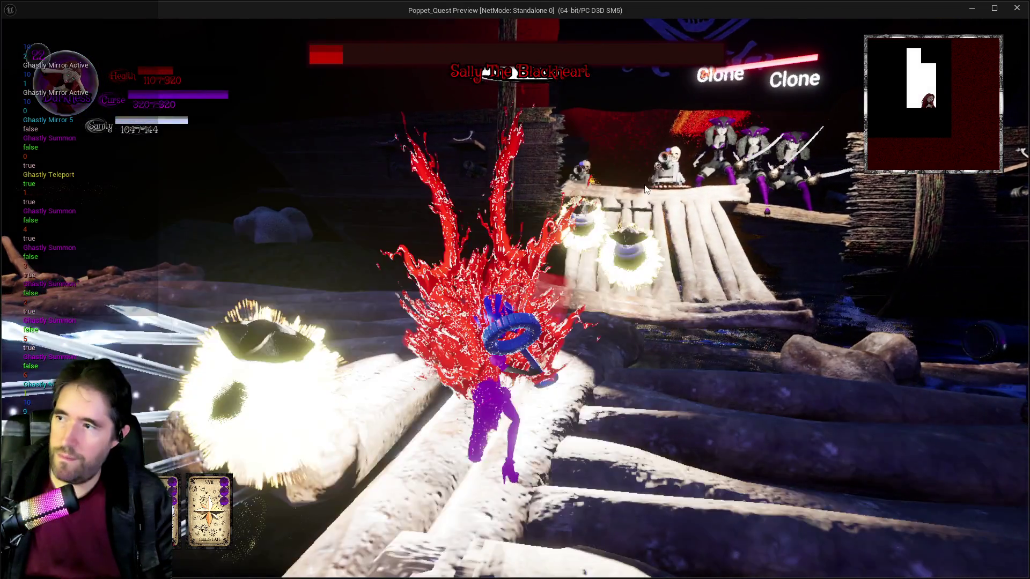
pyautogui.press('Escape')
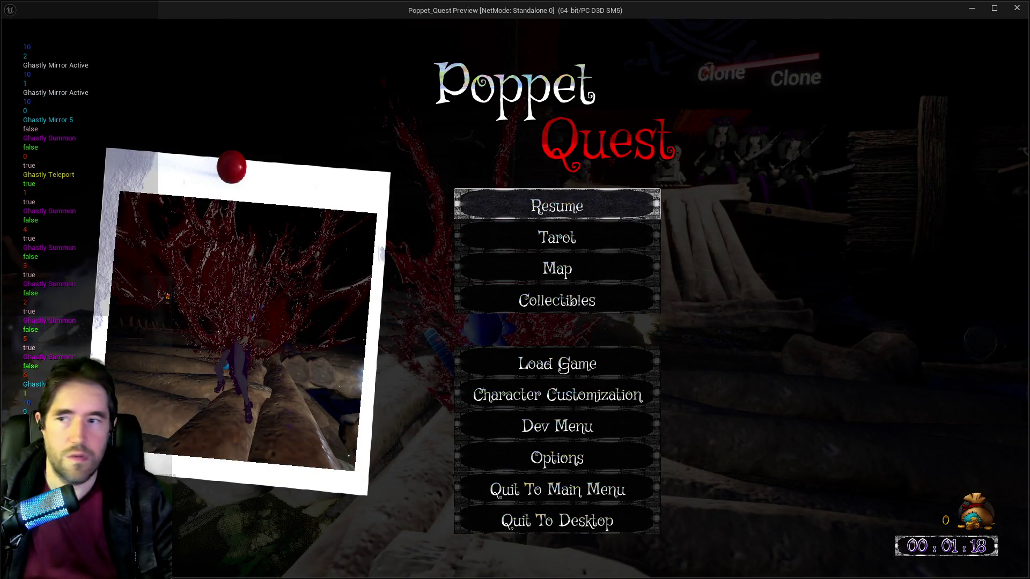
# Check the debug-log screenshot in Krita, then return to the paused game and resume it
pyautogui.hotkey('alt', 'Tab')
pyautogui.moveTo(863, 51); pyautogui.dragTo(697, 65)
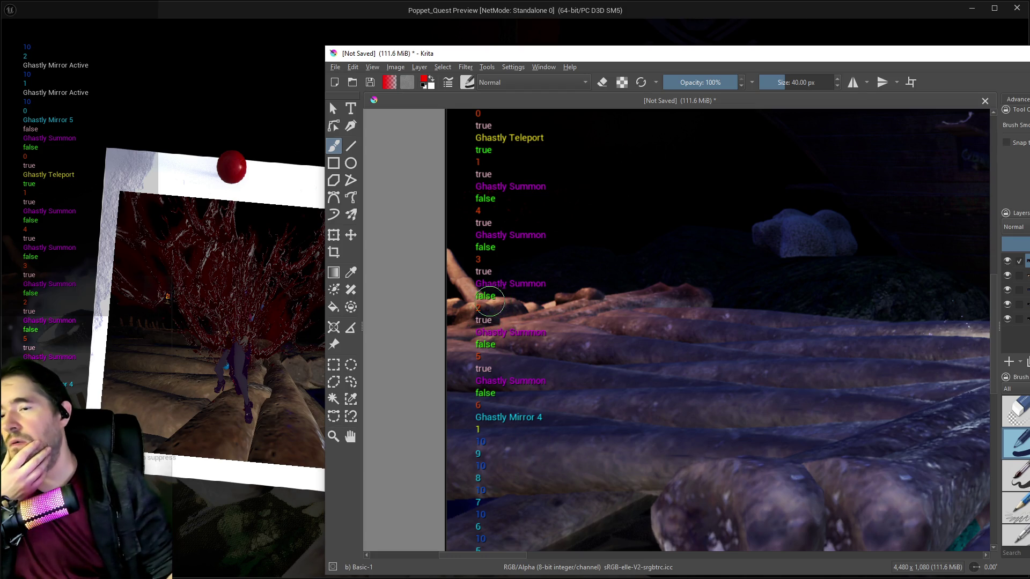
pyautogui.moveTo(664, 65)
pyautogui.mouseDown()
pyautogui.moveTo(987, 81)
pyautogui.moveTo(586, 60)
pyautogui.moveTo(575, 49)
pyautogui.mouseUp()
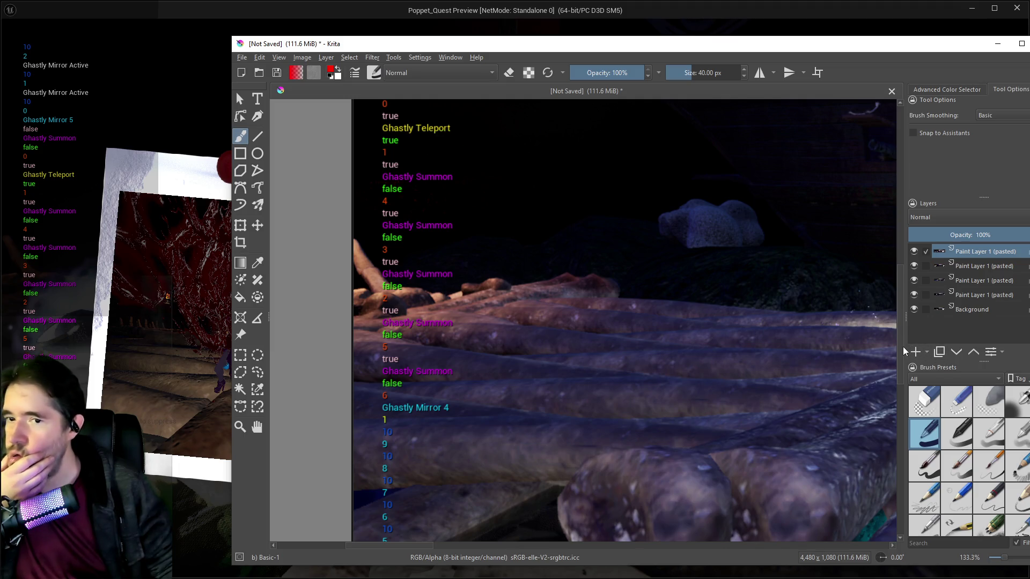
pyautogui.scroll(3, 896, 332)
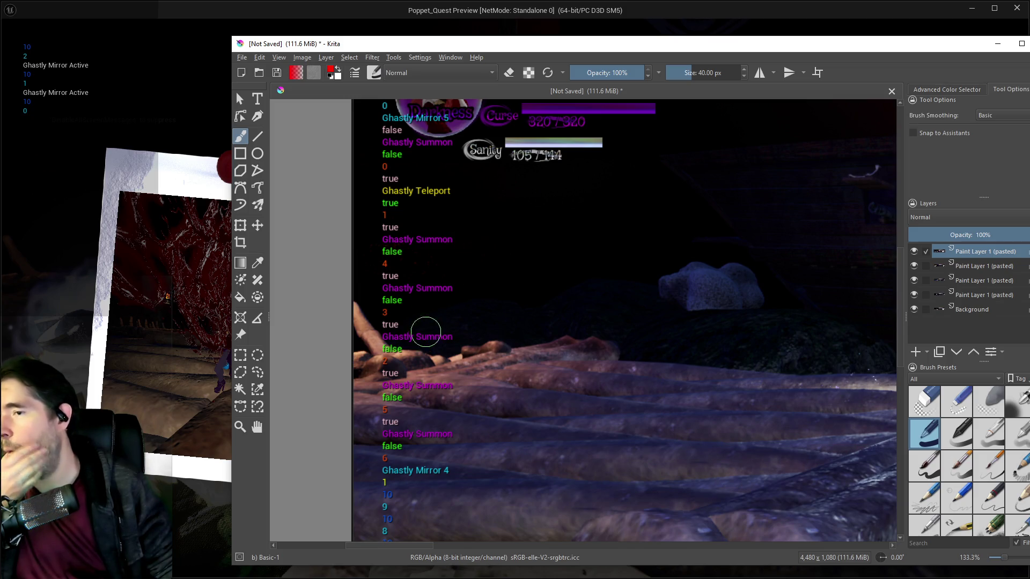
pyautogui.click(614, 36)
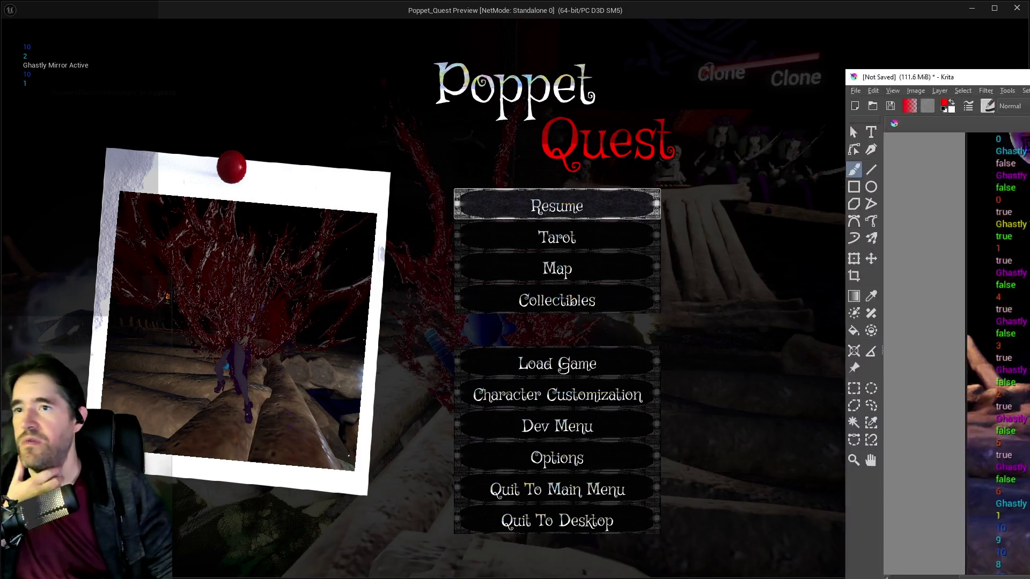
pyautogui.click(582, 193)
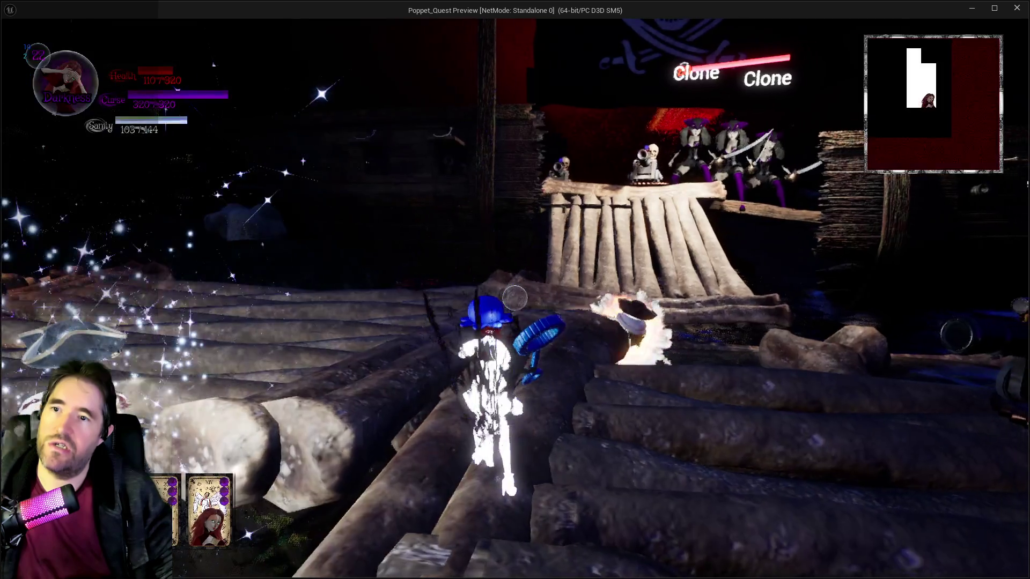
# Run toward the clones briefly, exit the preview, and bring up the BP_Sally_Cannon_Contraption blueprint
pyautogui.press('w')
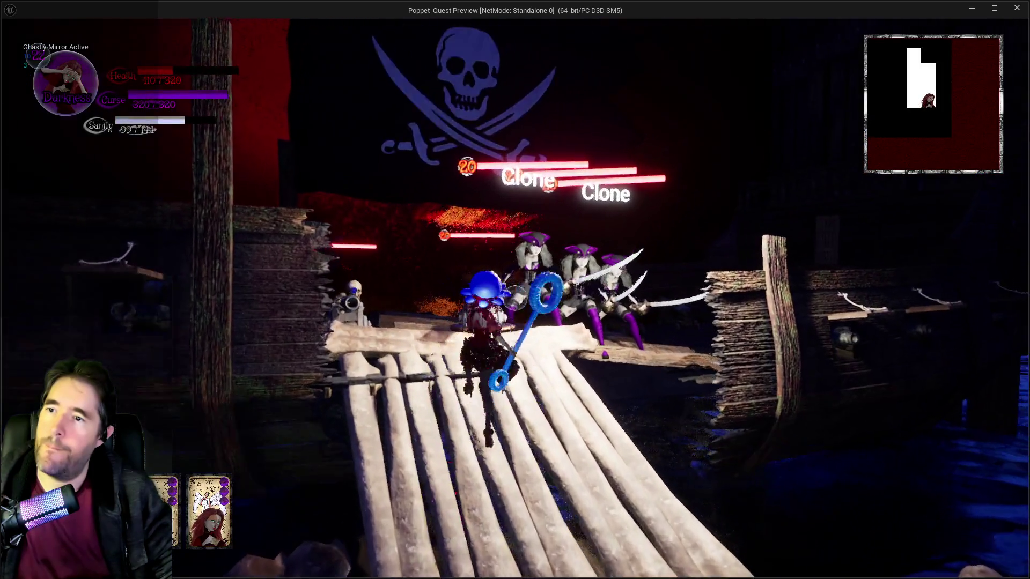
pyautogui.press('w')
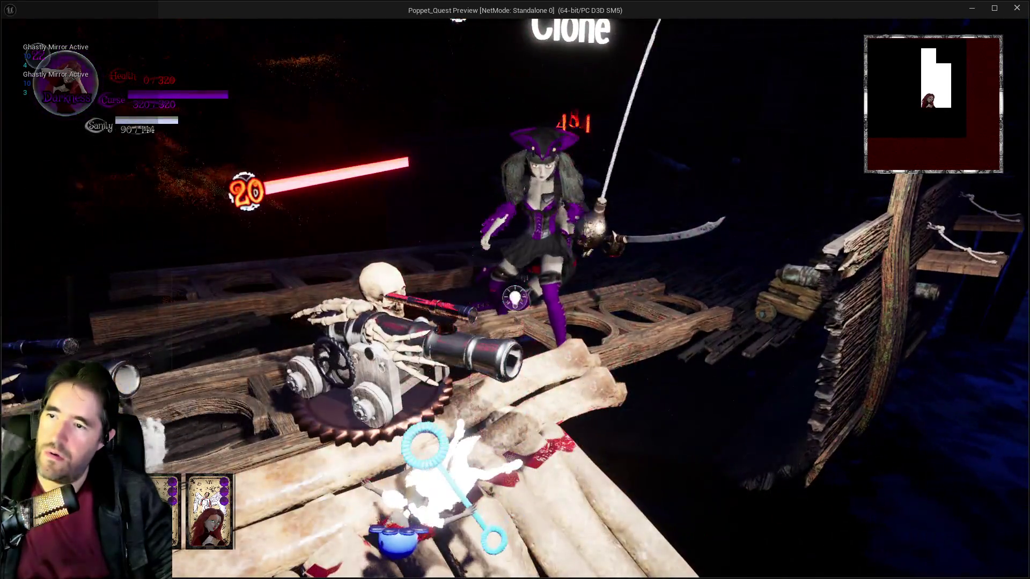
pyautogui.hotkey('alt', 'Tab')
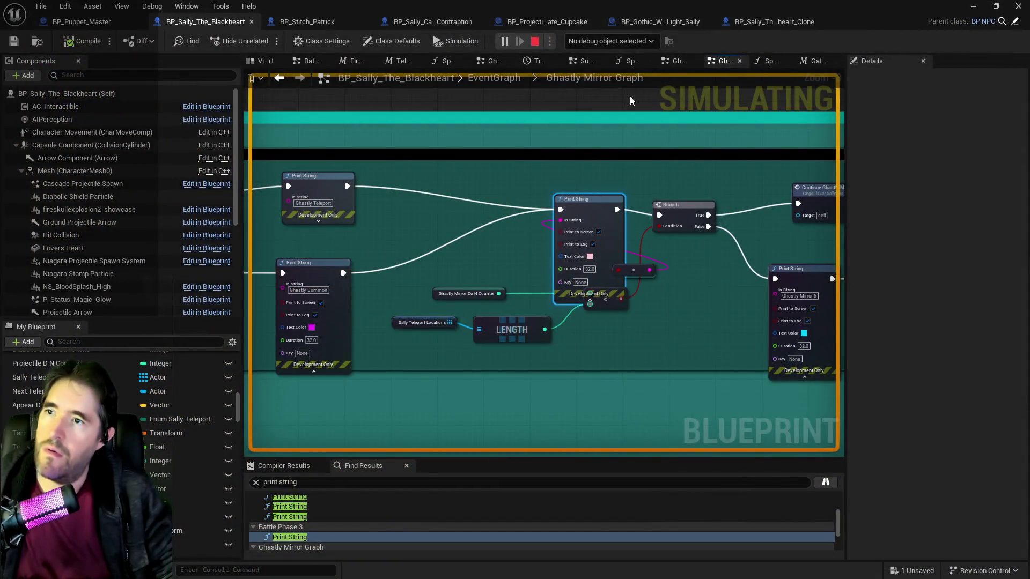
pyautogui.press('Escape')
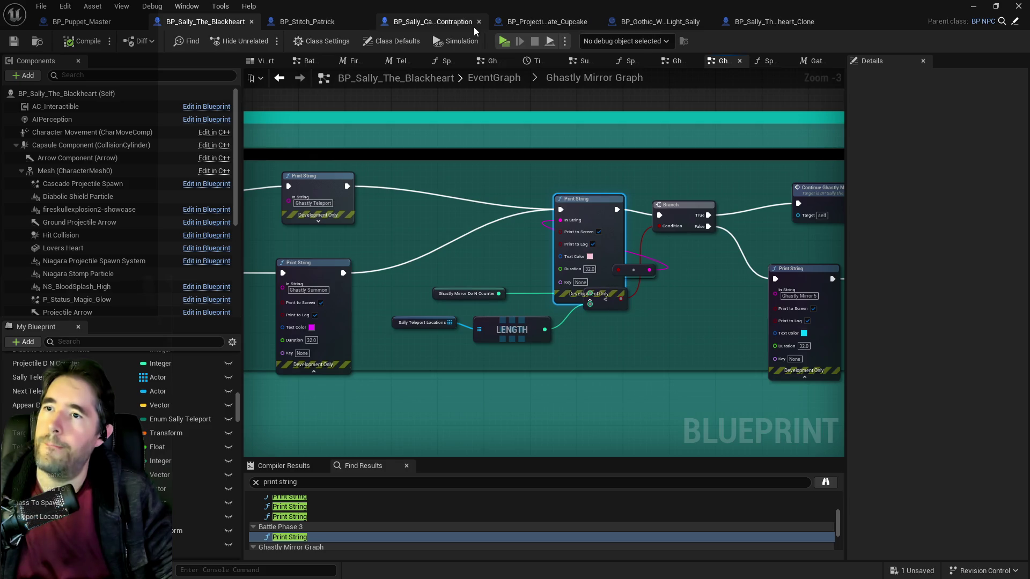
pyautogui.click(441, 24)
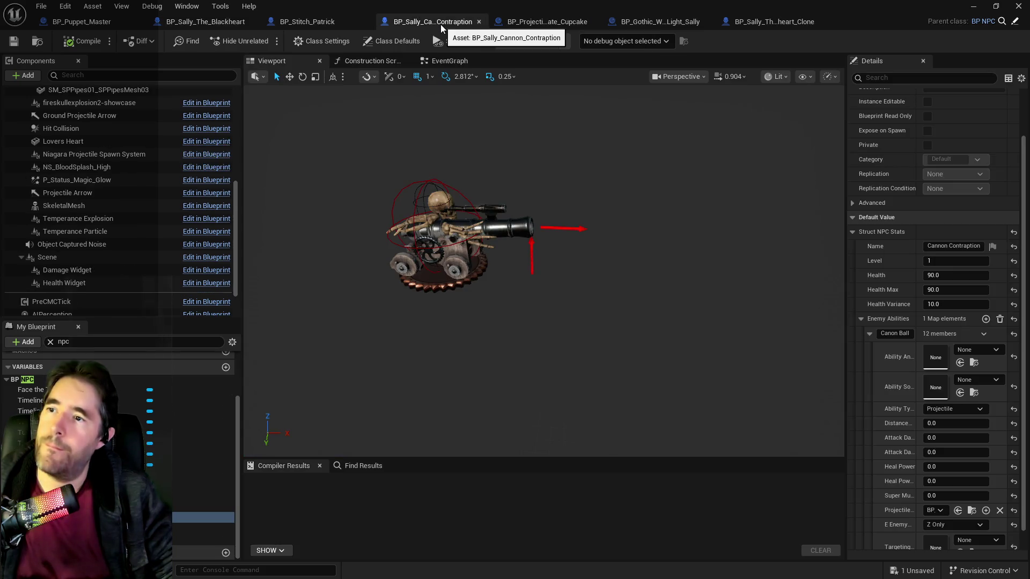
# Filter Sally's variables for 'npc' and expand the homing ability under Struct NPC Stats
pyautogui.click(222, 23)
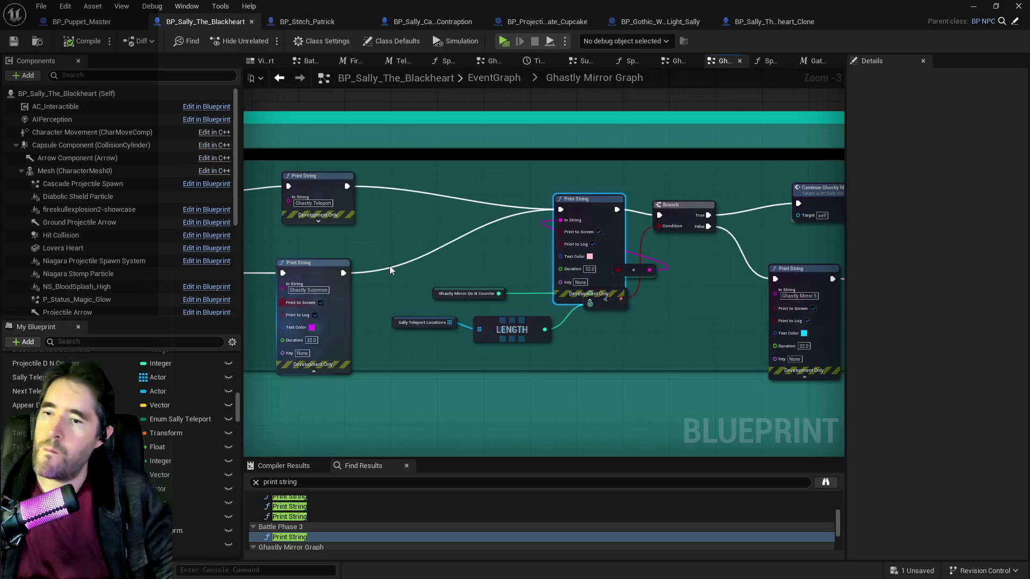
pyautogui.click(130, 341)
pyautogui.write('npc')
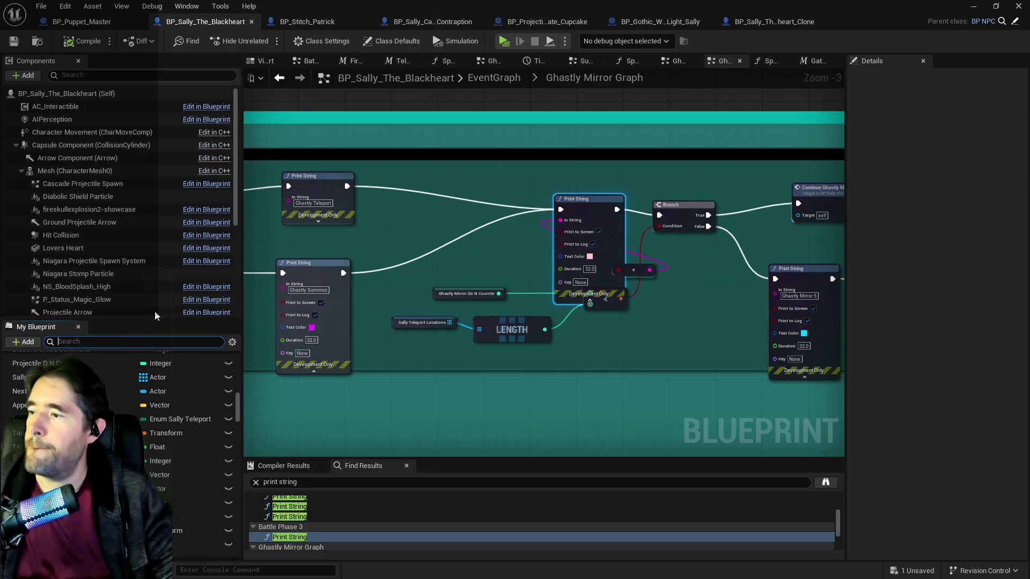
pyautogui.click(51, 517)
pyautogui.scroll(-5, 943, 427)
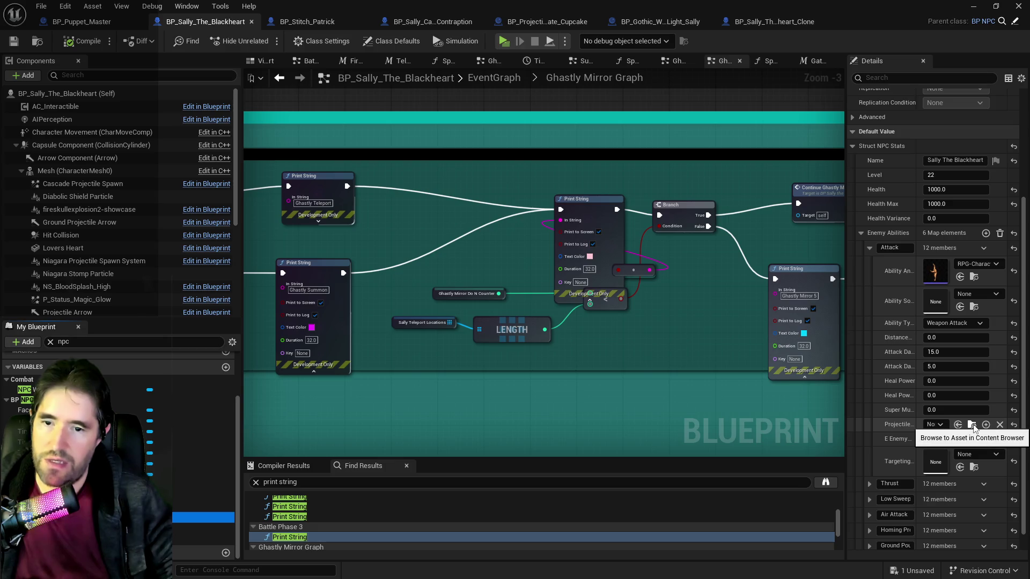
pyautogui.scroll(-1, 941, 510)
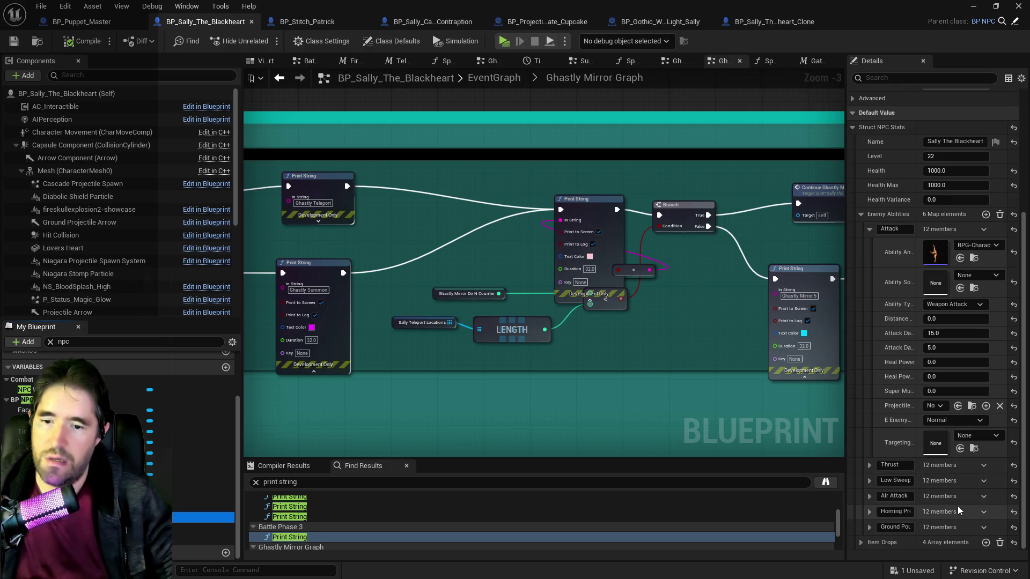
pyautogui.click(870, 512)
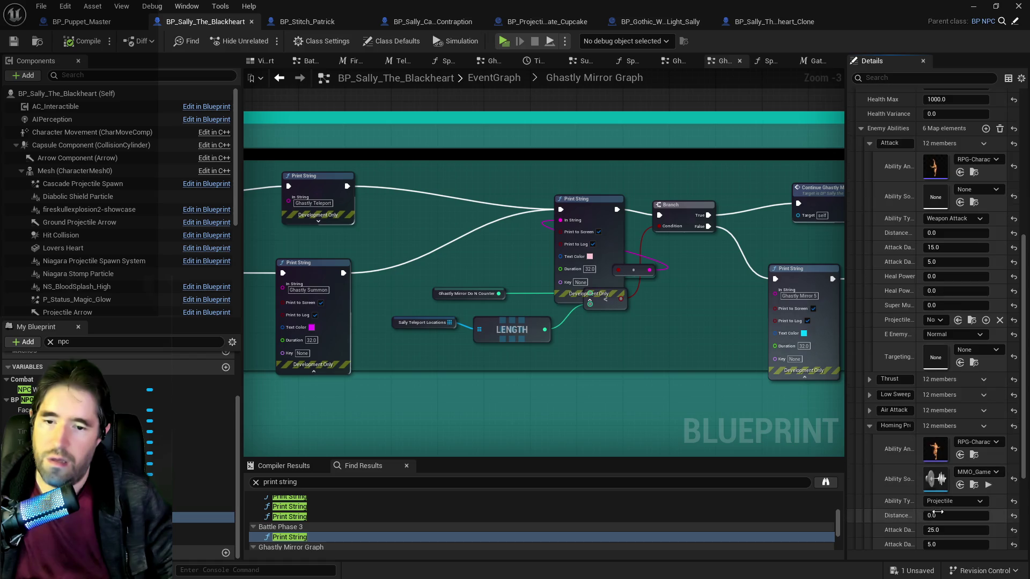
pyautogui.scroll(-5, 879, 504)
pyautogui.scroll(-3, 977, 478)
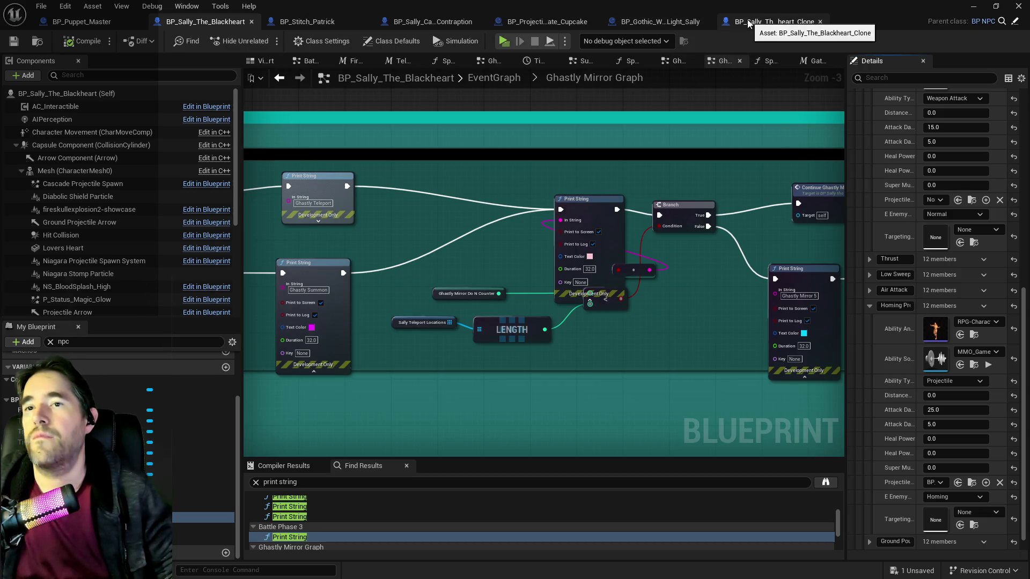
pyautogui.click(446, 21)
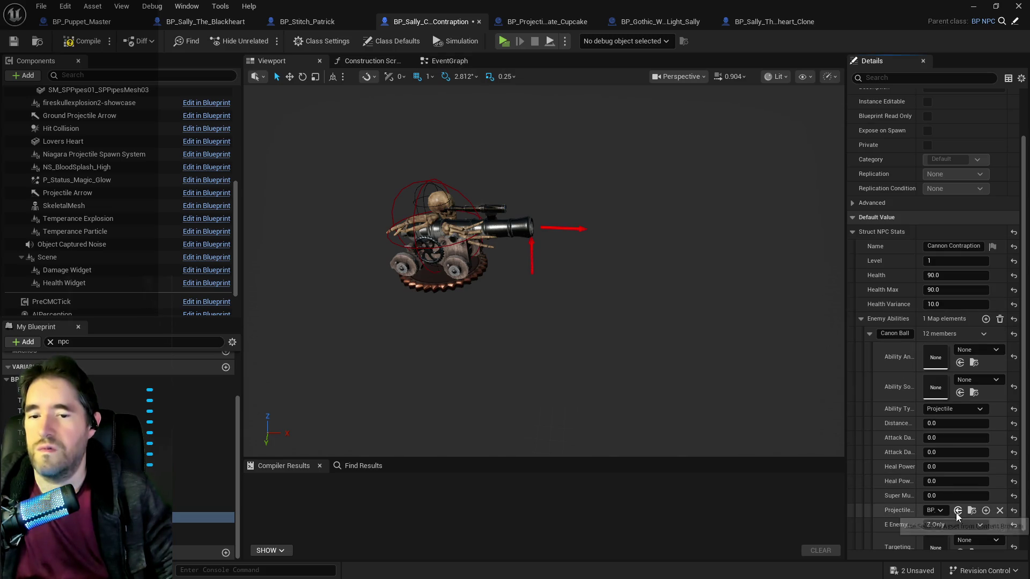
# Compile and save the Cannon Contraption, set Health and Health Max to 5.0, then recompile
pyautogui.click(86, 40)
pyautogui.click(14, 40)
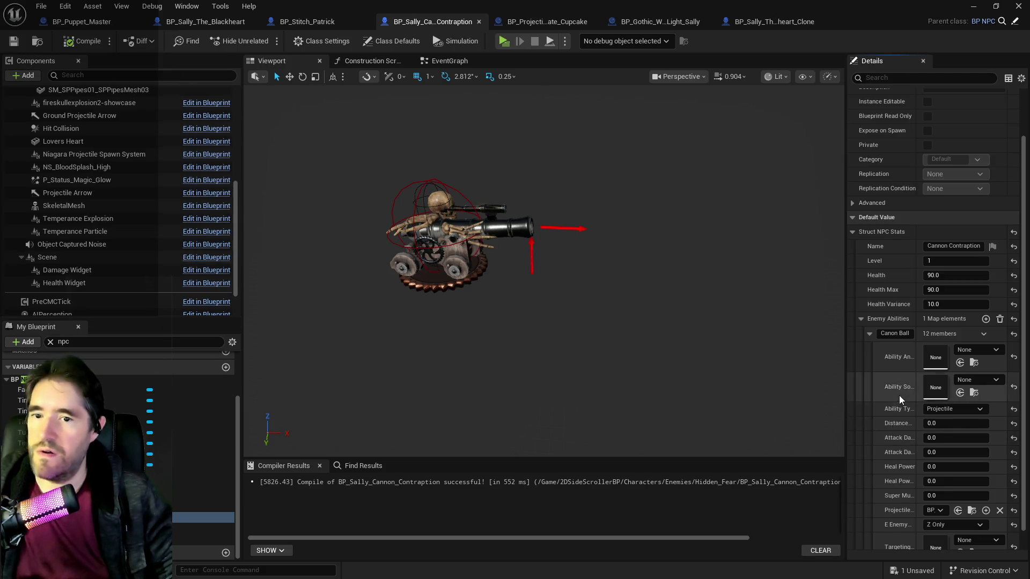
pyautogui.scroll(2, 900, 395)
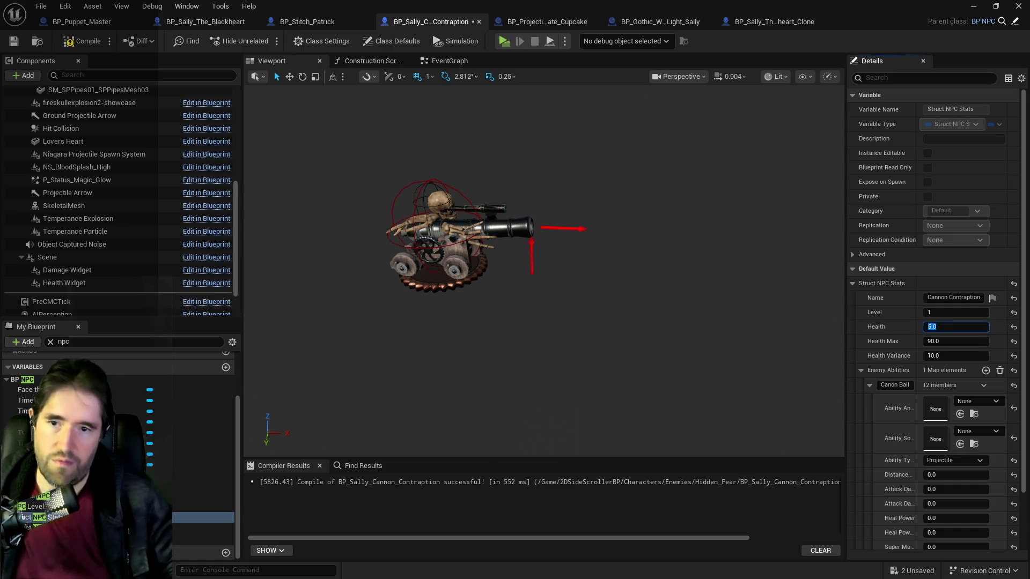
pyautogui.click(953, 341)
pyautogui.write('5')
pyautogui.press('Return')
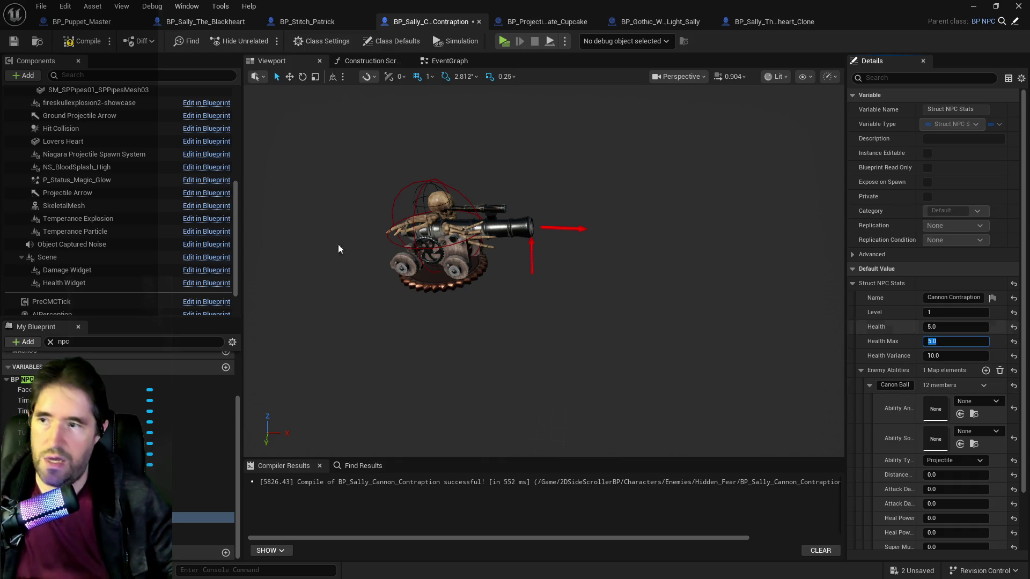
pyautogui.click(83, 43)
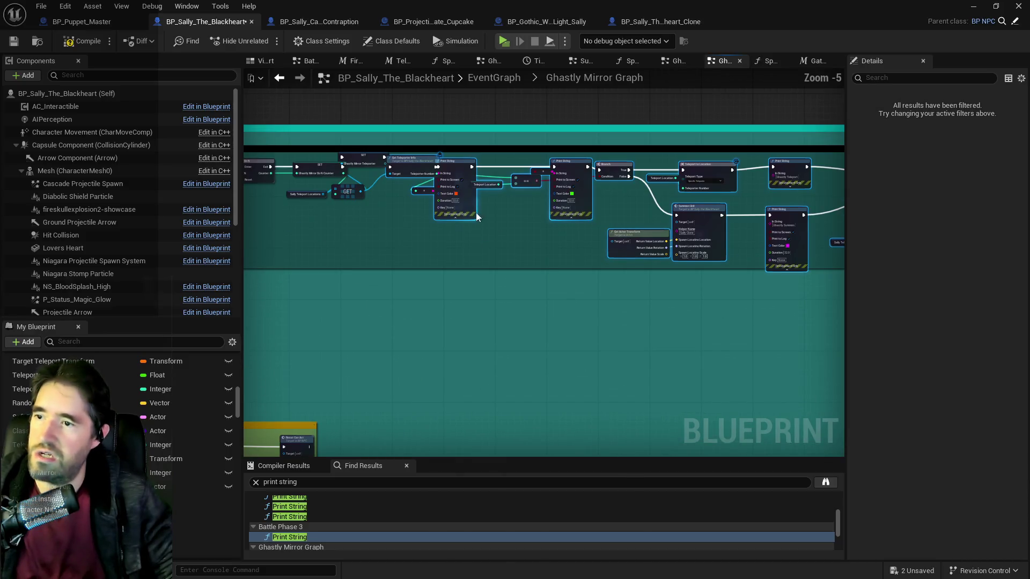
# Move the SET Ghastly Mirror Teleporter node right and pull a wire from its output
pyautogui.scroll(2, 363, 158)
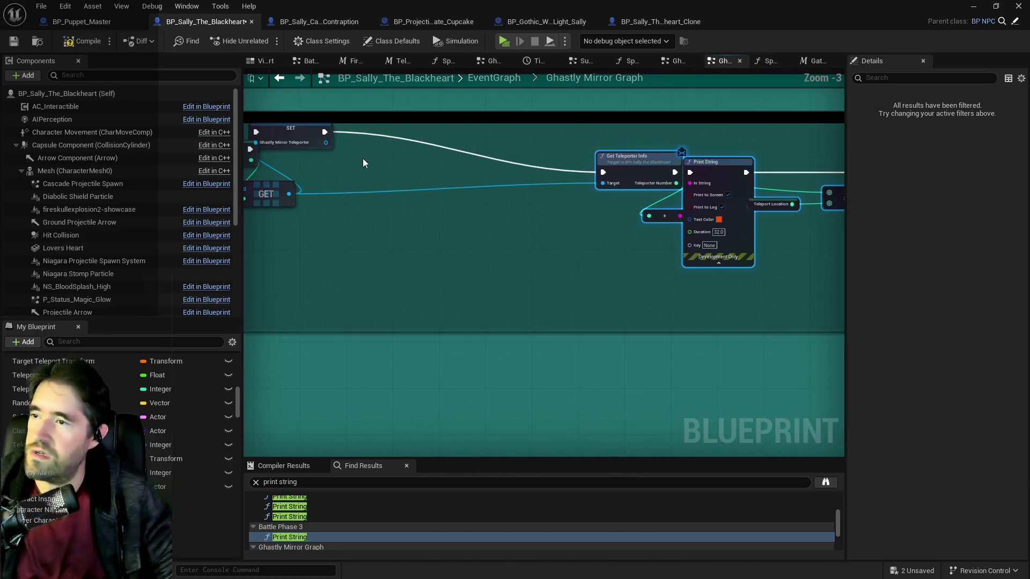
pyautogui.moveTo(298, 137); pyautogui.dragTo(447, 153)
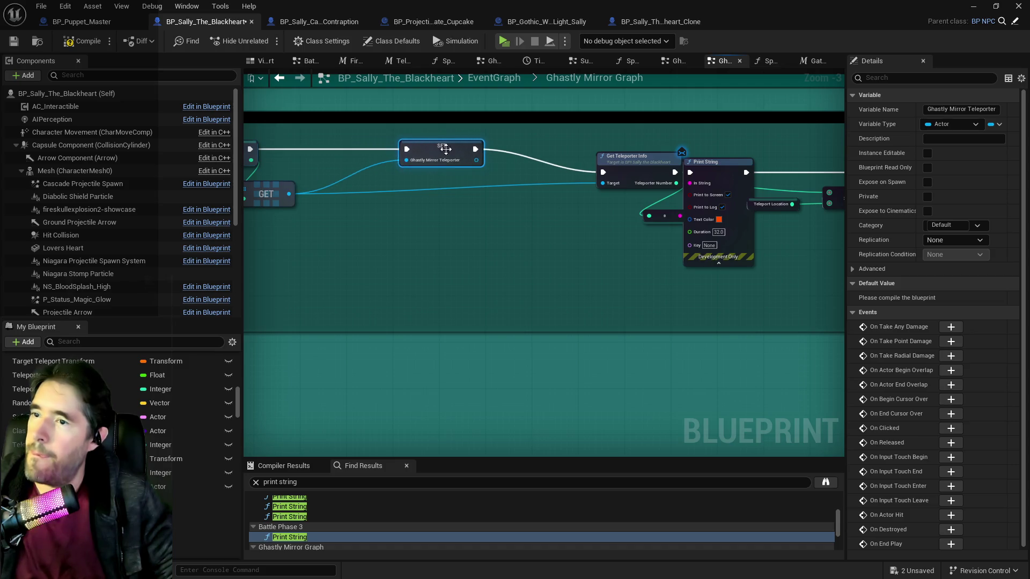
pyautogui.moveTo(643, 155); pyautogui.dragTo(644, 150)
pyautogui.moveTo(476, 160)
pyautogui.mouseDown()
pyautogui.moveTo(547, 180)
pyautogui.moveTo(603, 177)
pyautogui.mouseUp()
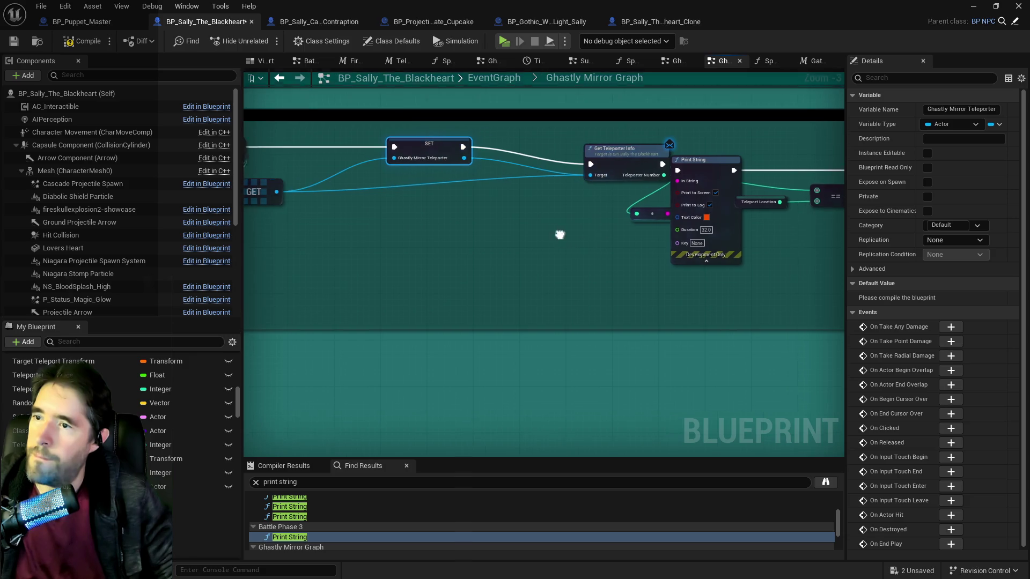
pyautogui.click(428, 171)
pyautogui.moveTo(428, 172)
pyautogui.mouseDown()
pyautogui.moveTo(456, 288)
pyautogui.moveTo(353, 365)
pyautogui.mouseUp()
pyautogui.moveTo(333, 300); pyautogui.dragTo(640, 313)
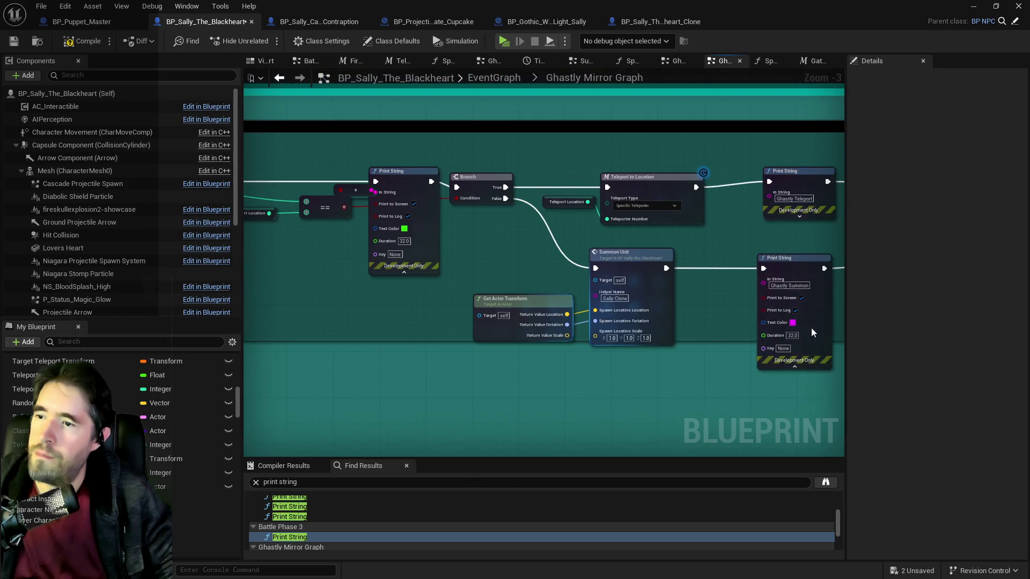
# Add a Ghastly Mirror Teleporter getter and connect it to Get Teleporter Info's Target
pyautogui.moveTo(193, 486)
pyautogui.mouseDown()
pyautogui.moveTo(397, 297)
pyautogui.moveTo(397, 329)
pyautogui.moveTo(392, 311)
pyautogui.mouseUp()
pyautogui.click(454, 328)
pyautogui.moveTo(453, 317); pyautogui.dragTo(480, 316)
pyautogui.moveTo(686, 305)
pyautogui.mouseDown()
pyautogui.moveTo(349, 298)
pyautogui.moveTo(387, 314)
pyautogui.moveTo(322, 311)
pyautogui.mouseUp()
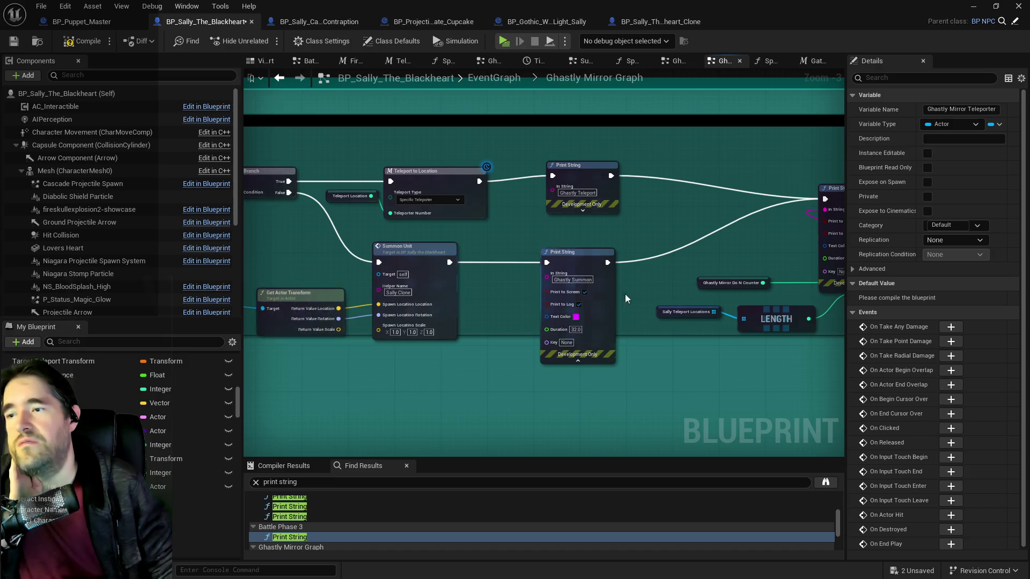
pyautogui.moveTo(375, 210); pyautogui.dragTo(292, 205)
pyautogui.moveTo(697, 262)
pyautogui.mouseDown()
pyautogui.moveTo(402, 255)
pyautogui.moveTo(443, 261)
pyautogui.mouseUp()
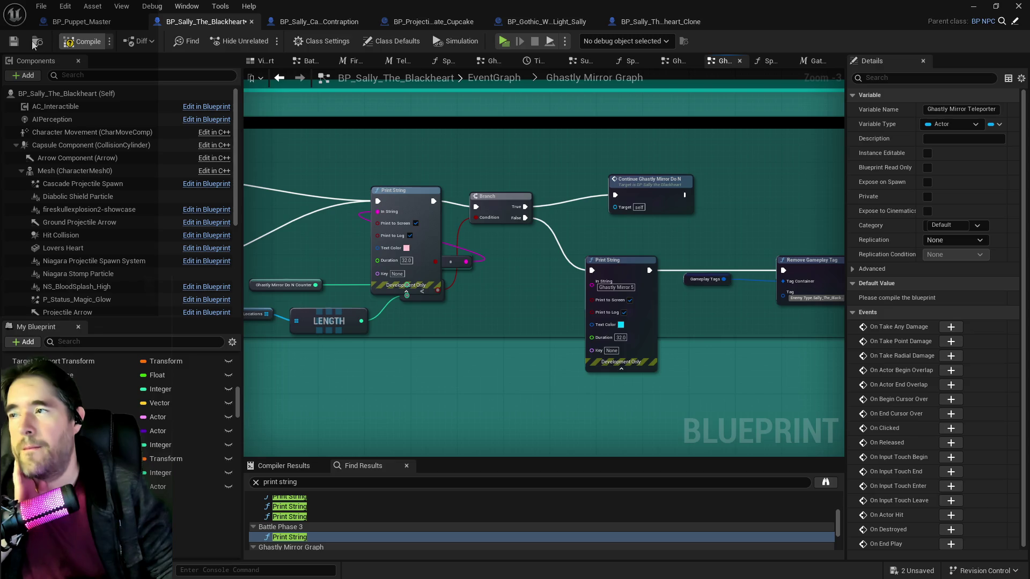
# Compile, fix the Target error by wiring it from the SET node's output, then recompile and save
pyautogui.click(14, 42)
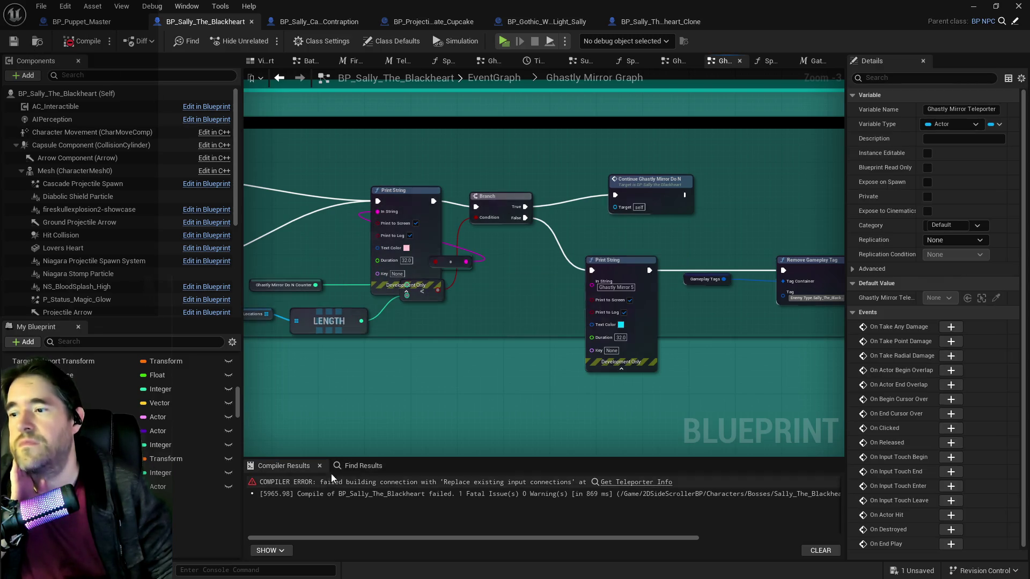
pyautogui.click(612, 483)
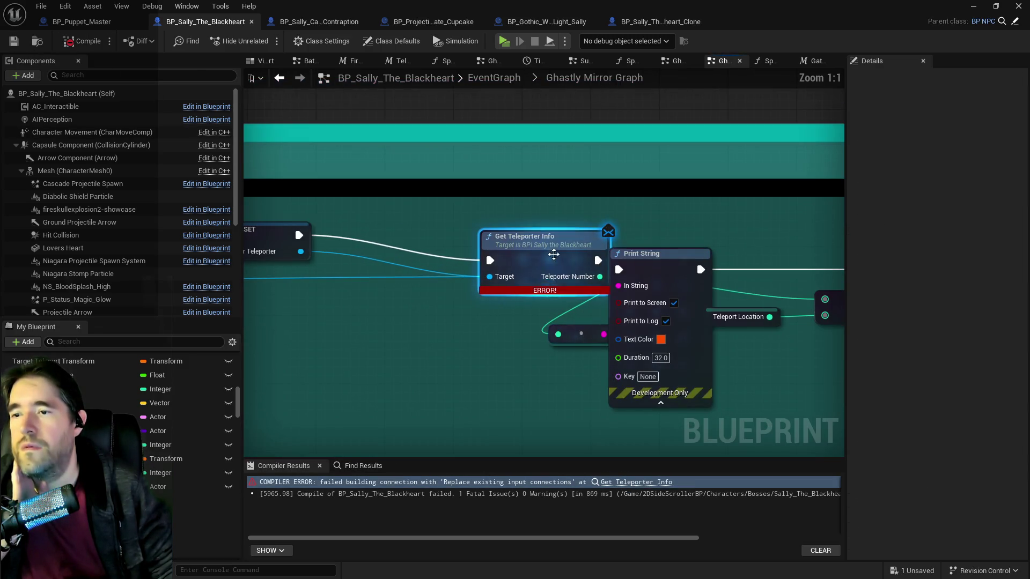
pyautogui.moveTo(474, 232); pyautogui.dragTo(774, 244)
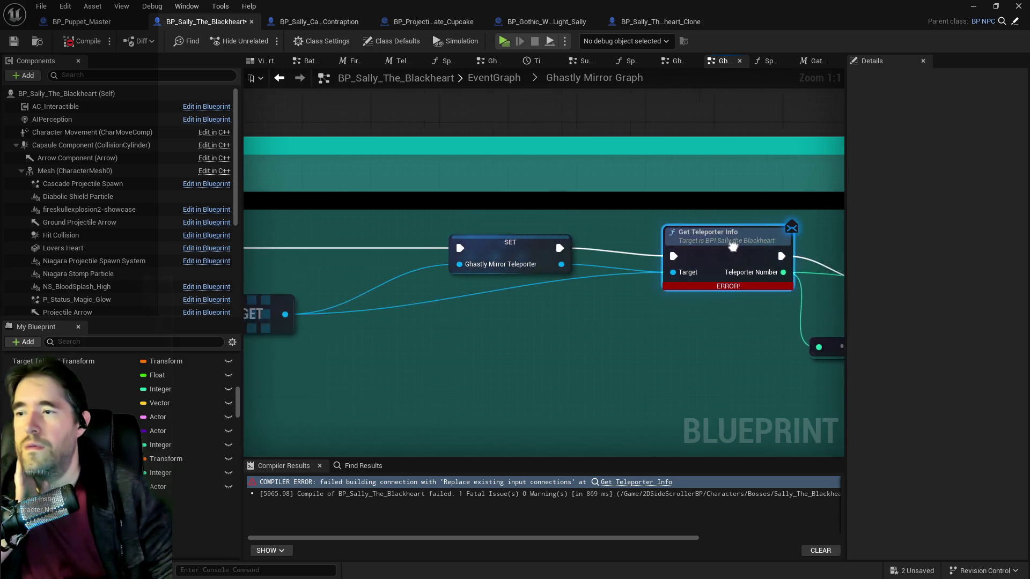
pyautogui.keyDown('alt'); pyautogui.click(498, 301); pyautogui.keyUp('alt')
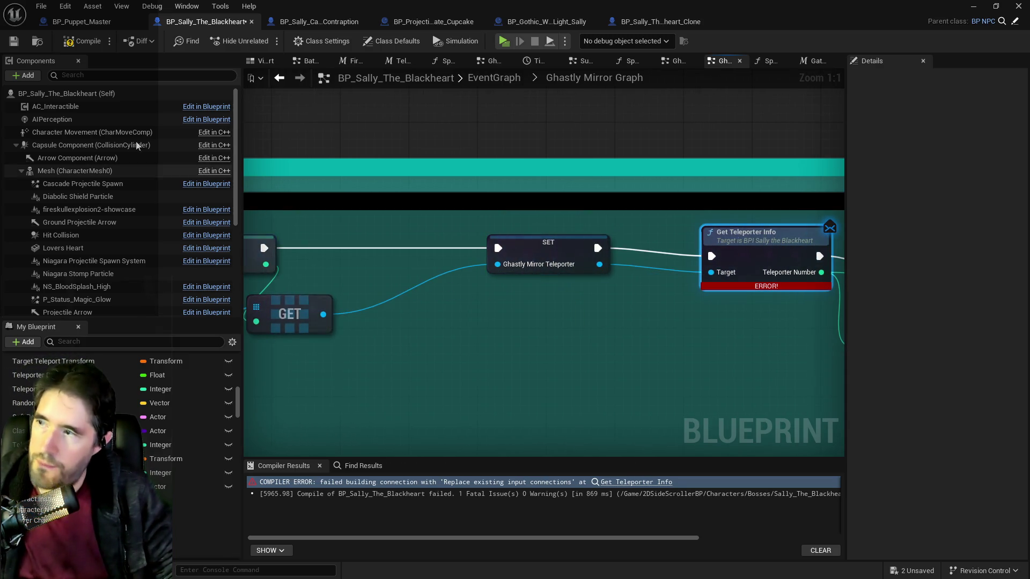
pyautogui.click(77, 46)
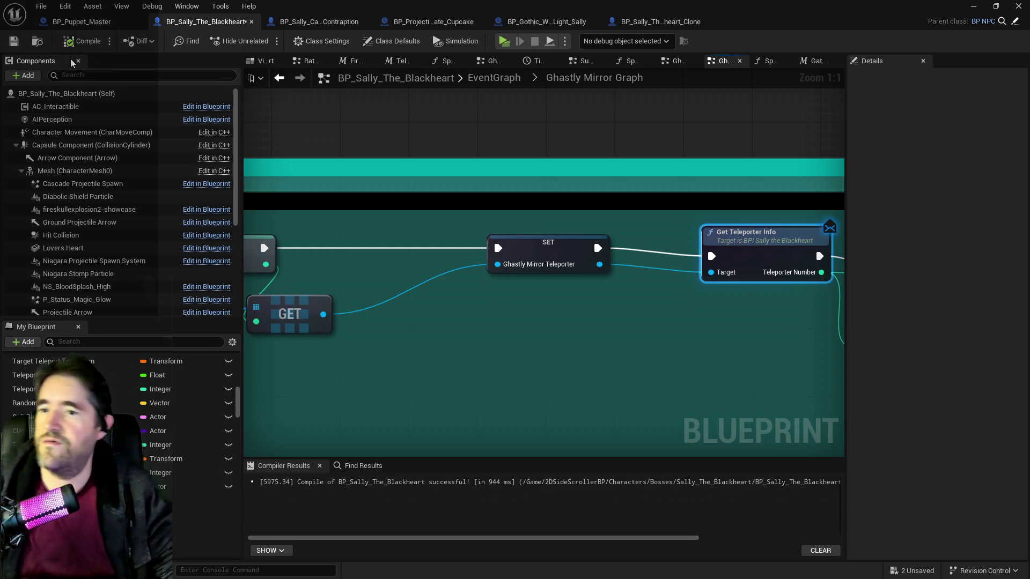
pyautogui.click(14, 41)
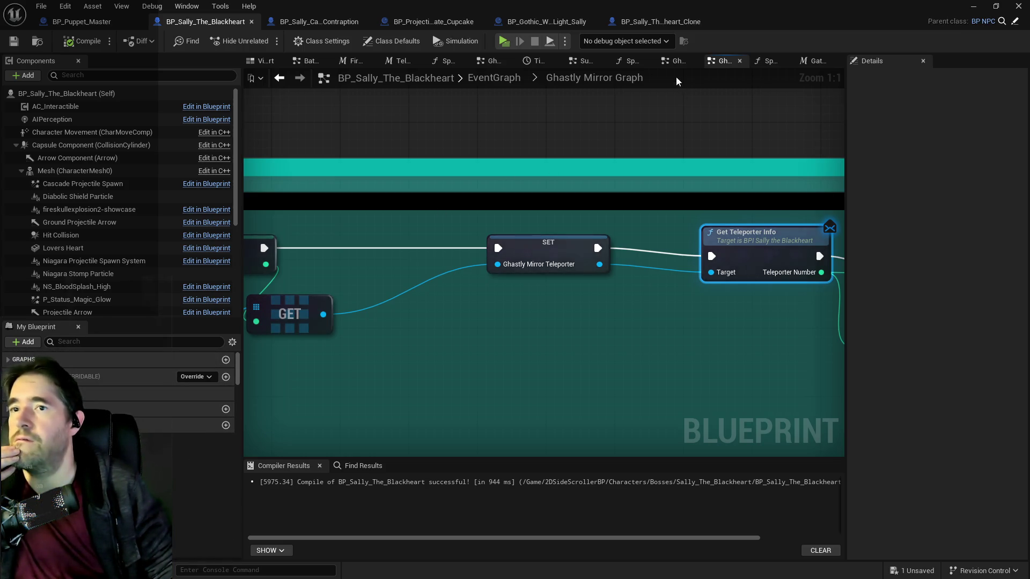
# Edit the Time Before Special 2 default in the Special Check 2 graph and save
pyautogui.click(763, 62)
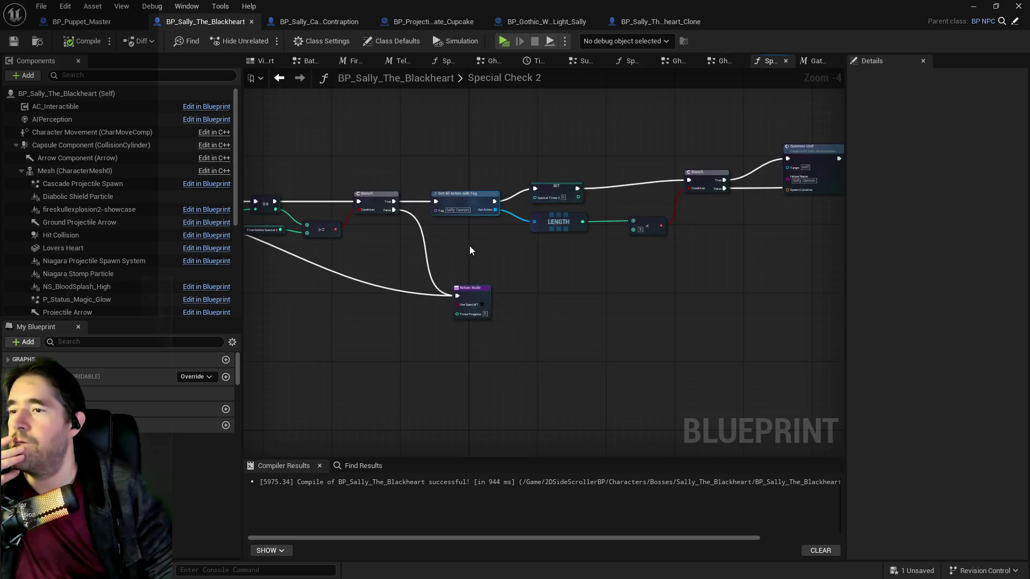
pyautogui.scroll(2, 482, 241)
pyautogui.scroll(3, 483, 246)
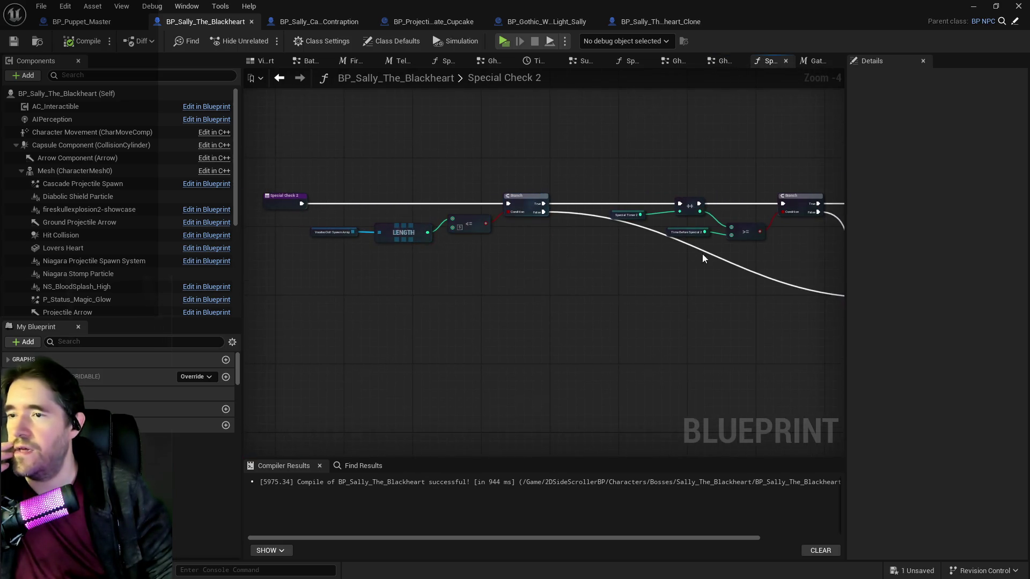
pyautogui.click(417, 251)
pyautogui.click(956, 371)
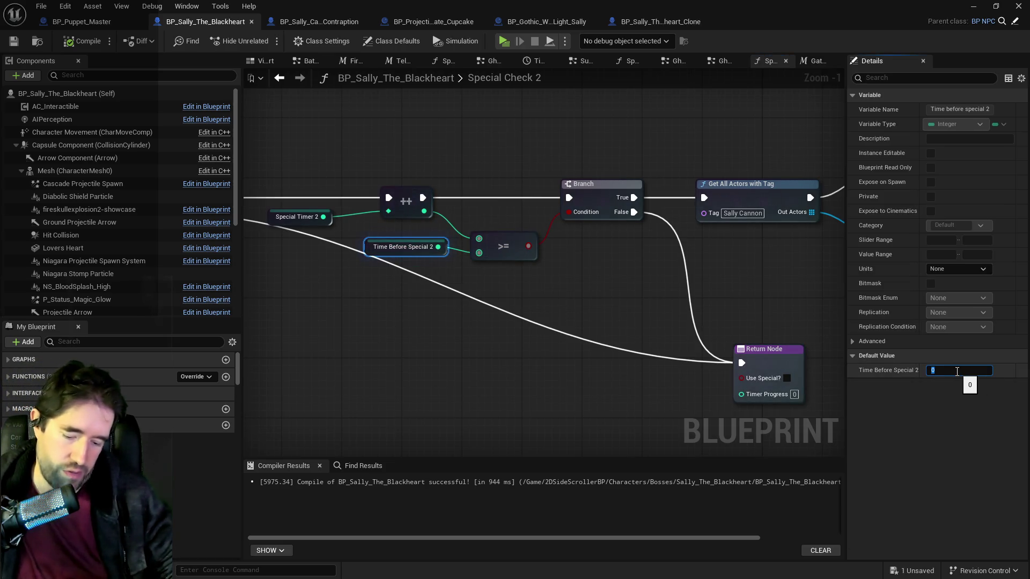
pyautogui.write('10')
pyautogui.click(297, 216)
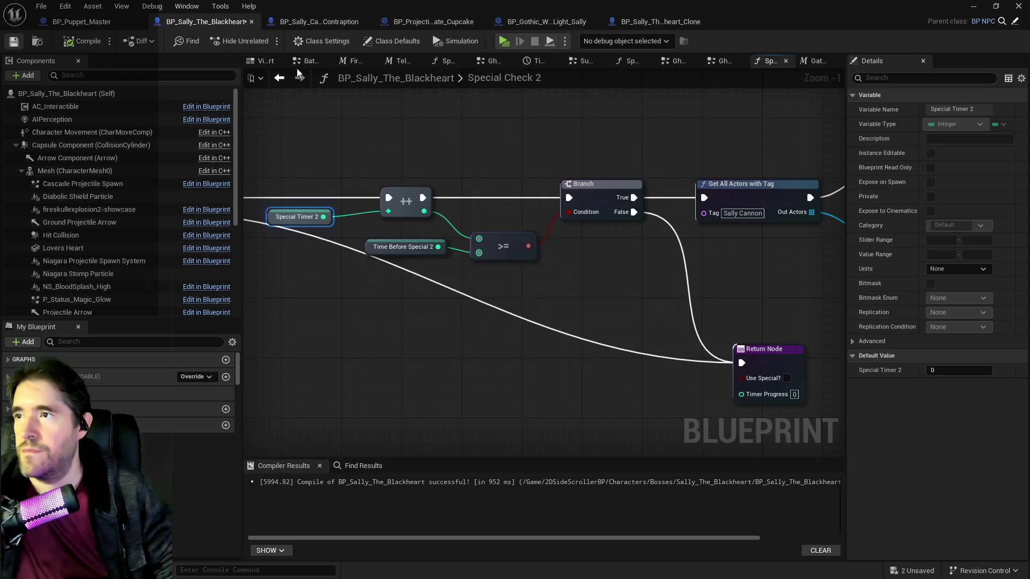
pyautogui.hotkey('ctrl', 's')
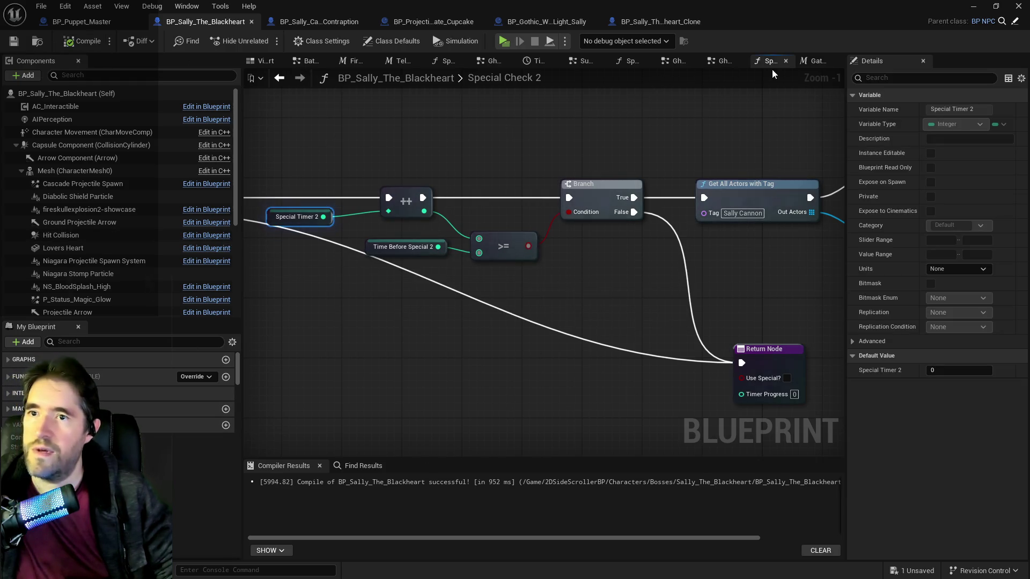
# Set Time Before Special to 10 in Special Check 3, compile, and switch to BP_Projectile_Pirate_Cupcake
pyautogui.click(627, 61)
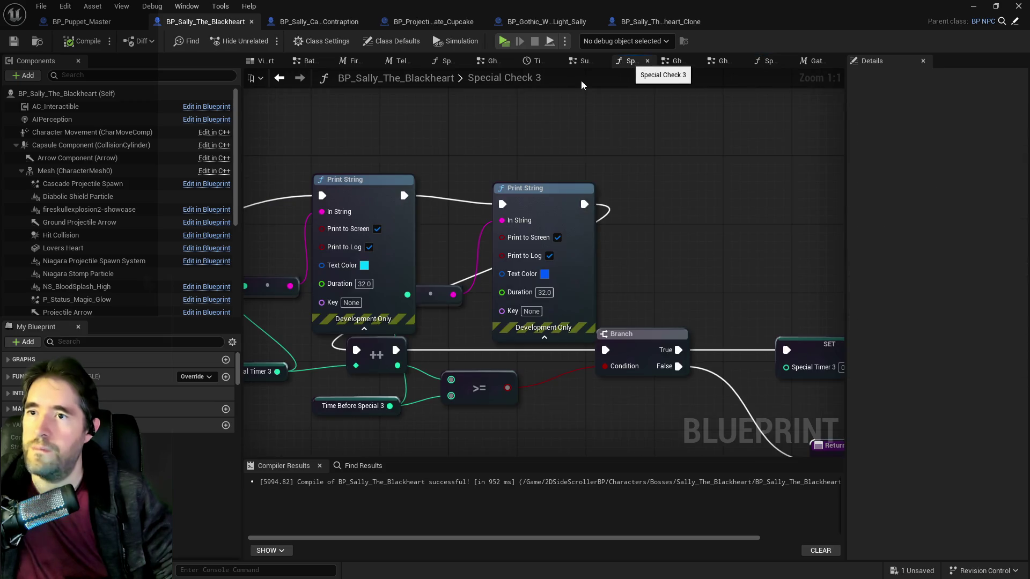
pyautogui.write('special')
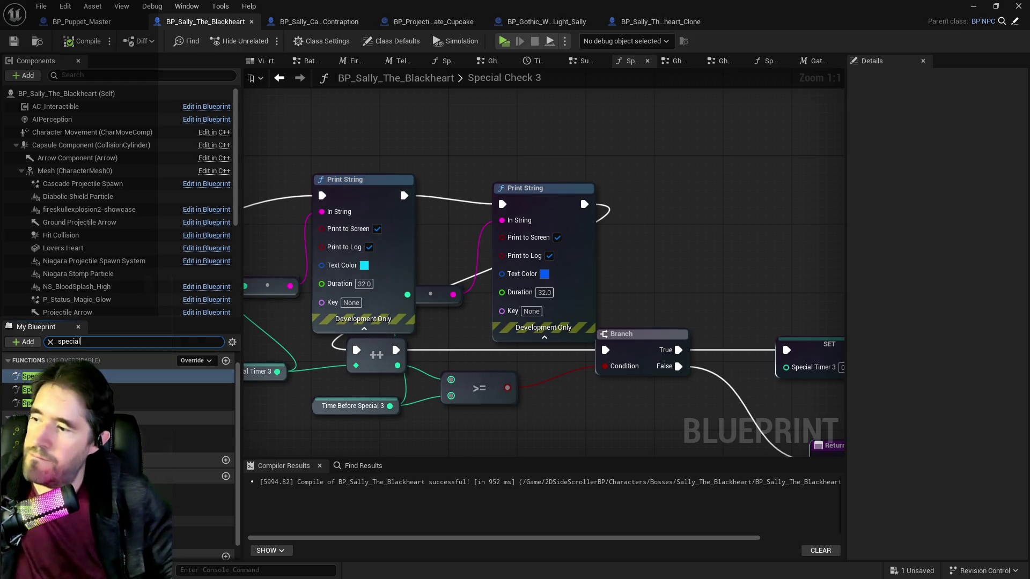
pyautogui.click(198, 499)
pyautogui.write('10')
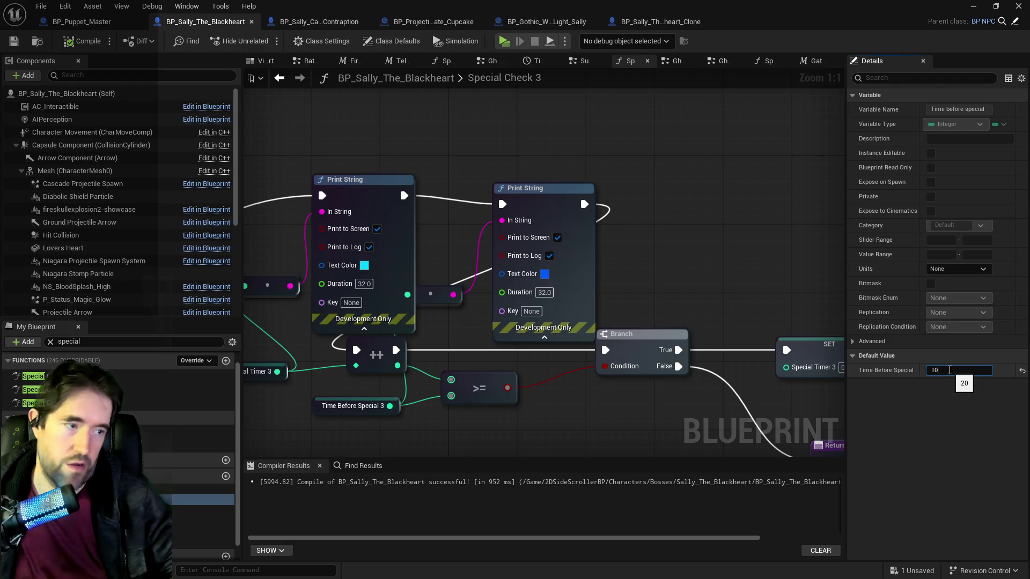
pyautogui.press('Return')
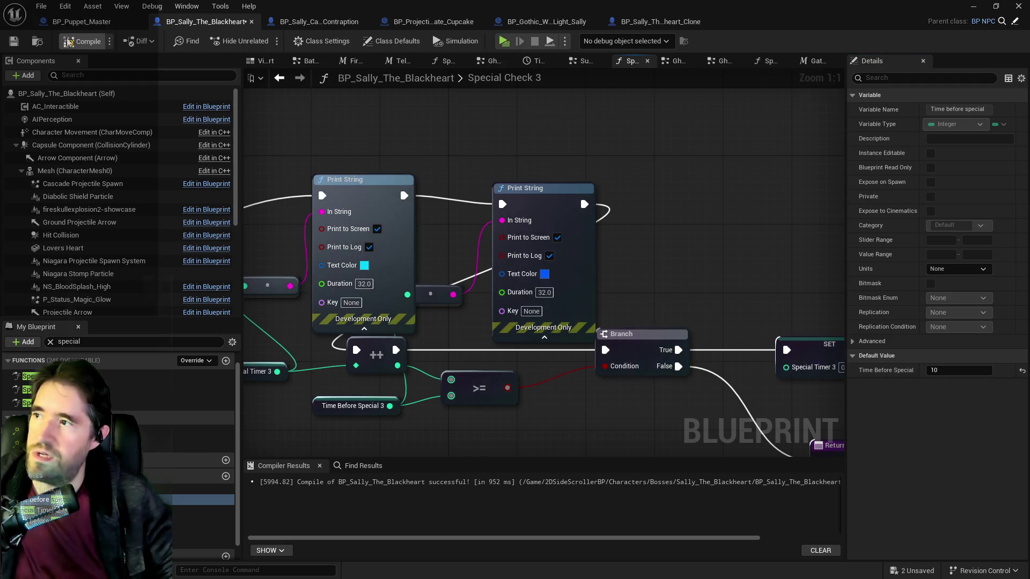
pyautogui.click(81, 41)
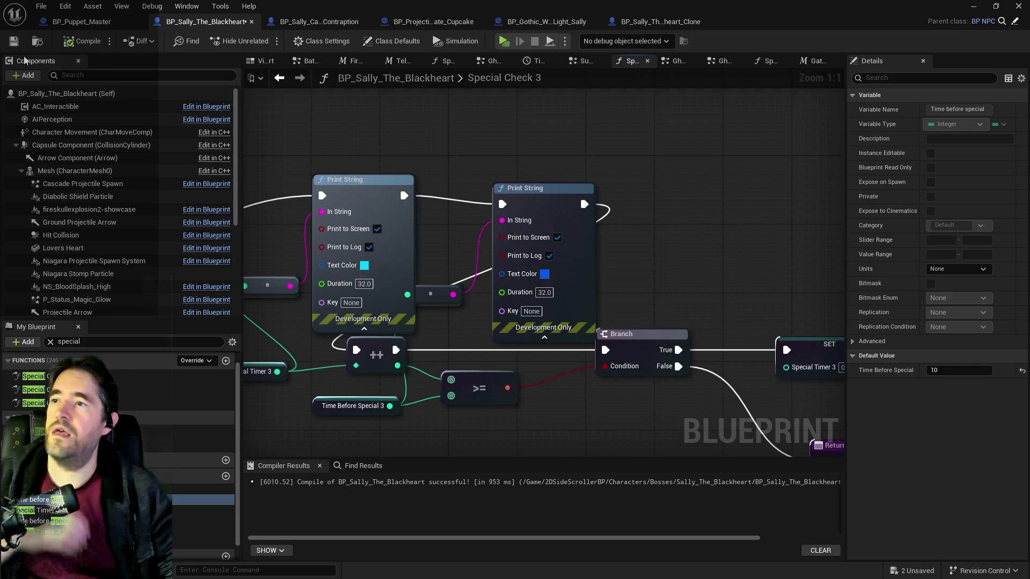
pyautogui.click(406, 23)
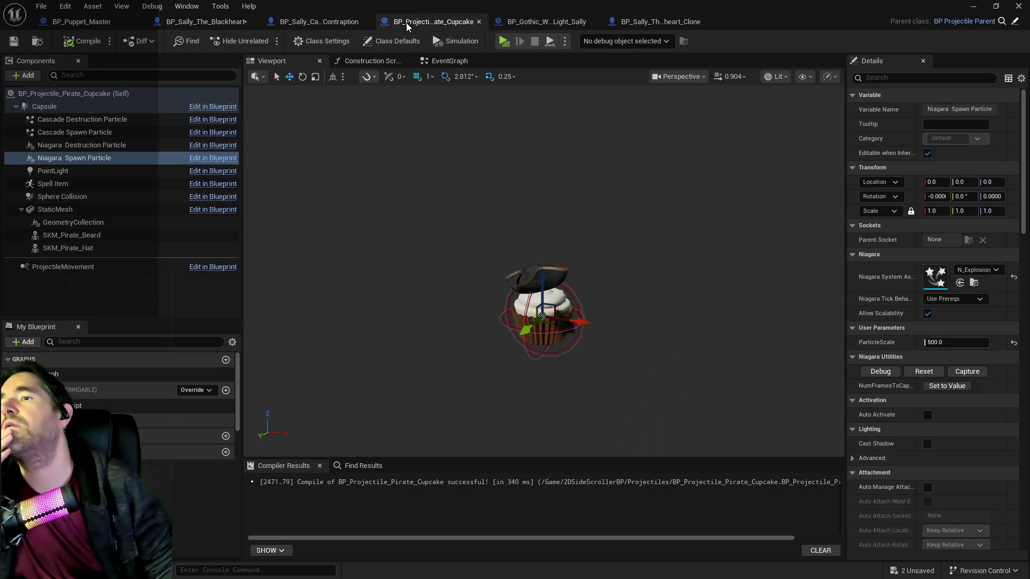
# In BP_Gothic_Wall_Light_Sally, reveal the event nodes and nudge the Unpossess node right
pyautogui.click(523, 23)
pyautogui.scroll(2, 538, 143)
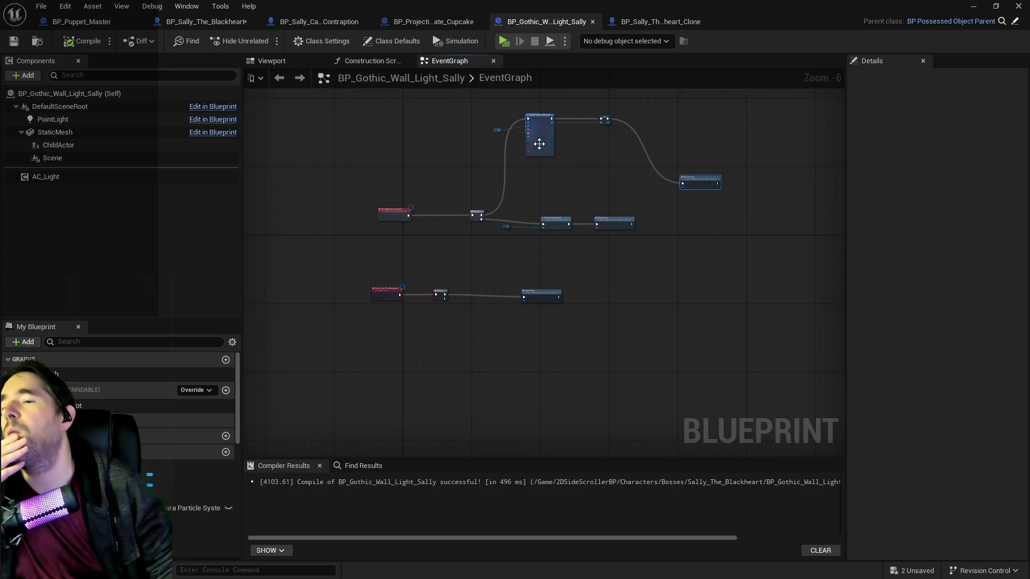
pyautogui.moveTo(570, 218)
pyautogui.mouseDown()
pyautogui.moveTo(674, 246)
pyautogui.moveTo(496, 345)
pyautogui.mouseUp()
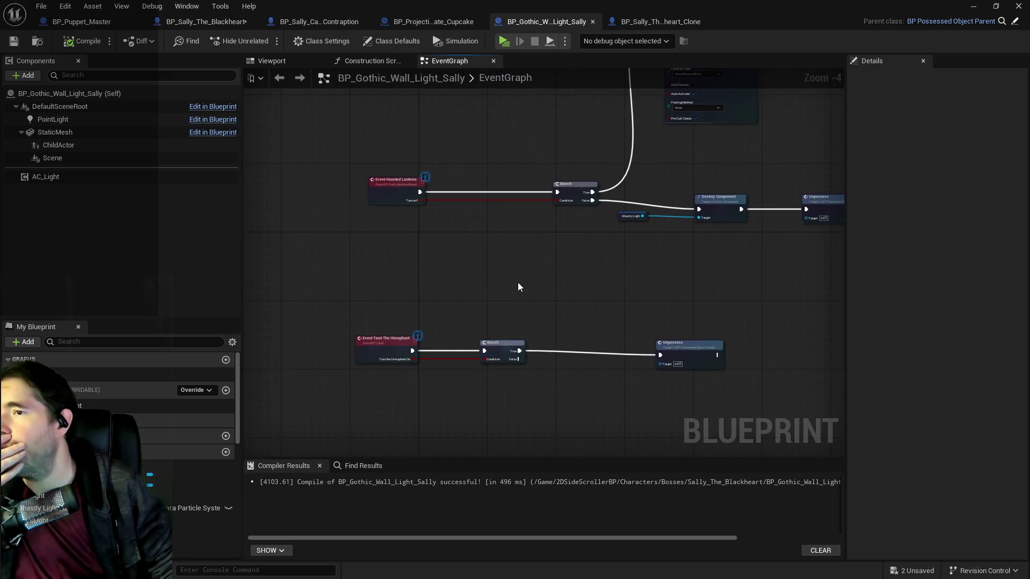
pyautogui.scroll(1, 518, 287)
pyautogui.moveTo(717, 376); pyautogui.dragTo(751, 381)
pyautogui.scroll(-1, 547, 325)
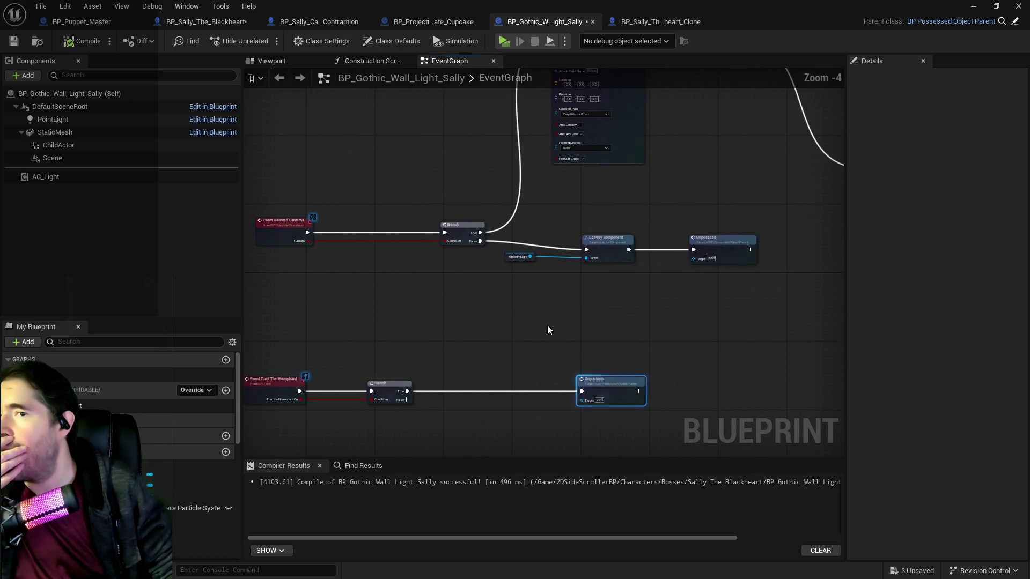
pyautogui.scroll(2, 430, 245)
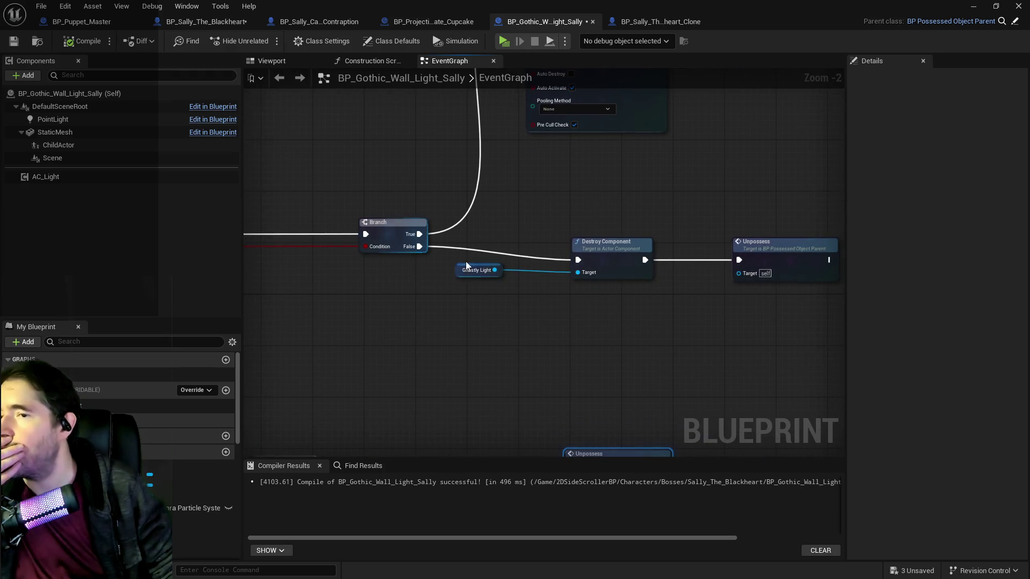
# Paste Ghastly Light and Destroy Component into the lower row, wiring Branch True through them to Unpossess
pyautogui.moveTo(458, 257)
pyautogui.mouseDown()
pyautogui.moveTo(546, 258)
pyautogui.moveTo(622, 304)
pyautogui.mouseUp()
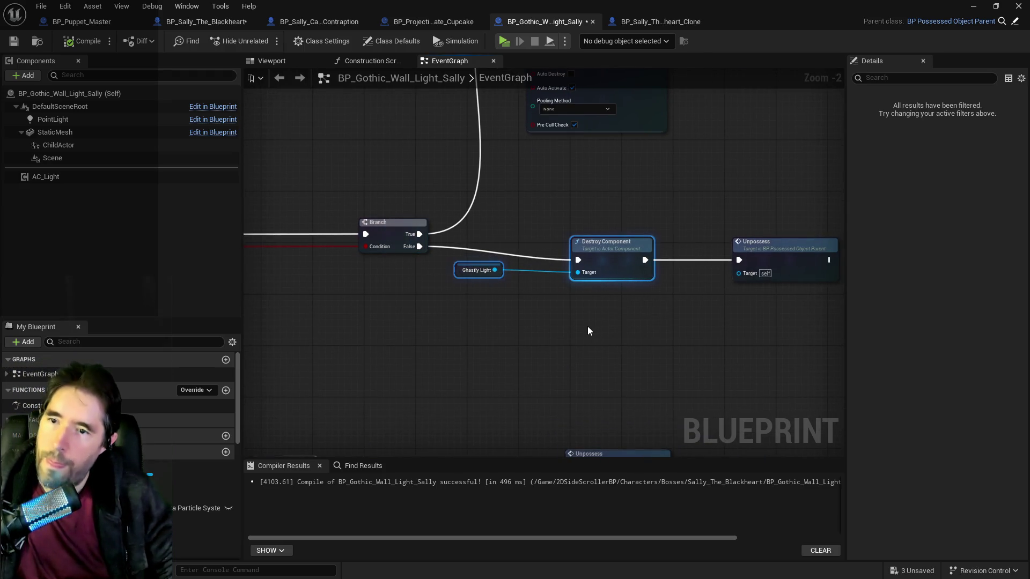
pyautogui.scroll(-2, 514, 285)
pyautogui.scroll(1, 449, 307)
pyautogui.hotkey('ctrl', 'v')
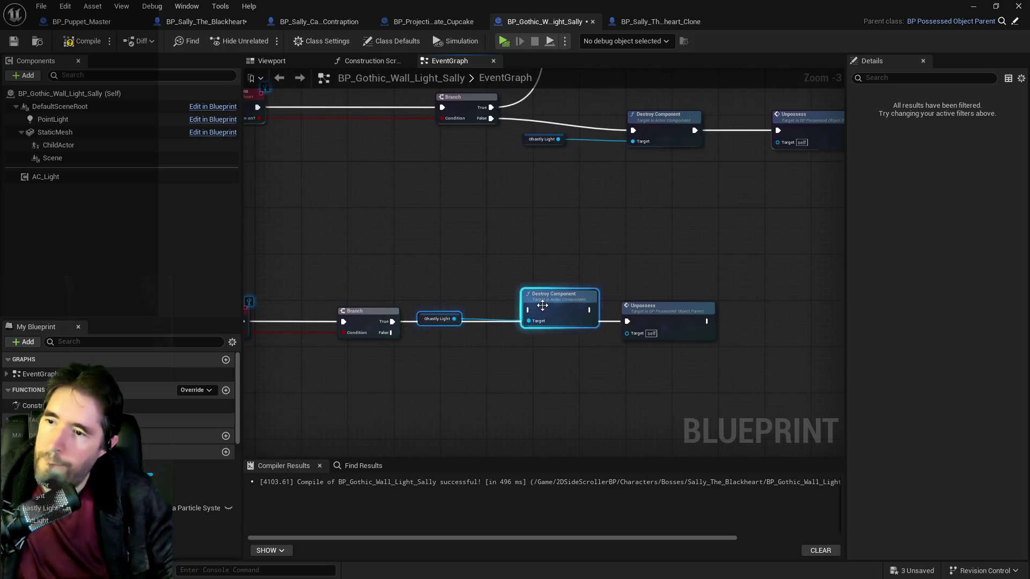
pyautogui.moveTo(541, 302); pyautogui.dragTo(542, 321)
pyautogui.click(367, 311)
pyautogui.moveTo(392, 321); pyautogui.dragTo(626, 322)
pyautogui.keyDown('ctrl'); pyautogui.click(437, 336); pyautogui.keyUp('ctrl')
pyautogui.keyDown('ctrl'); pyautogui.click(558, 329); pyautogui.keyUp('ctrl')
pyautogui.moveTo(558, 329)
pyautogui.mouseDown()
pyautogui.moveTo(542, 250)
pyautogui.moveTo(481, 266)
pyautogui.moveTo(423, 252)
pyautogui.mouseUp()
# Rearrange the destroy chain down and right and align the Possessed node
pyautogui.scroll(-1, 435, 267)
pyautogui.moveTo(552, 177)
pyautogui.mouseDown()
pyautogui.moveTo(359, 301)
pyautogui.moveTo(382, 286)
pyautogui.mouseUp()
pyautogui.keyDown('ctrl'); pyautogui.click(574, 355); pyautogui.keyUp('ctrl')
pyautogui.moveTo(574, 354)
pyautogui.mouseDown()
pyautogui.moveTo(611, 369)
pyautogui.moveTo(638, 402)
pyautogui.mouseUp()
pyautogui.moveTo(337, 122)
pyautogui.mouseDown()
pyautogui.moveTo(530, 227)
pyautogui.moveTo(552, 269)
pyautogui.mouseUp()
pyautogui.moveTo(761, 285); pyautogui.dragTo(760, 258)
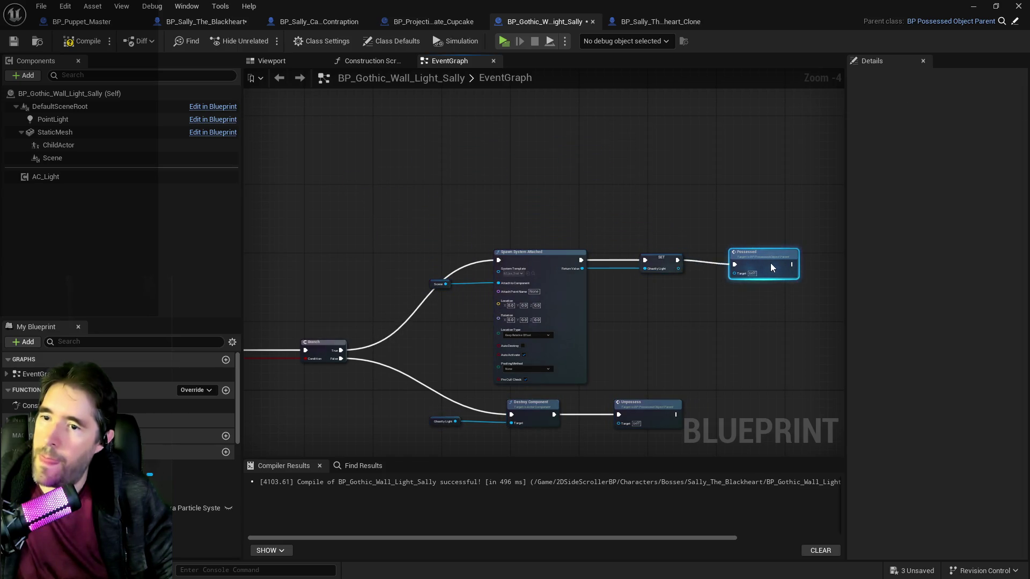
# Compile and save the wall light blueprint, then review both event chains
pyautogui.scroll(-5, 438, 312)
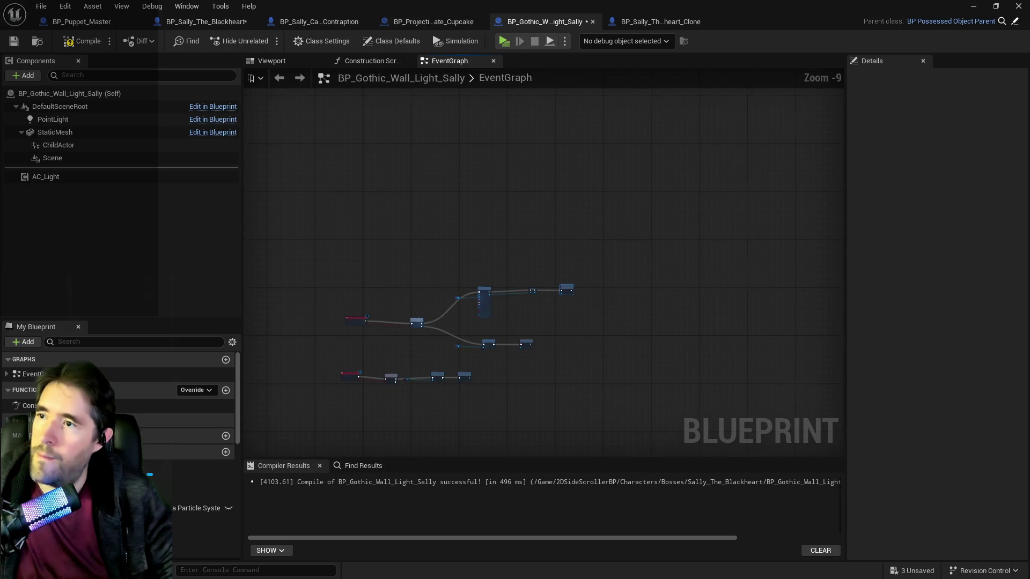
pyautogui.press('Home')
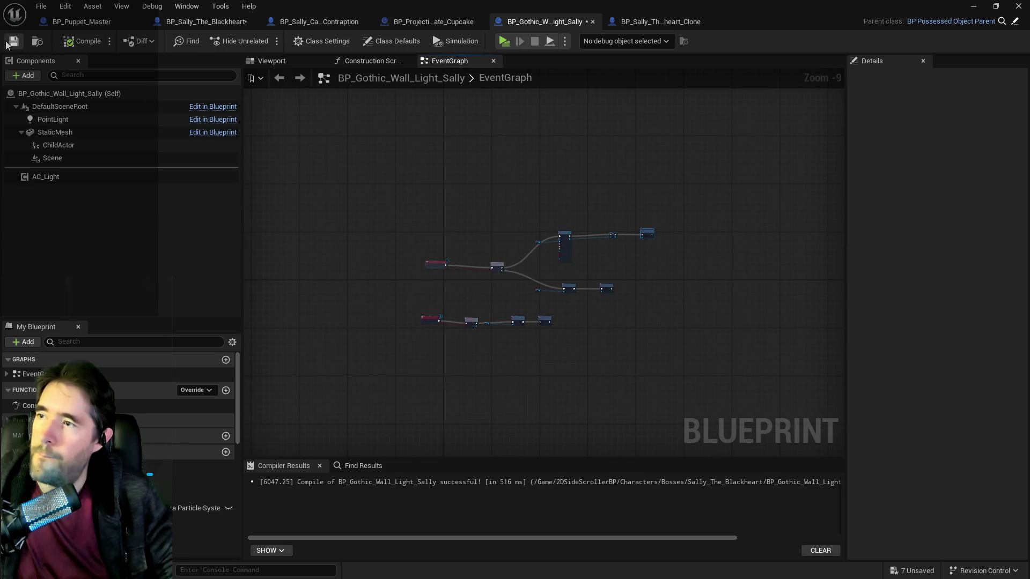
pyautogui.hotkey('ctrl', 's')
pyautogui.scroll(4, 445, 218)
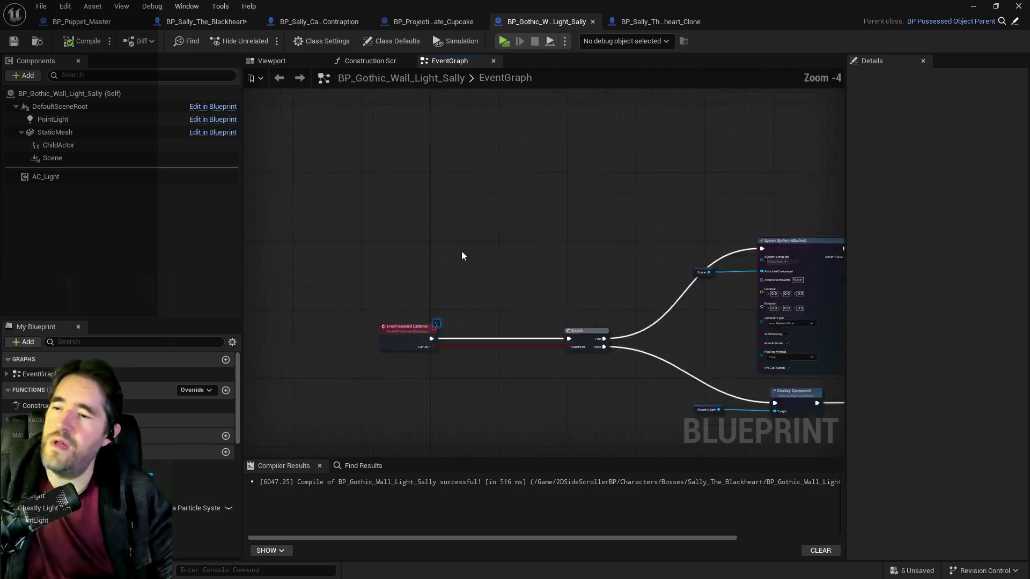
pyautogui.moveTo(473, 297); pyautogui.dragTo(480, 184)
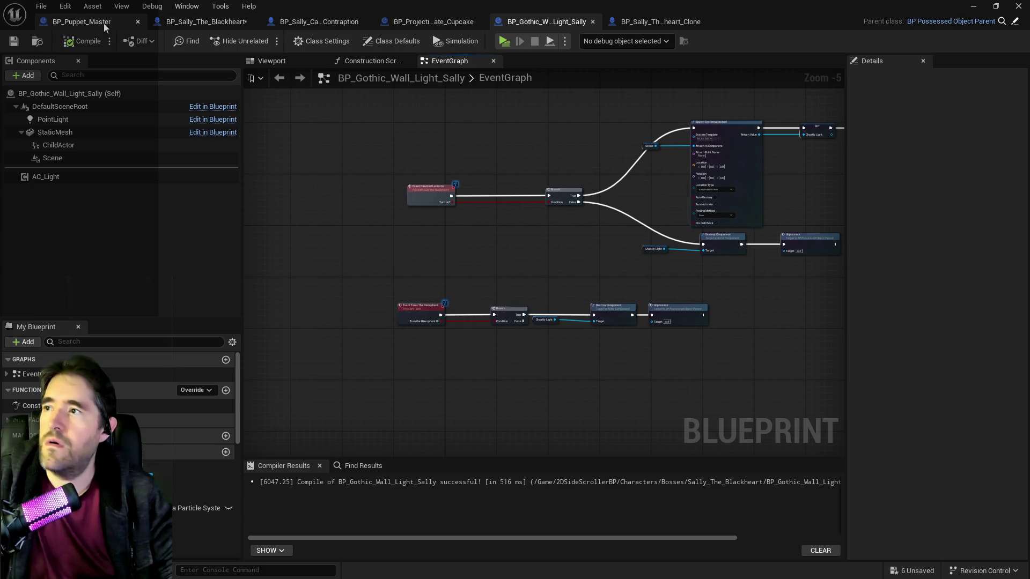
# From BP_Puppet_Master, save all unsaved assets with File > Save All
pyautogui.click(78, 22)
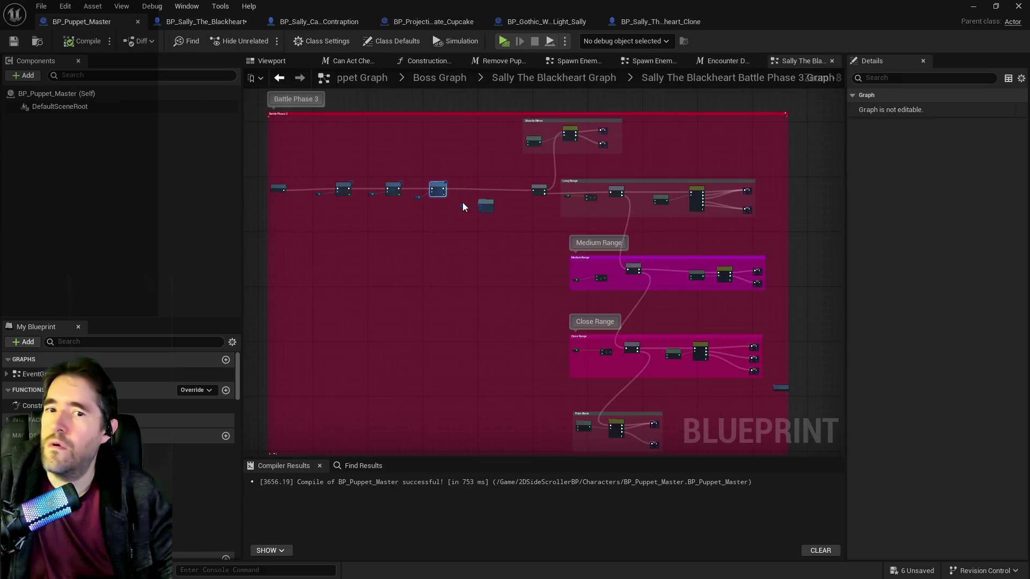
pyautogui.click(42, 6)
pyautogui.click(59, 105)
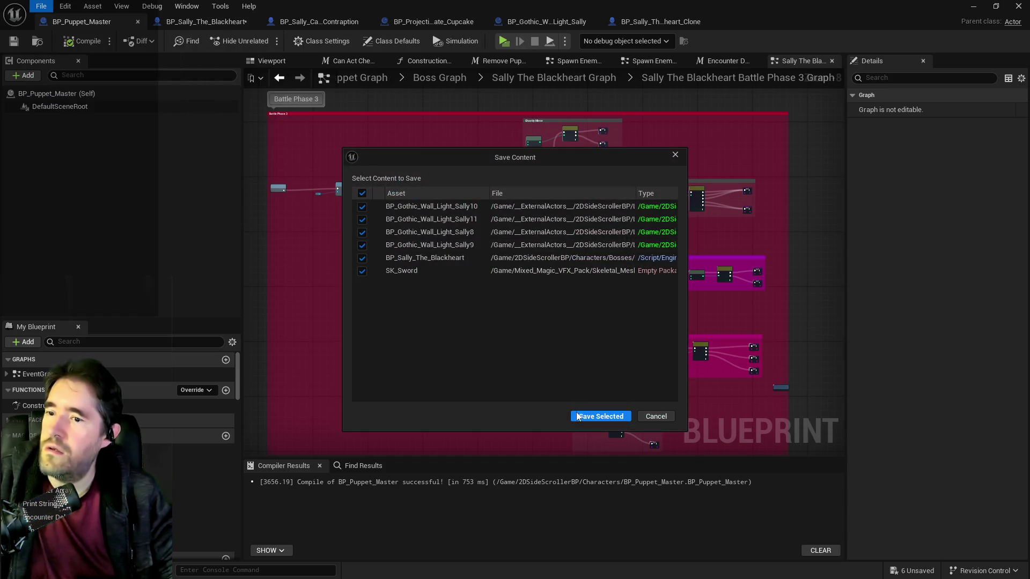
pyautogui.click(577, 418)
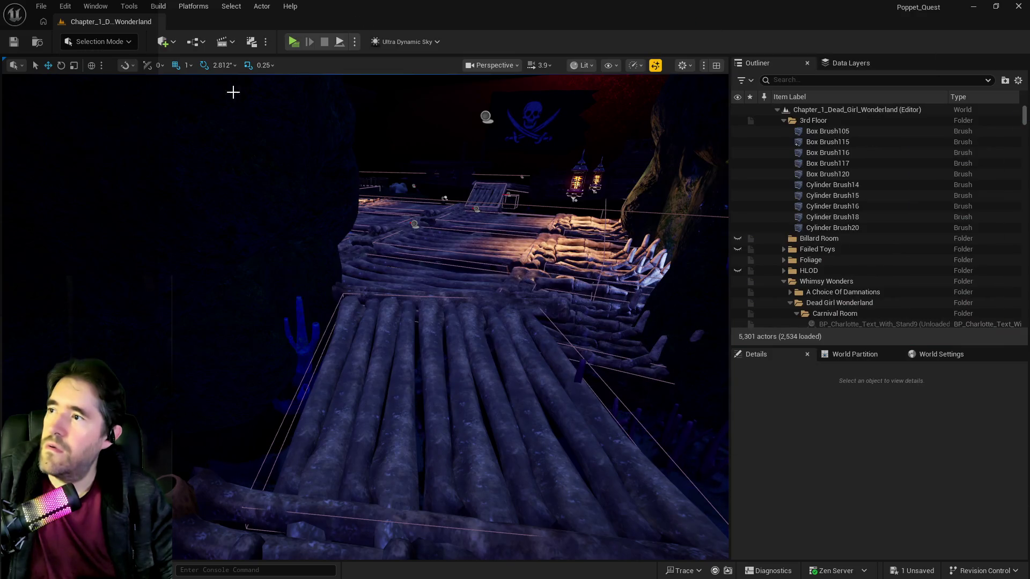
# Open Edit > Editor Preferences, centred and maximized
pyautogui.click(65, 7)
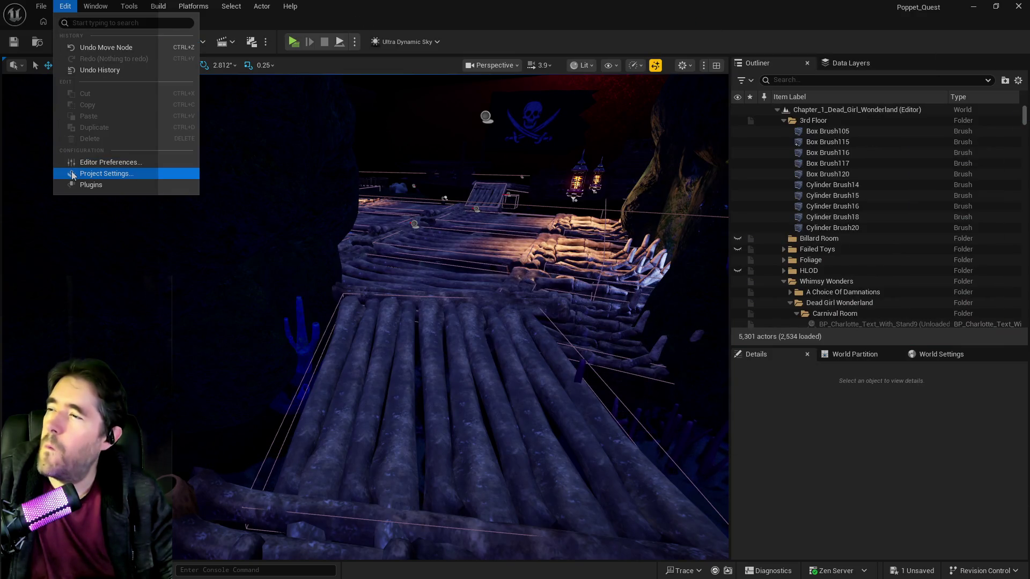
pyautogui.click(86, 162)
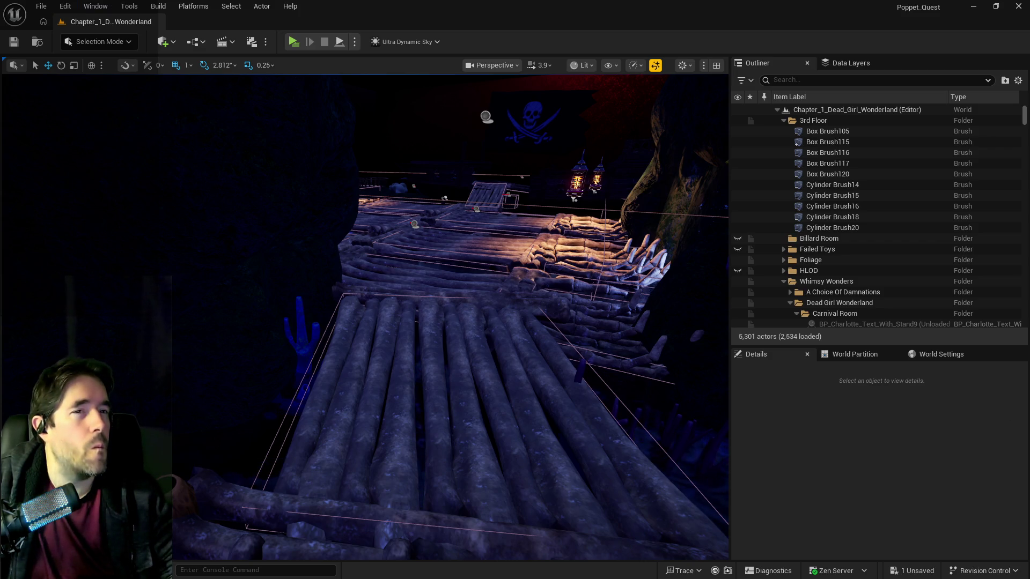
pyautogui.moveTo(949, 110); pyautogui.dragTo(359, 147)
pyautogui.doubleClick(360, 144)
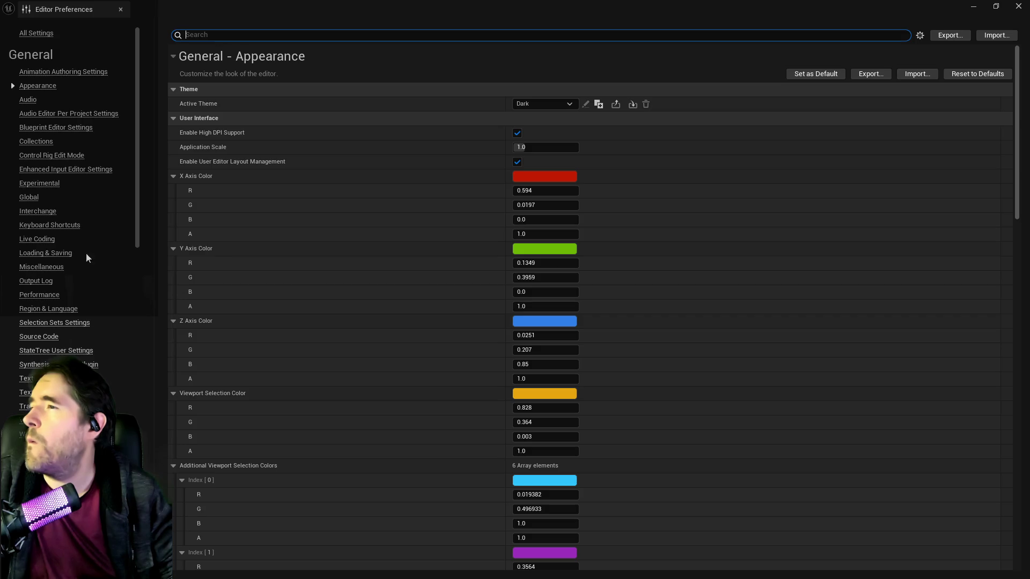
# Search 'background' and pick the shadowdark_painting texture as the Background Brush Image
pyautogui.write('background')
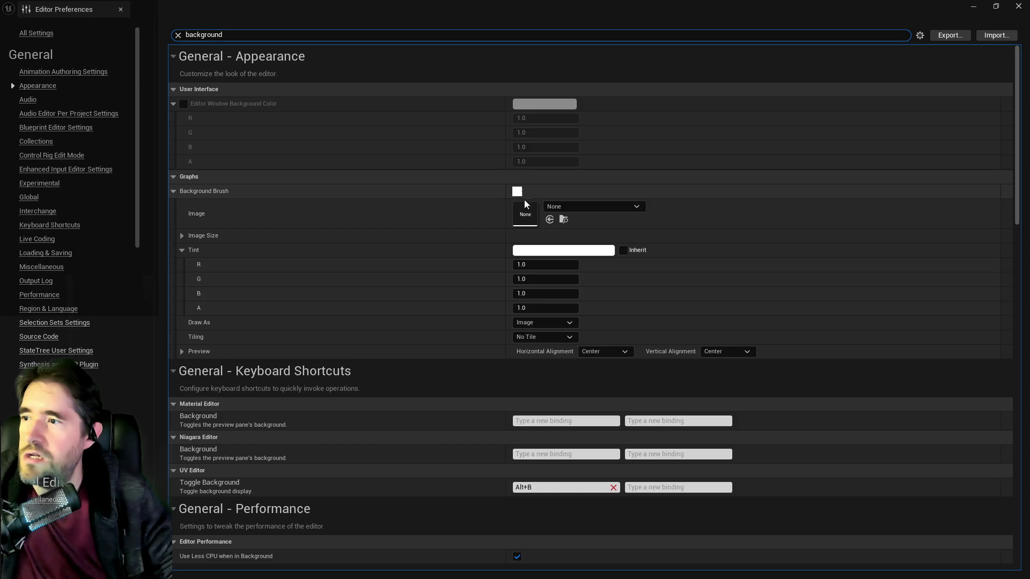
pyautogui.click(593, 208)
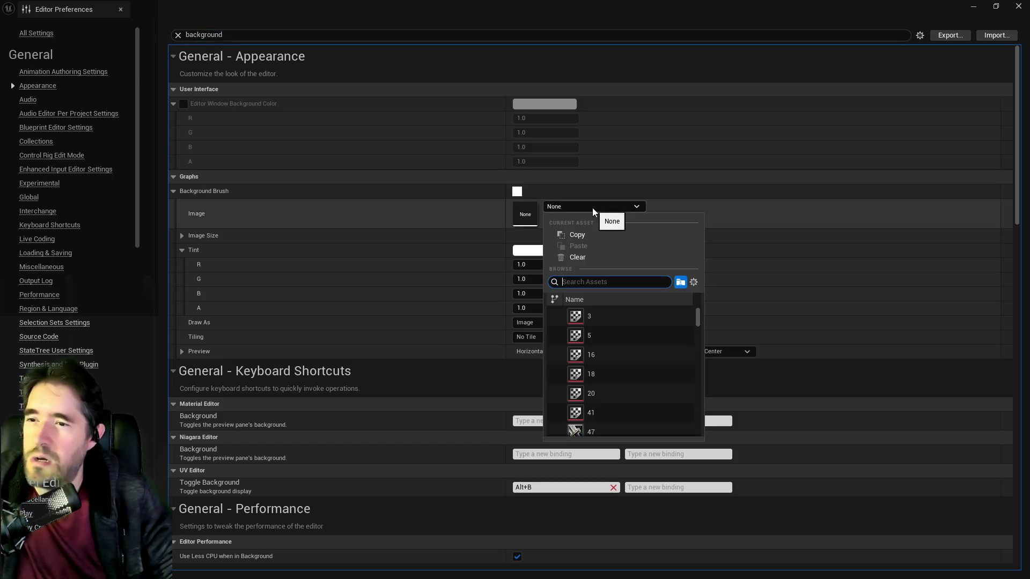
pyautogui.write('shadow')
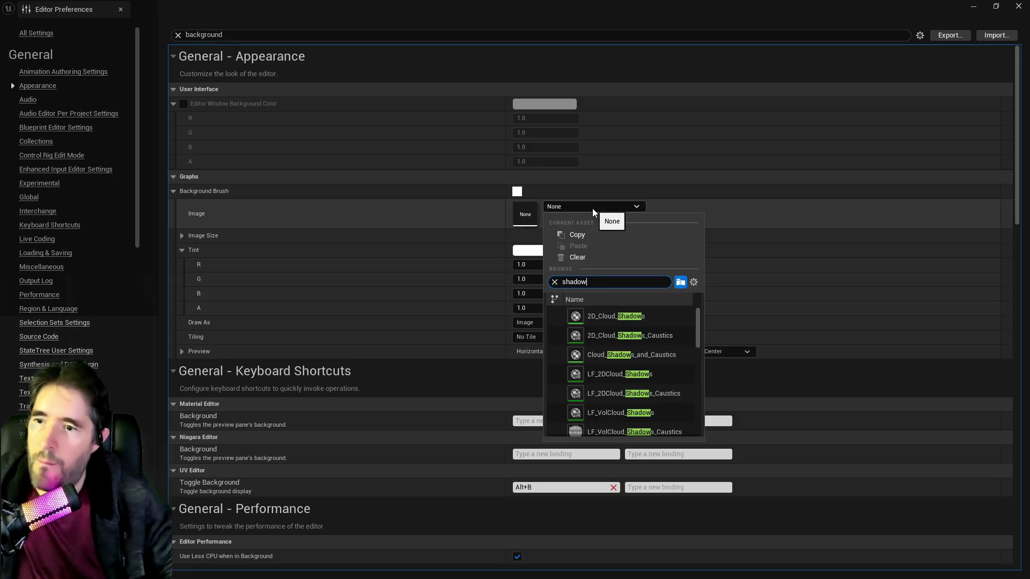
pyautogui.write('dar')
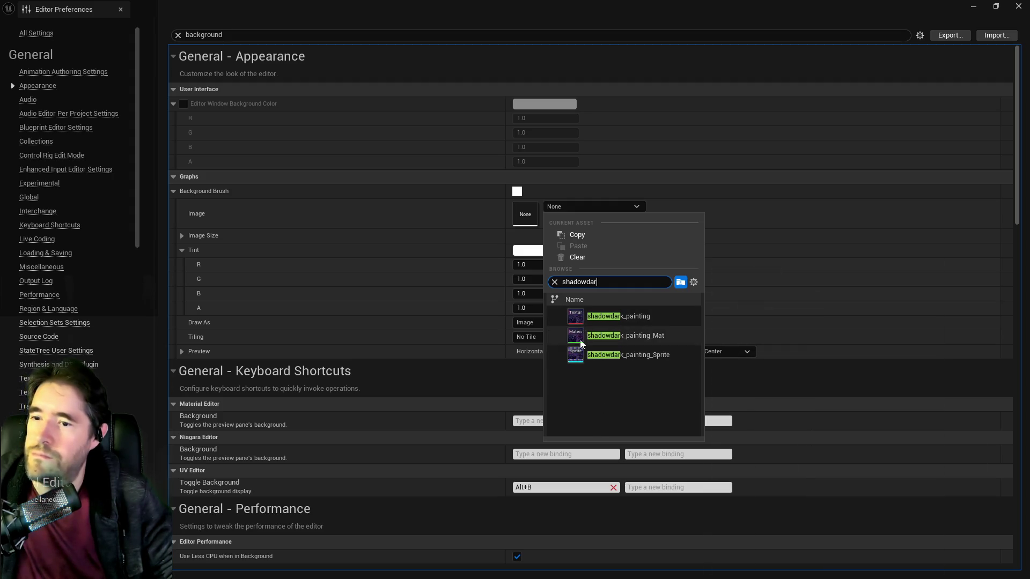
pyautogui.moveTo(574, 357)
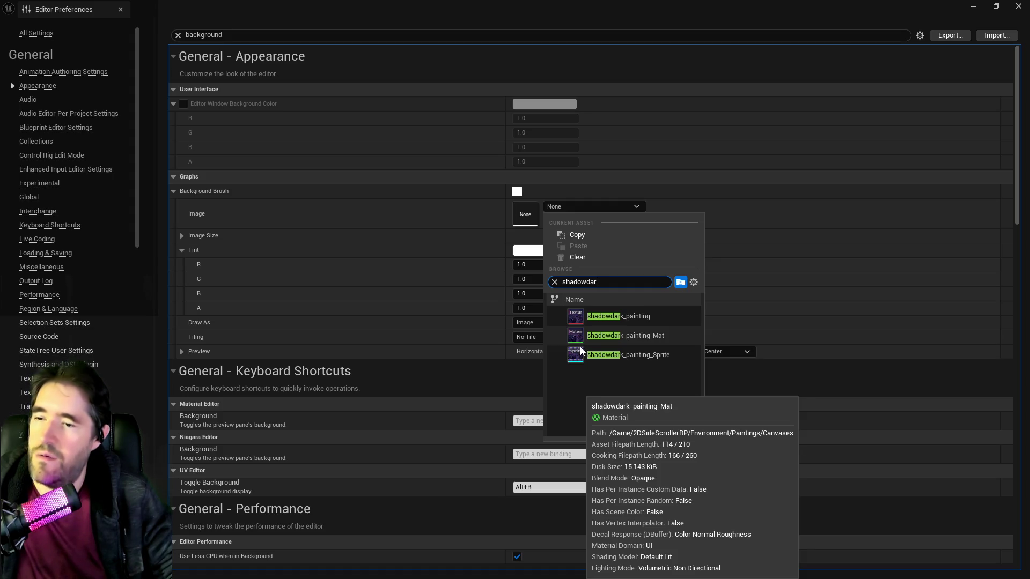
pyautogui.moveTo(583, 316)
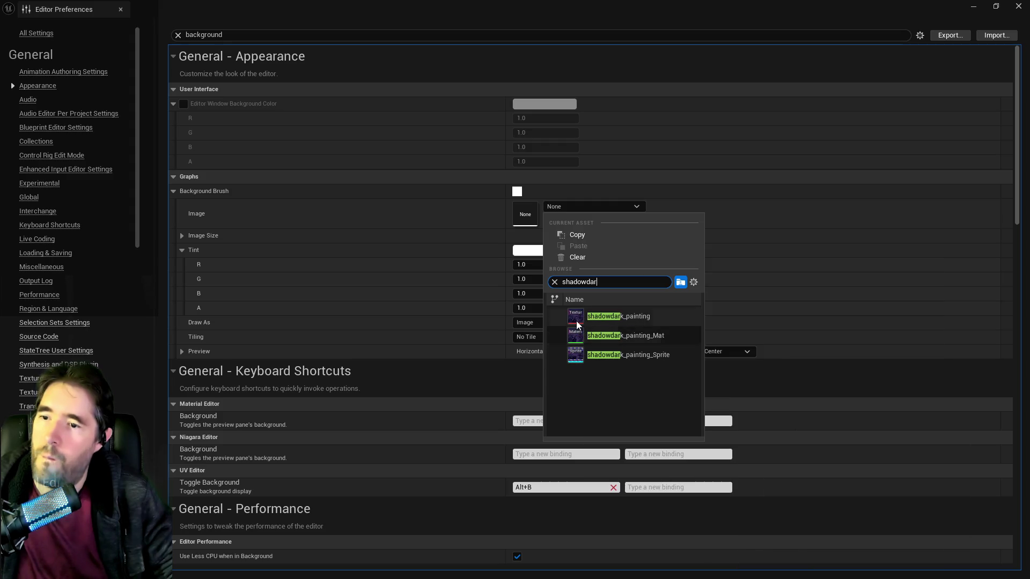
pyautogui.click(579, 319)
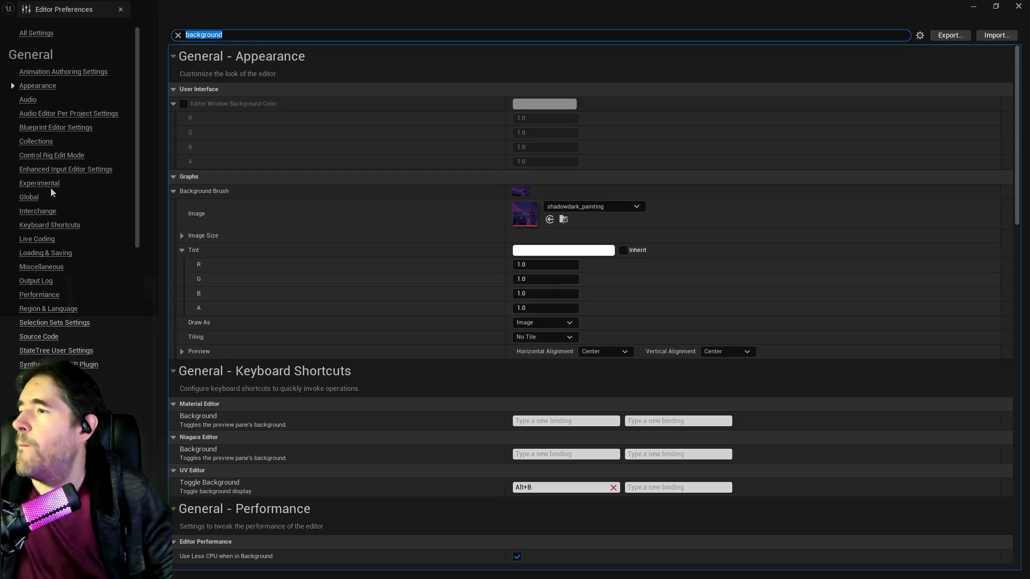
pyautogui.scroll(-10, 47, 182)
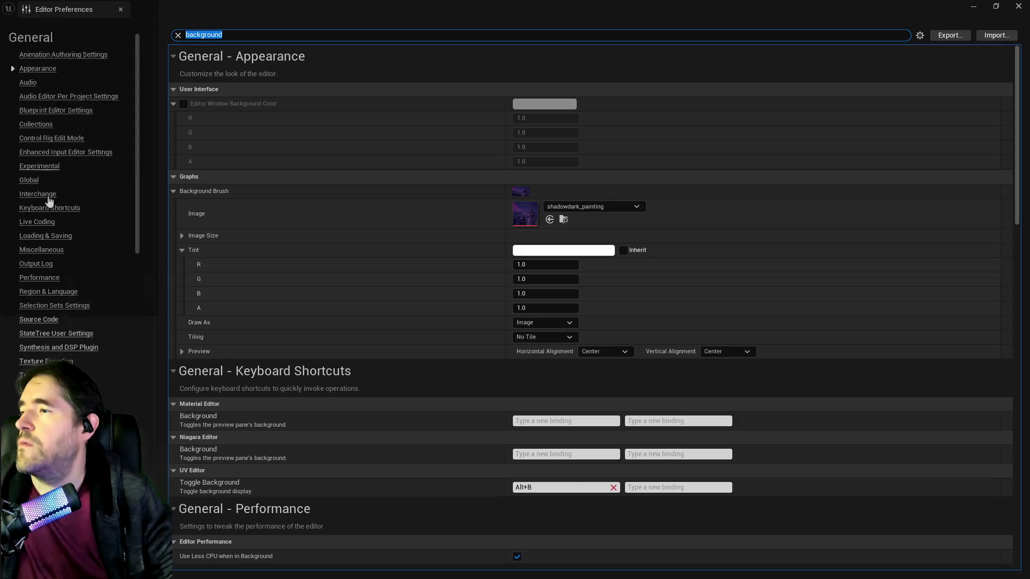
pyautogui.scroll(-12, 48, 211)
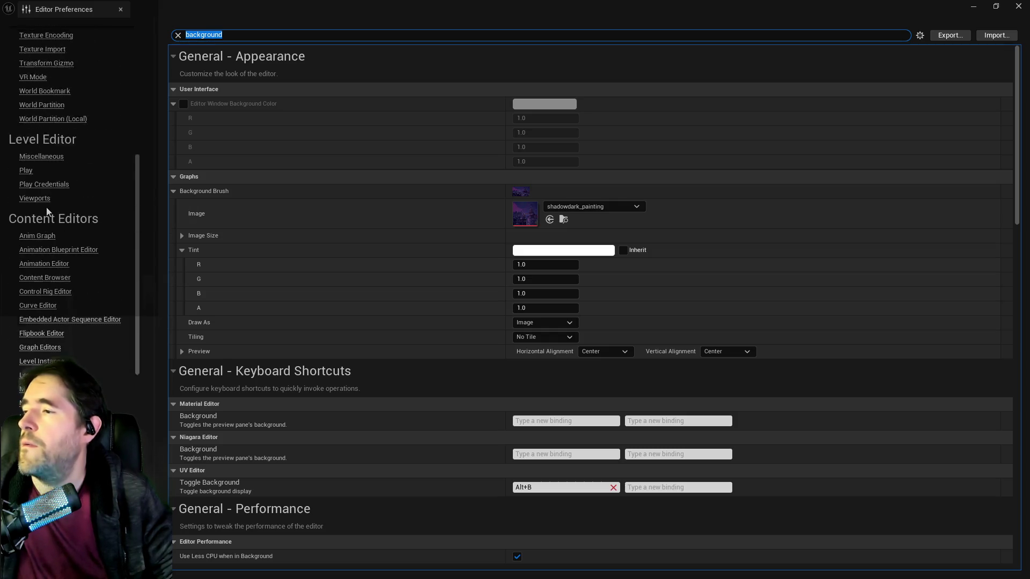
pyautogui.scroll(-7, 47, 211)
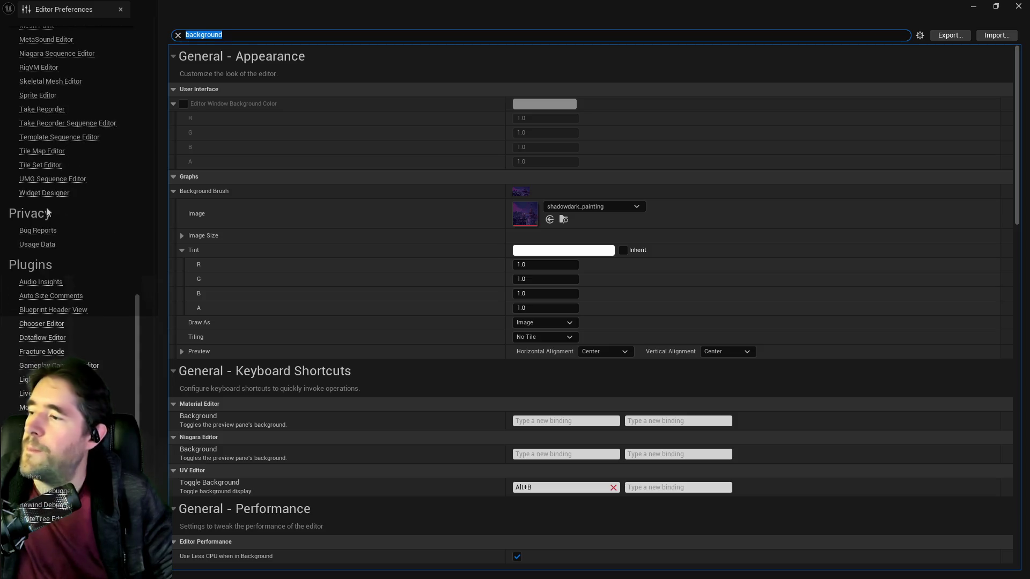
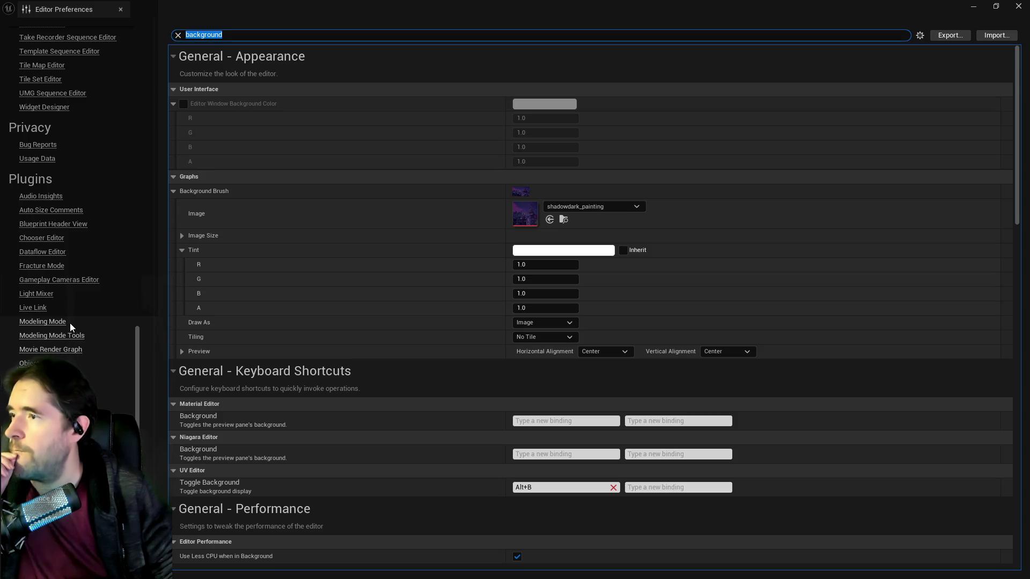
# Look through the Editor Preferences, then close the window
pyautogui.scroll(13, 77, 284)
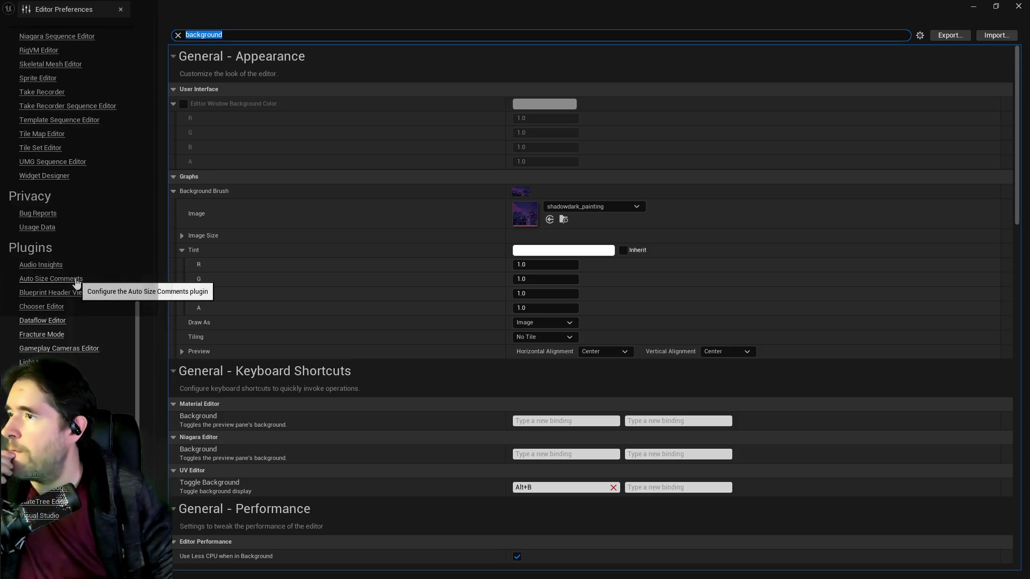
pyautogui.scroll(1, 81, 301)
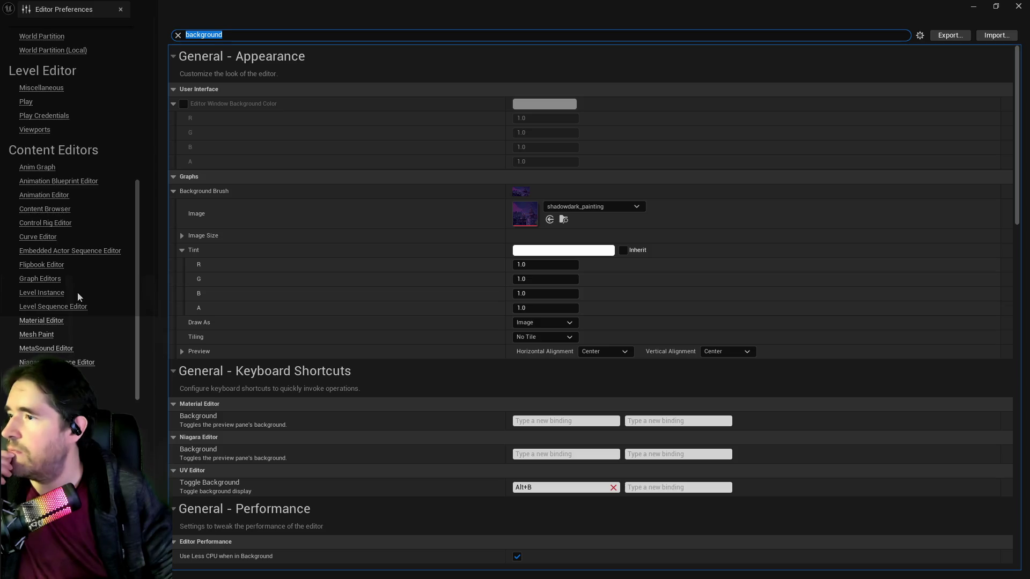
pyautogui.scroll(-10, 77, 297)
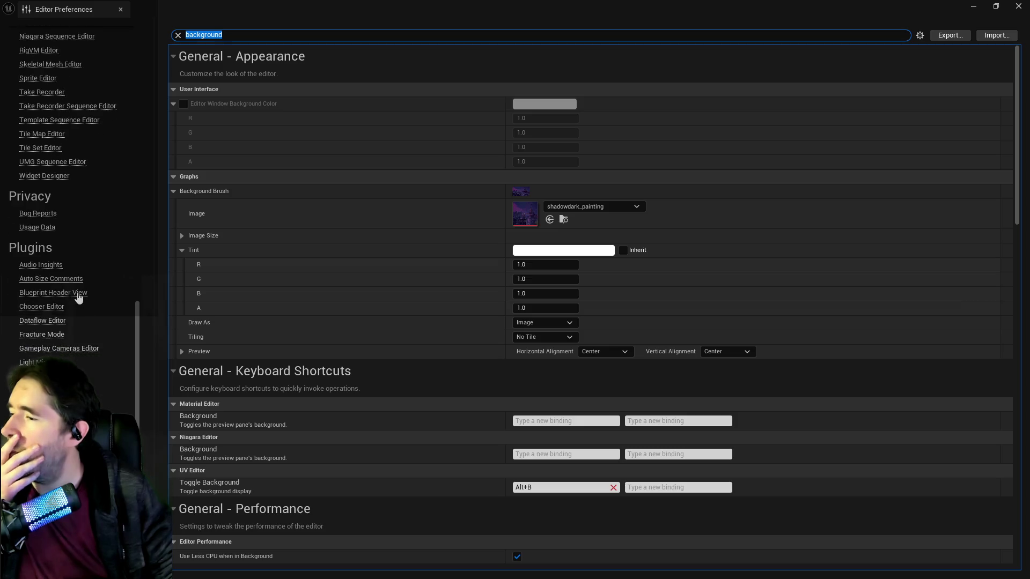
pyautogui.scroll(-5, 32, 356)
pyautogui.scroll(-1, 32, 361)
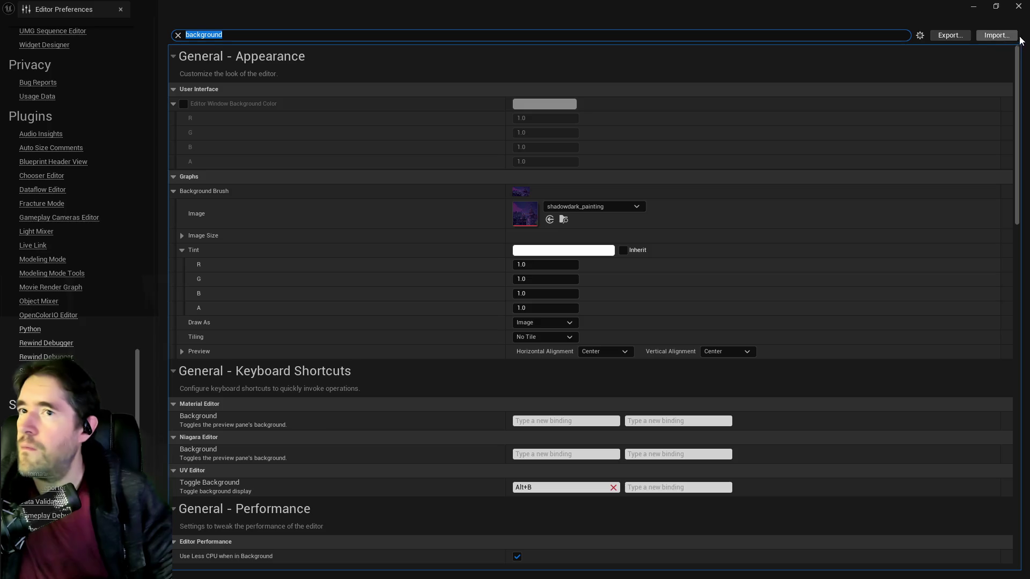
pyautogui.click(1017, 6)
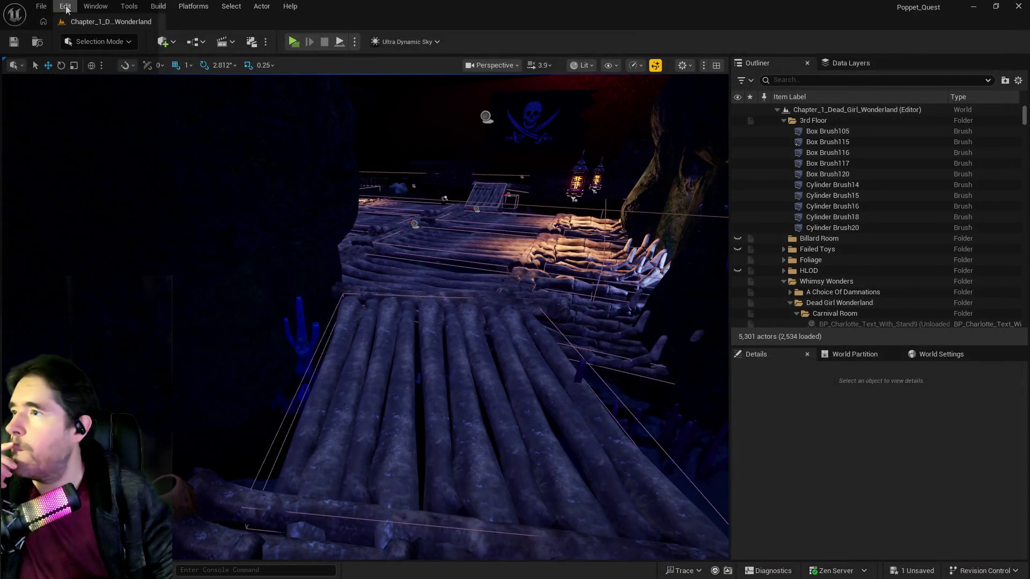
# Open Project Settings from the Edit menu and maximize it on Project Description
pyautogui.click(65, 6)
pyautogui.click(91, 172)
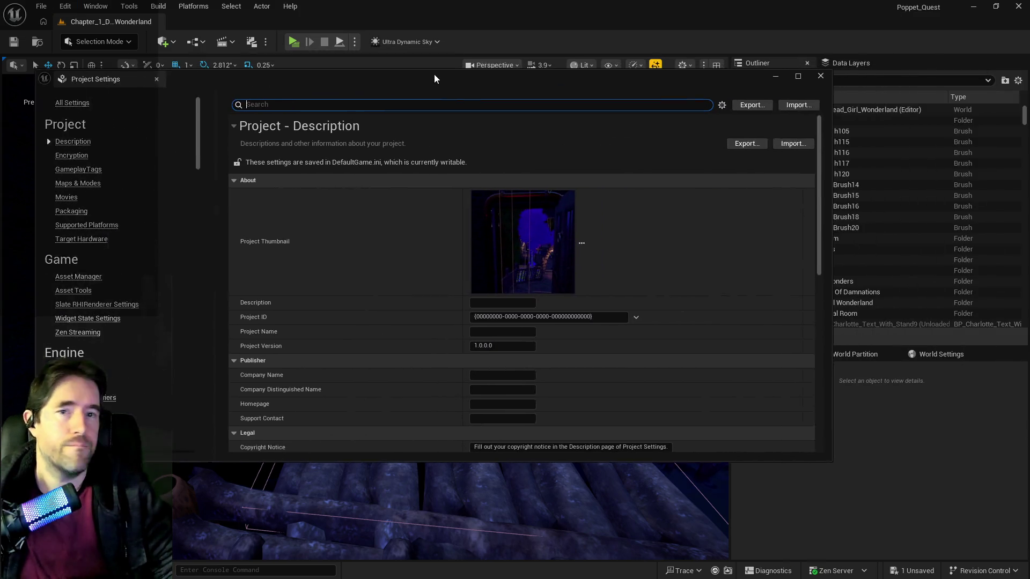
pyautogui.doubleClick(377, 75)
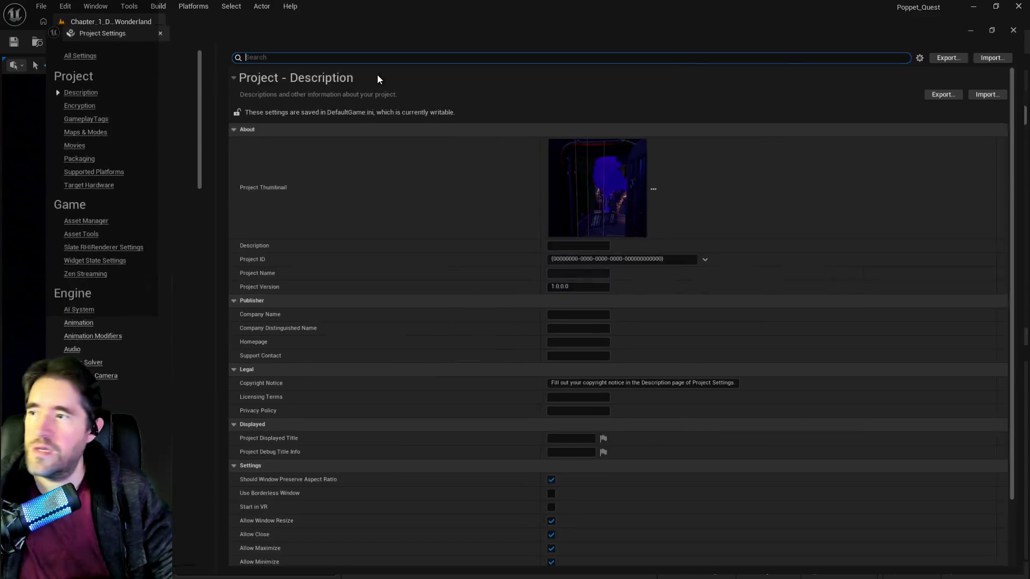
# Browse the Engine > CrystalNodes plugin settings, then close Project Settings
pyautogui.scroll(-3, 49, 344)
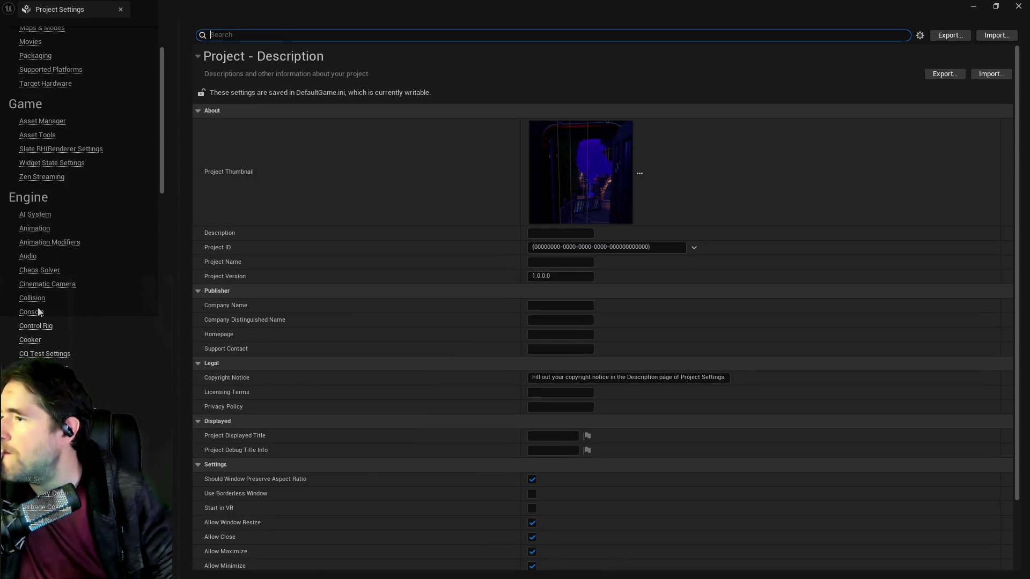
pyautogui.click(43, 367)
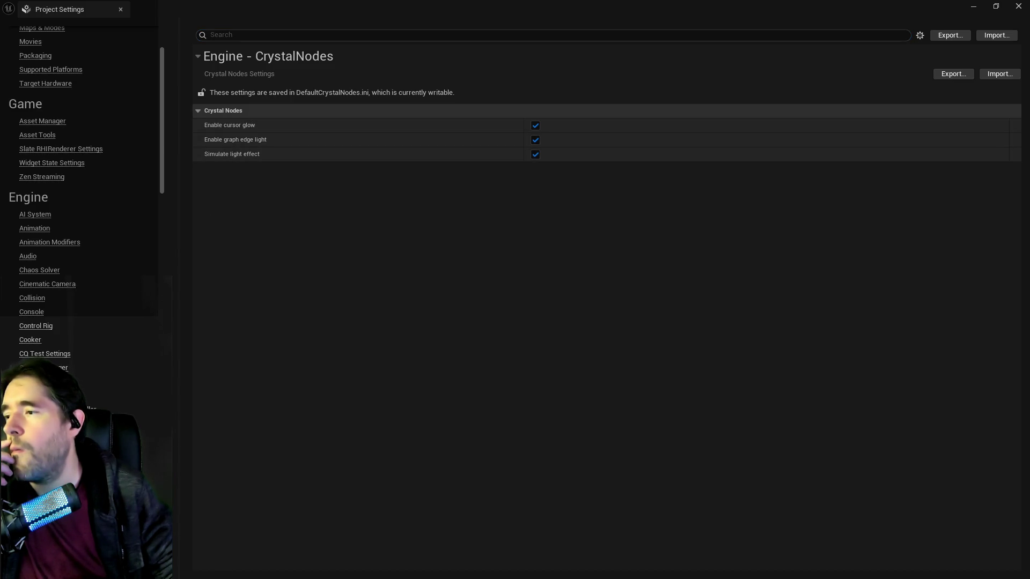
pyautogui.scroll(-15, 80, 214)
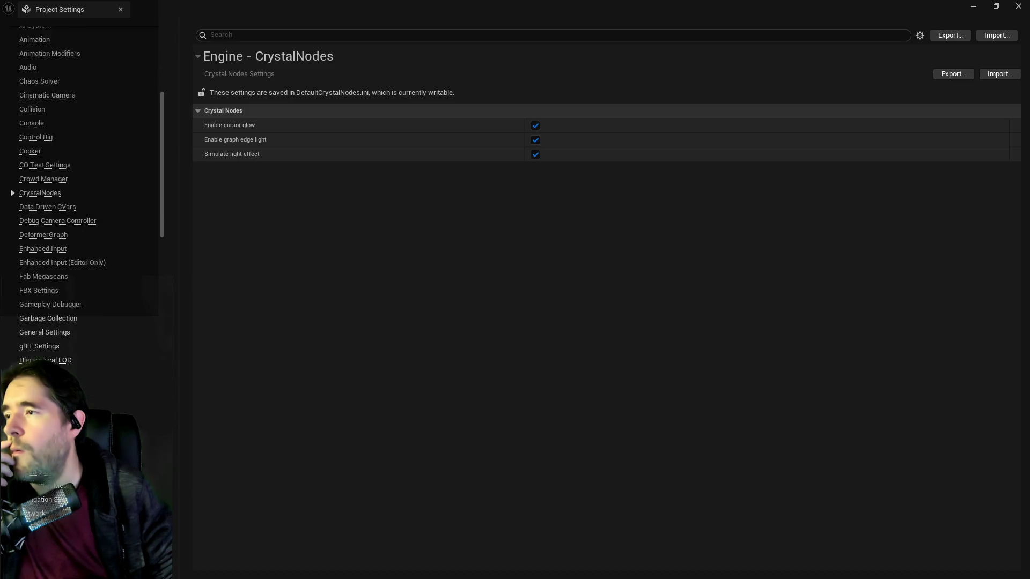
pyautogui.scroll(-5, 31, 225)
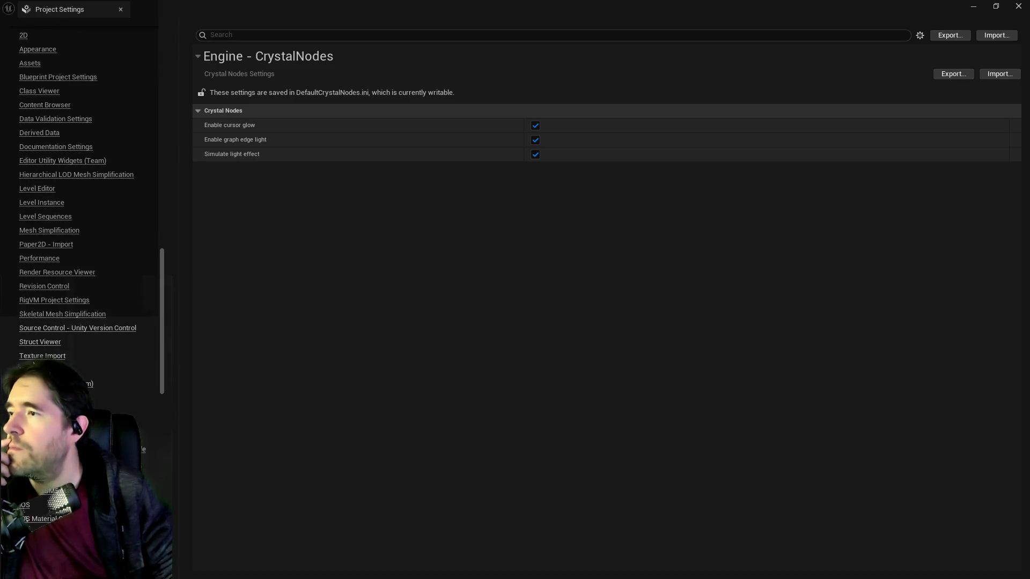
pyautogui.scroll(-3, 31, 225)
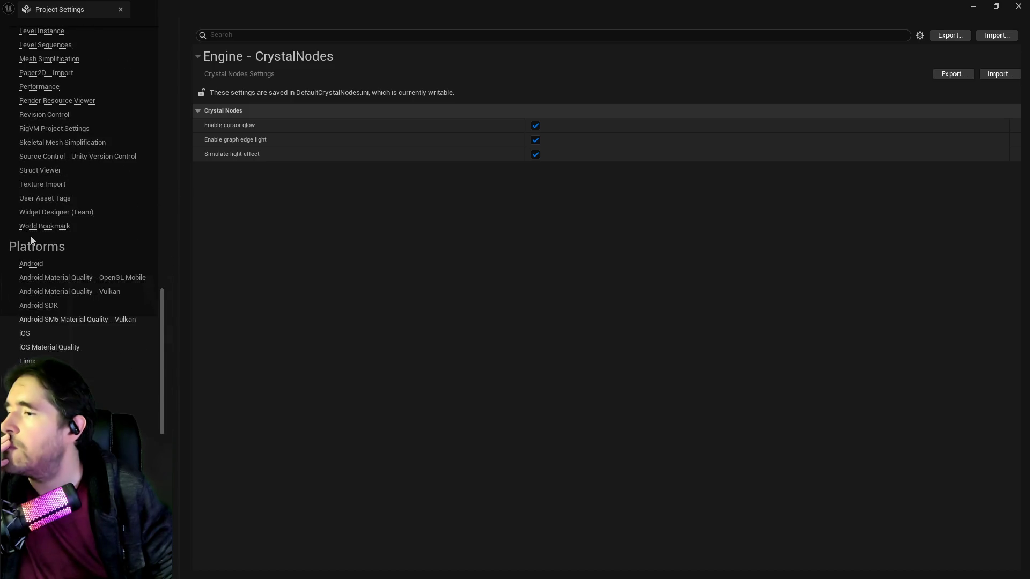
pyautogui.scroll(-3, 30, 235)
pyautogui.scroll(-1, 41, 304)
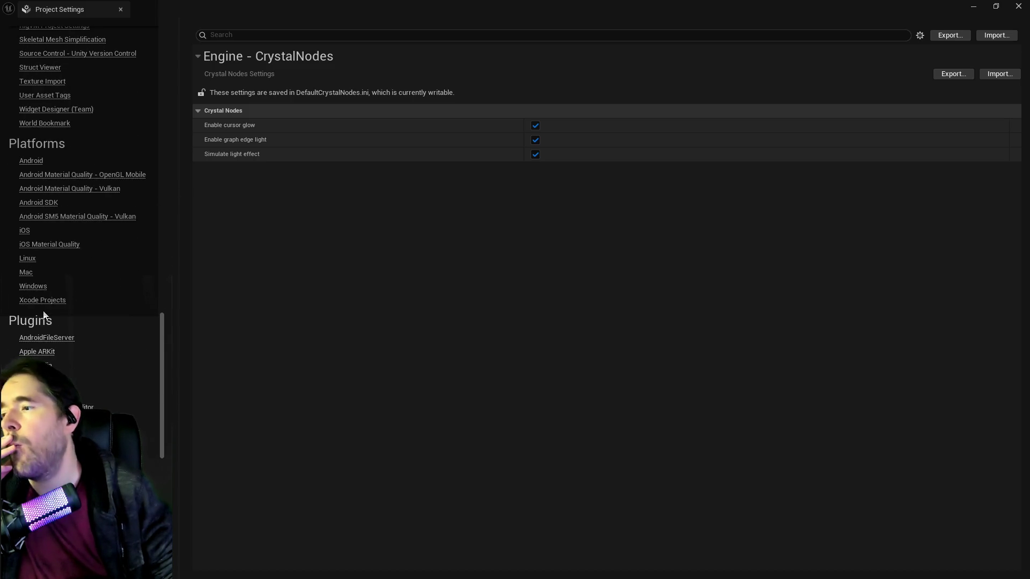
pyautogui.moveTo(163, 361)
pyautogui.mouseDown()
pyautogui.moveTo(161, 102)
pyautogui.moveTo(133, 40)
pyautogui.mouseUp()
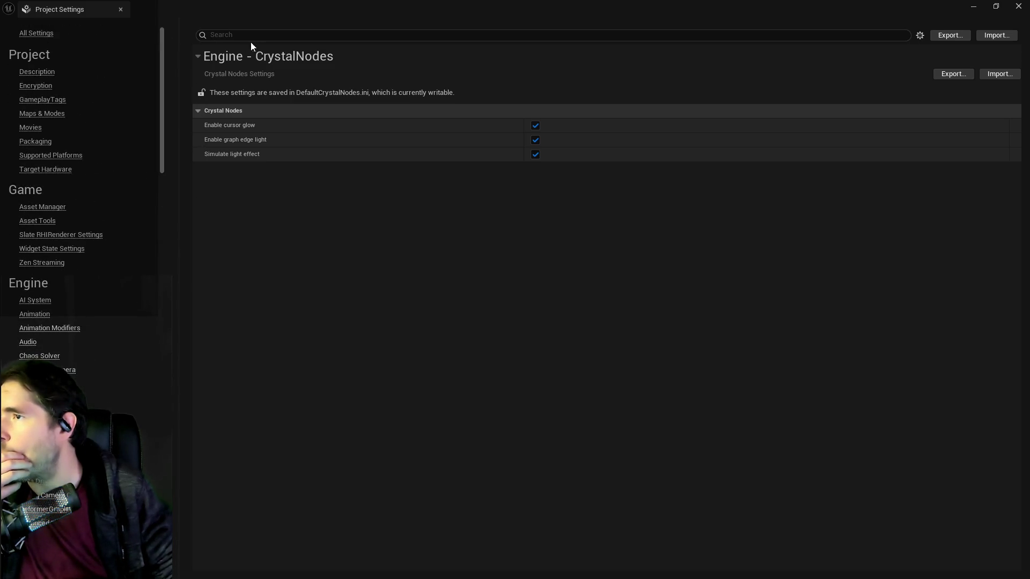
pyautogui.click(120, 9)
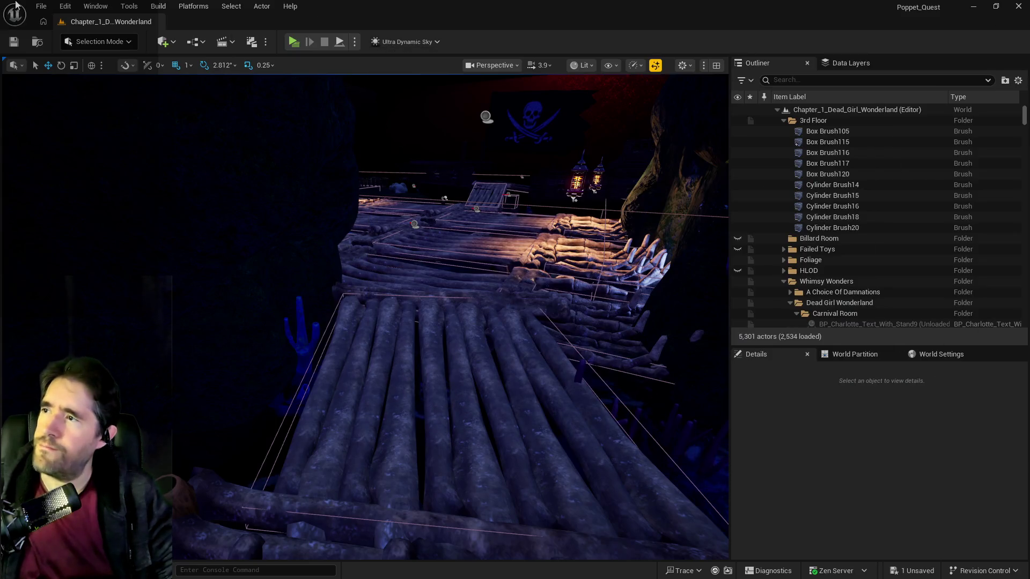
# Search Editor Preferences for 'crystal', clear it after no matches, then maximize Project Settings
pyautogui.click(65, 6)
pyautogui.click(101, 161)
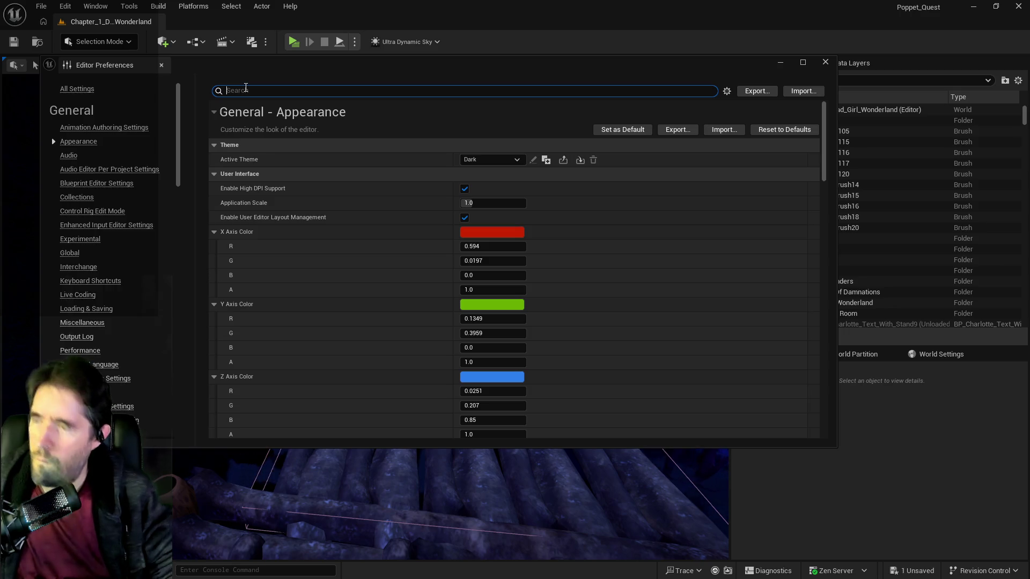
pyautogui.write('crystal')
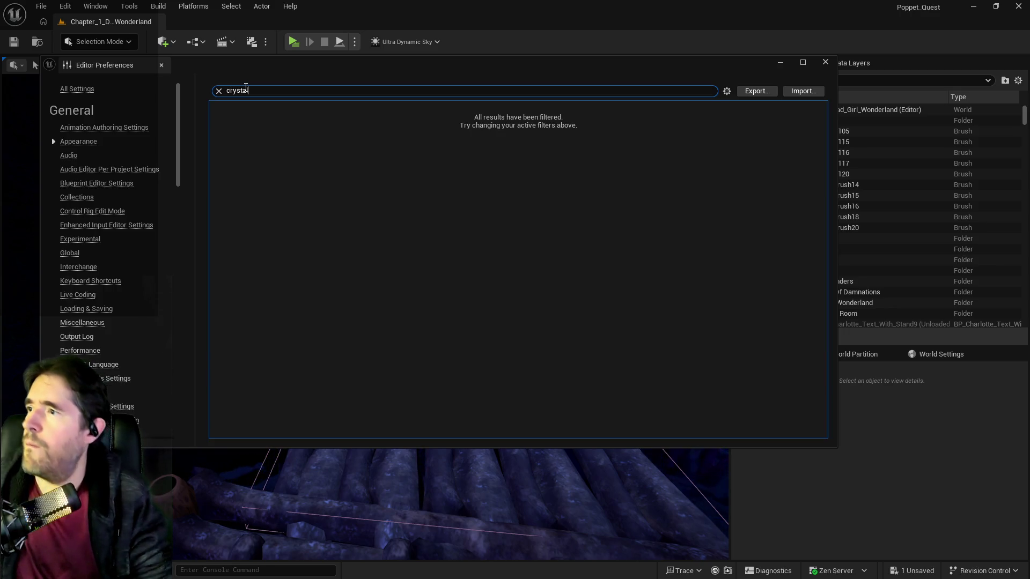
pyautogui.click(219, 91)
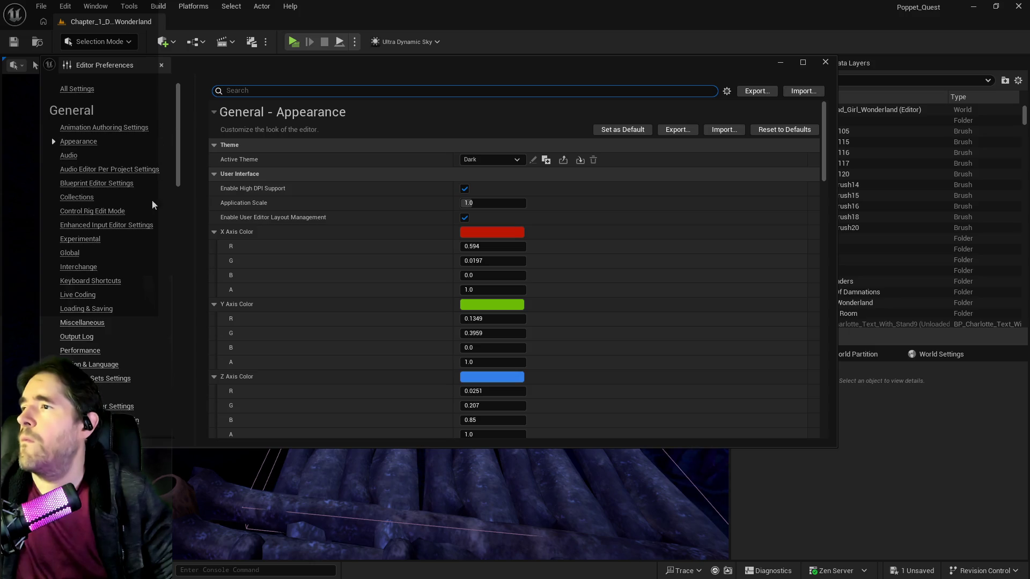
pyautogui.scroll(-10, 306, 279)
pyautogui.scroll(10, 298, 281)
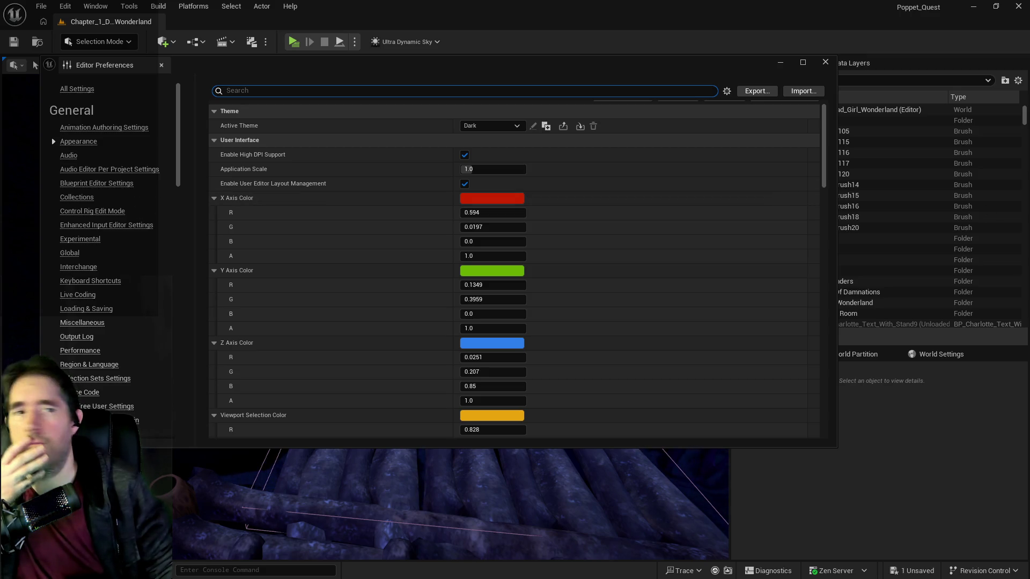
pyautogui.scroll(-10, 123, 162)
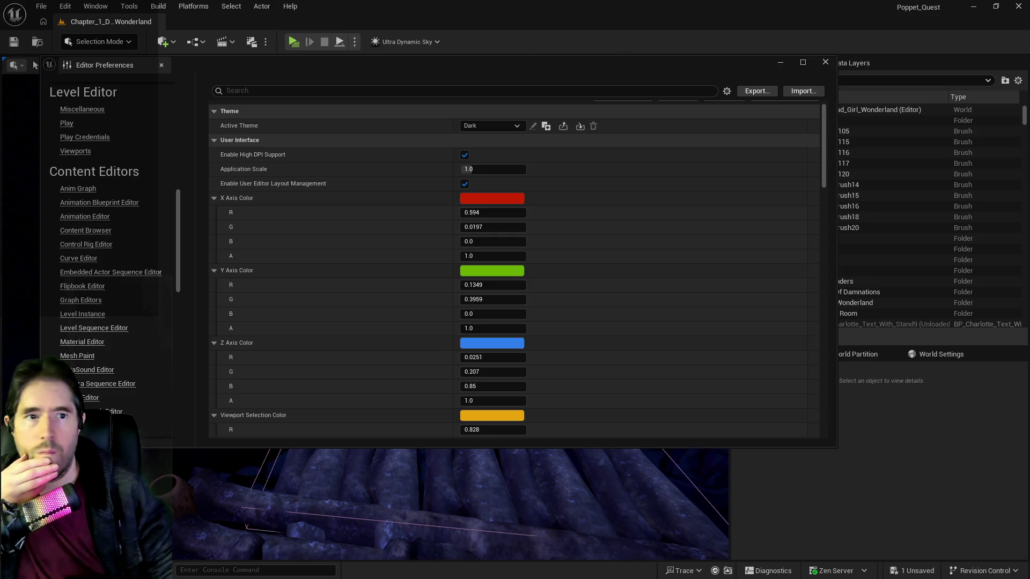
pyautogui.doubleClick(348, 103)
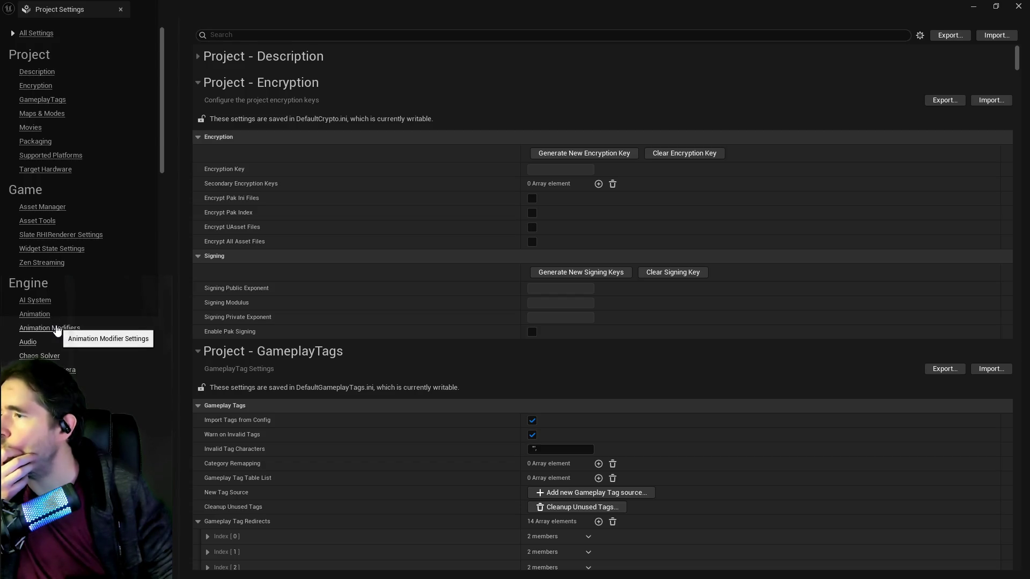
# Scroll up and down through the Project Settings categories
pyautogui.scroll(-15, 58, 330)
pyautogui.scroll(-15, 57, 328)
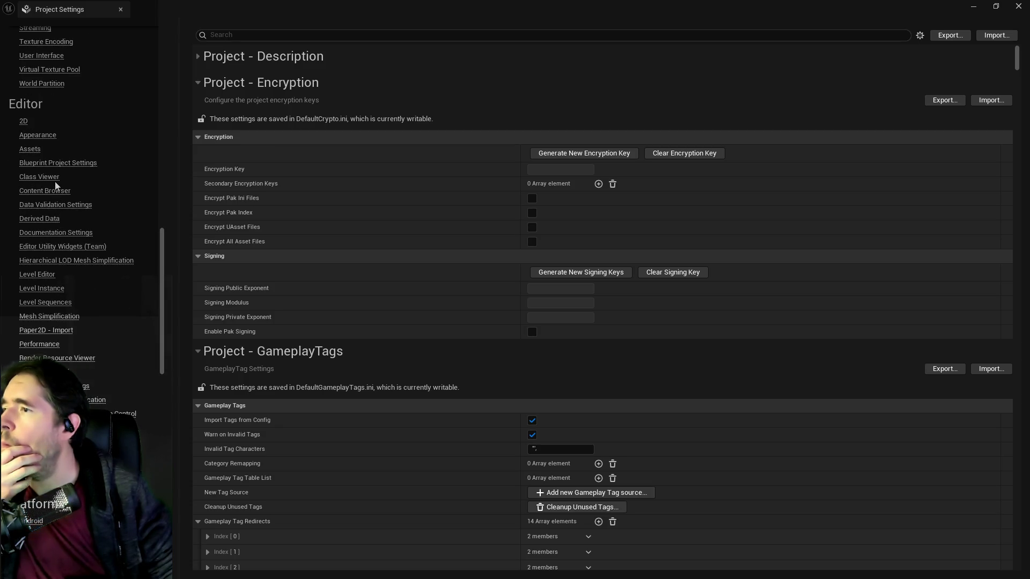
pyautogui.scroll(-4, 49, 236)
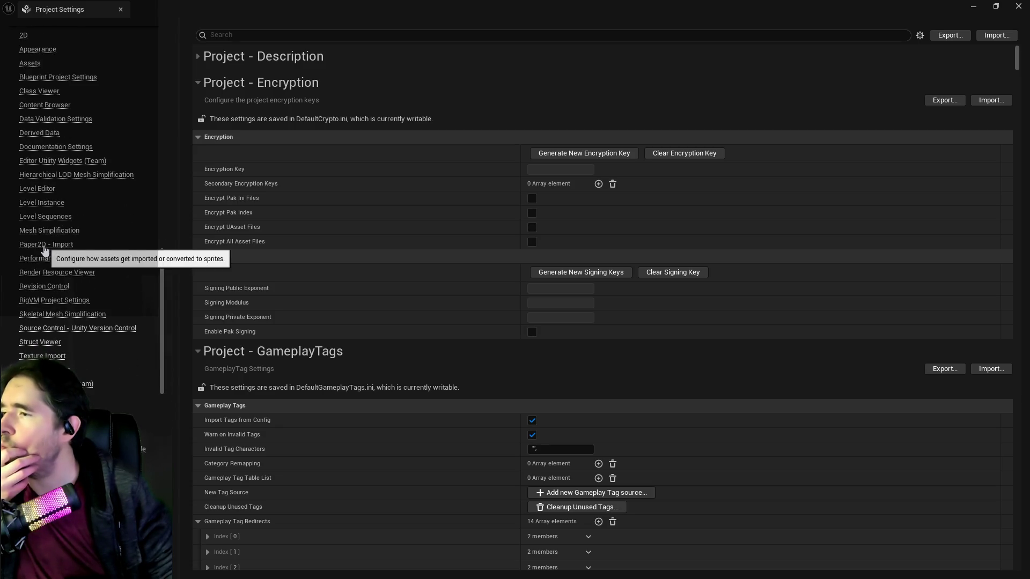
pyautogui.scroll(10, 118, 286)
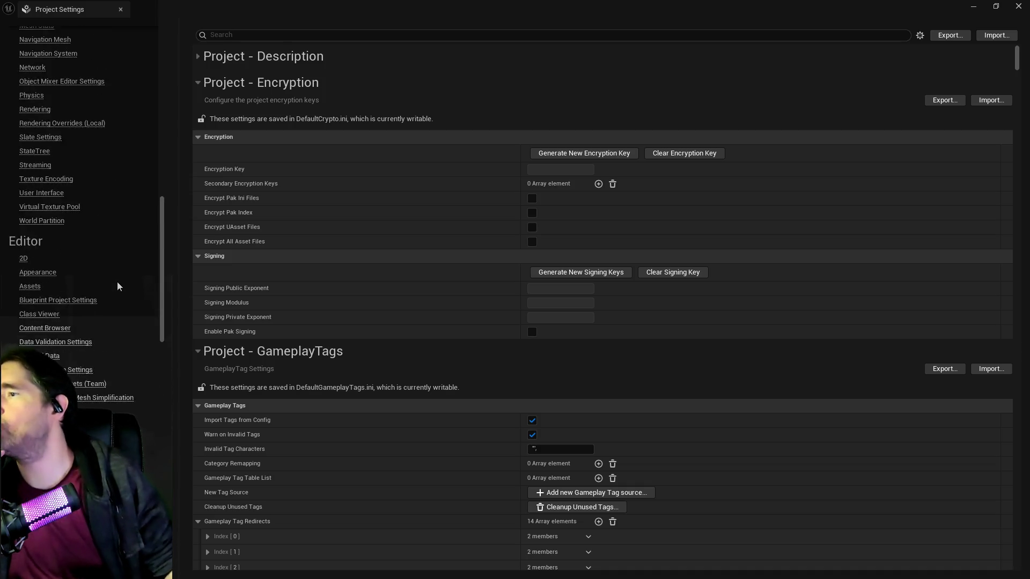
pyautogui.scroll(8, 118, 286)
pyautogui.scroll(11, 119, 286)
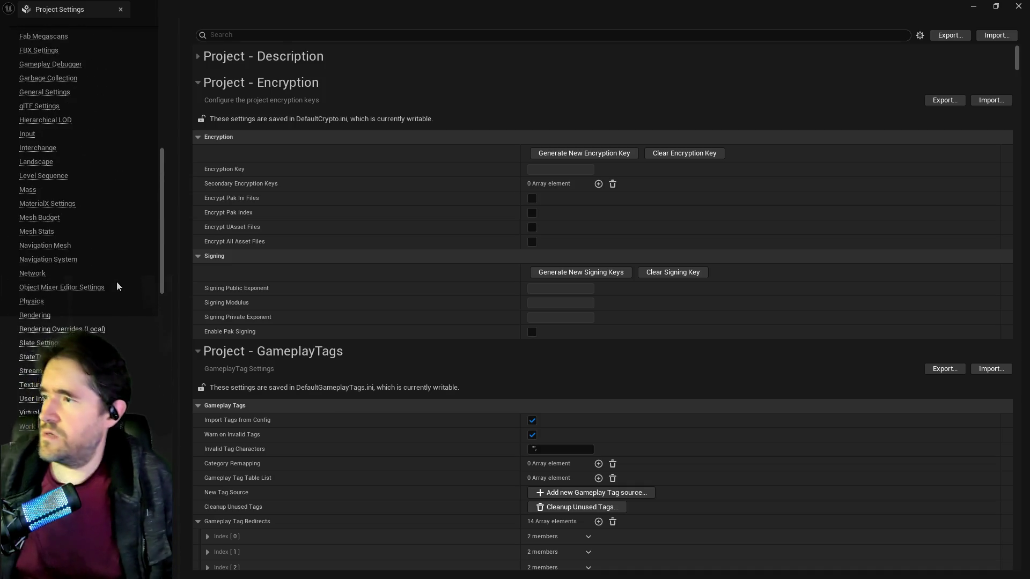
pyautogui.scroll(5, 119, 286)
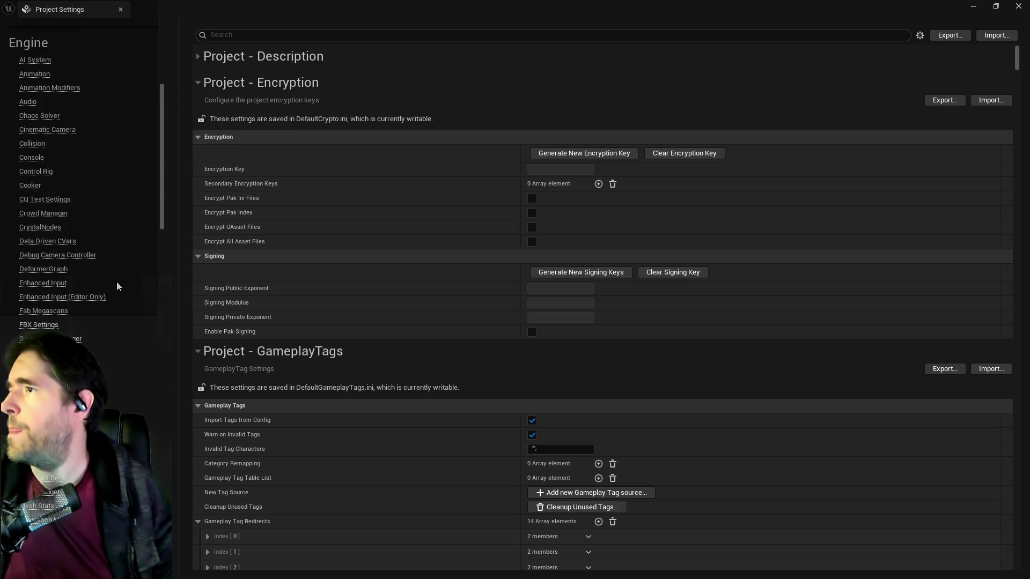
pyautogui.scroll(2, 119, 286)
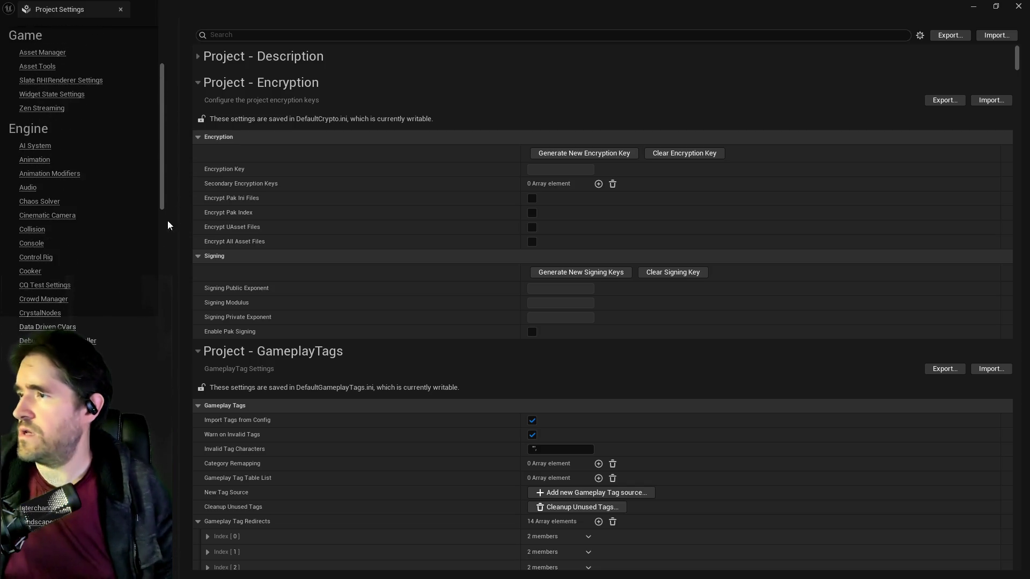
# Search Project Settings for 'auto size', clear the search, and close the window
pyautogui.click(281, 36)
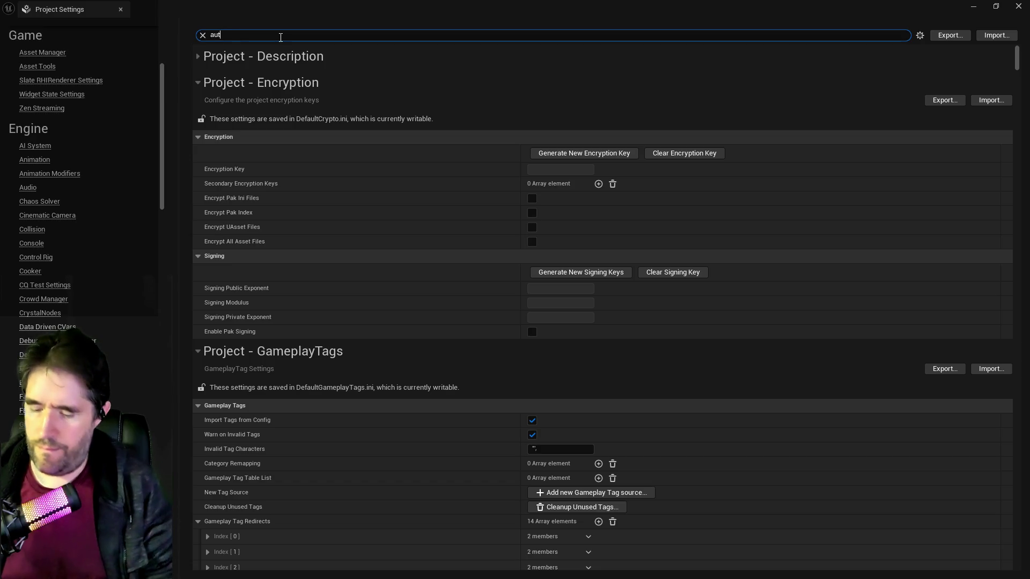
pyautogui.write('o')
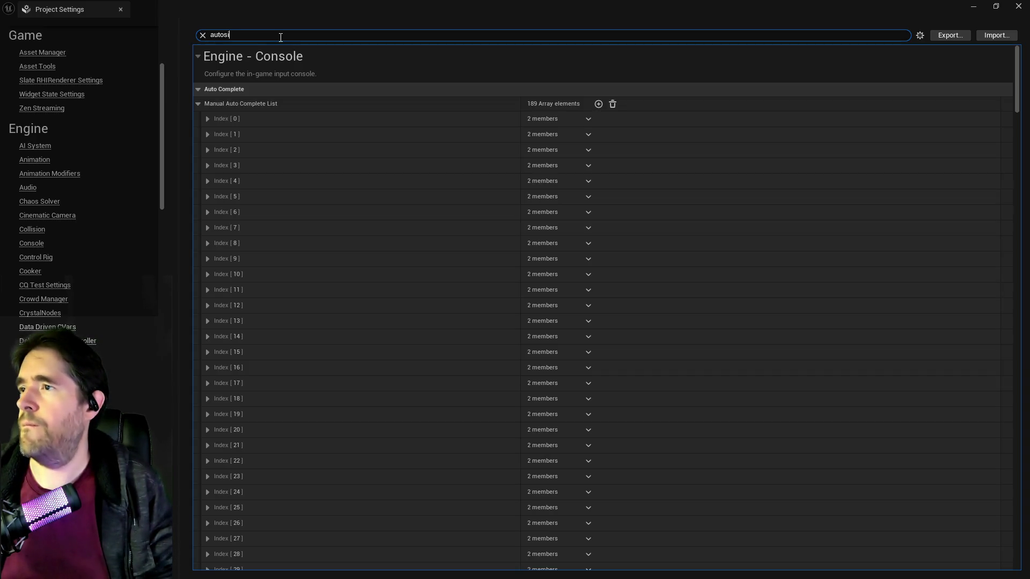
pyautogui.write(' size')
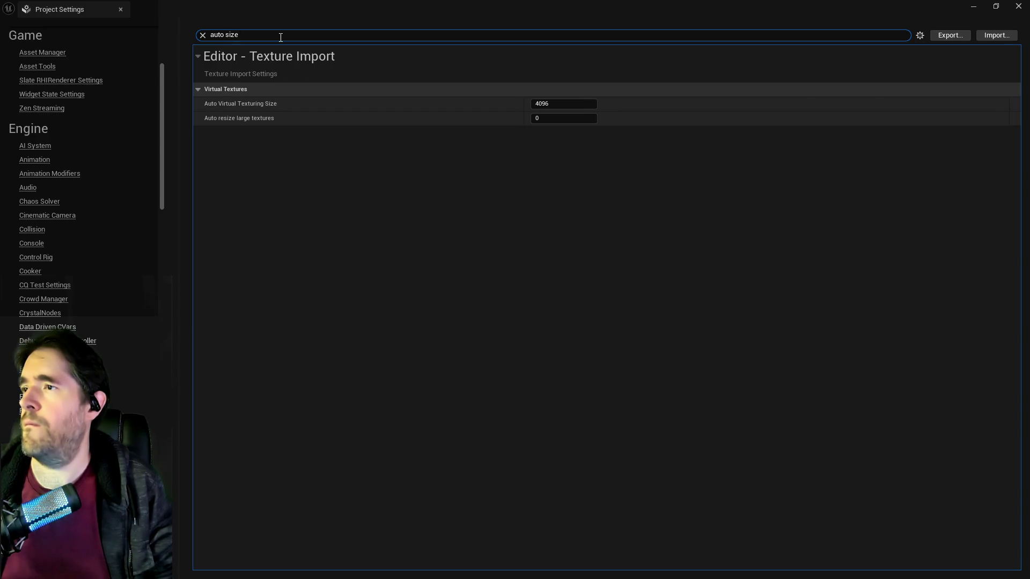
pyautogui.press('BackSpace')
pyautogui.press('BackSpace')
pyautogui.press('BackSpace')
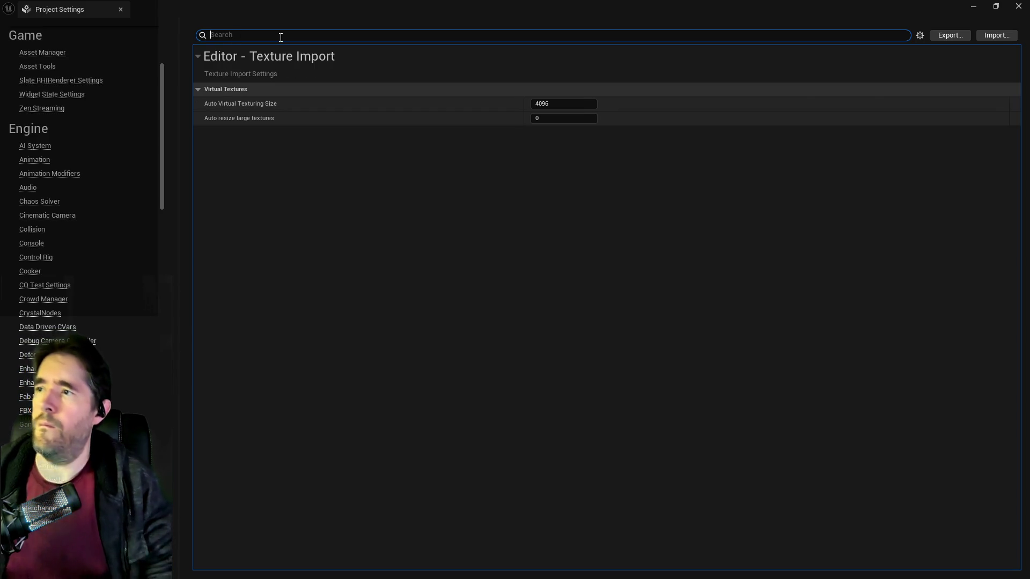
pyautogui.click(1015, 7)
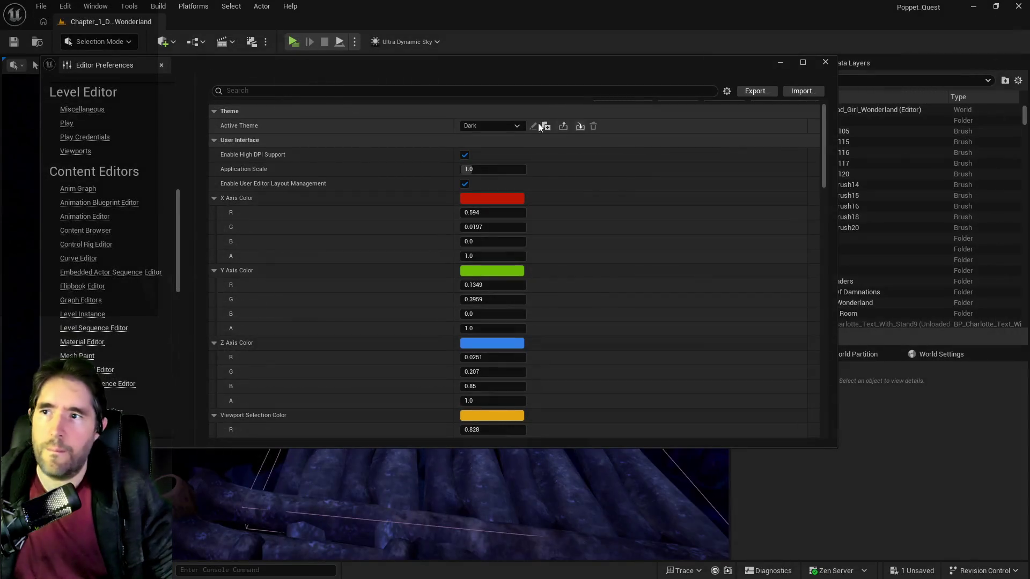
pyautogui.scroll(2, 123, 188)
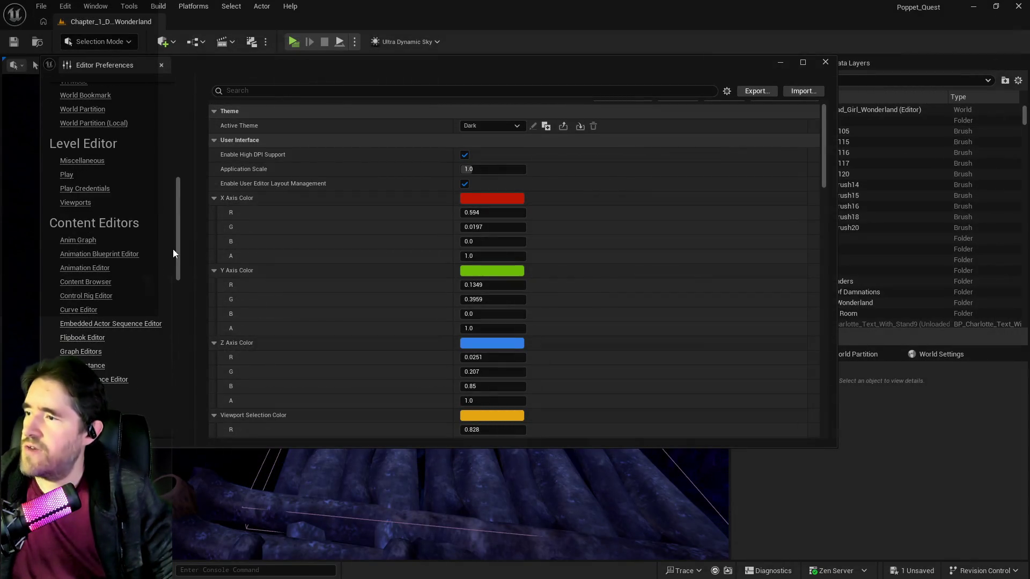
pyautogui.moveTo(179, 254)
pyautogui.mouseDown()
pyautogui.moveTo(180, 310)
pyautogui.moveTo(195, 122)
pyautogui.mouseUp()
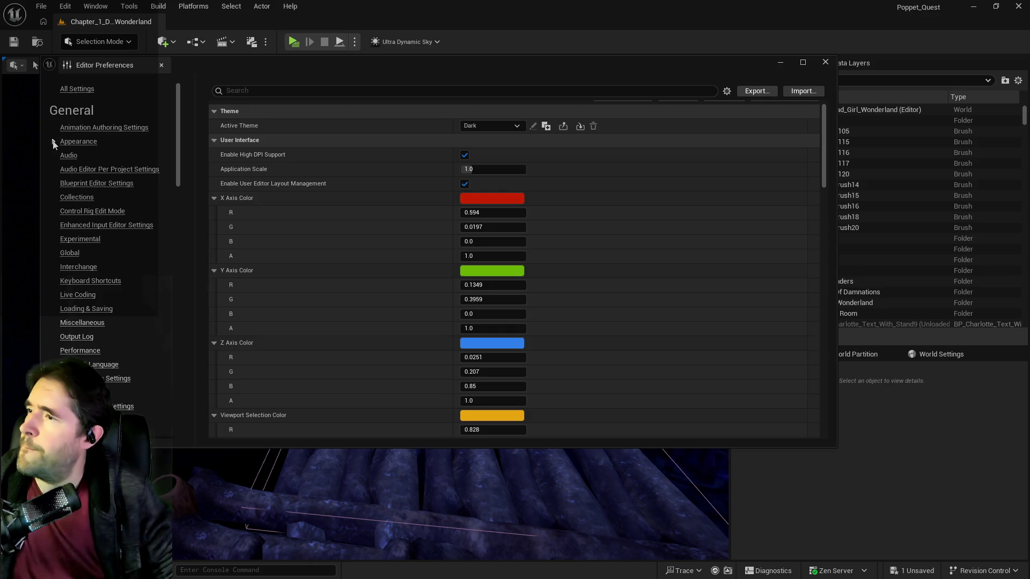
pyautogui.click(243, 91)
pyautogui.write('auto size')
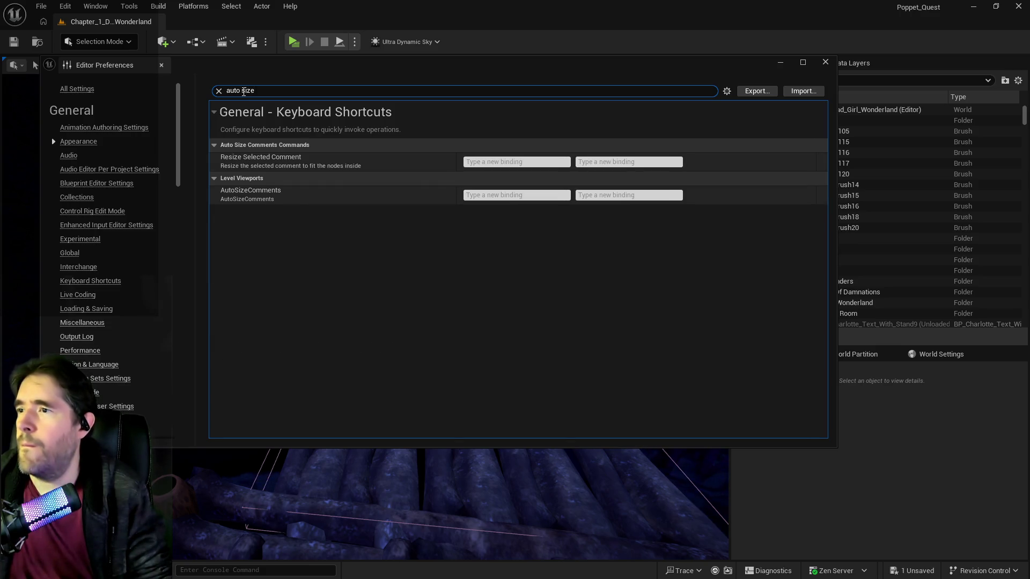
pyautogui.click(252, 199)
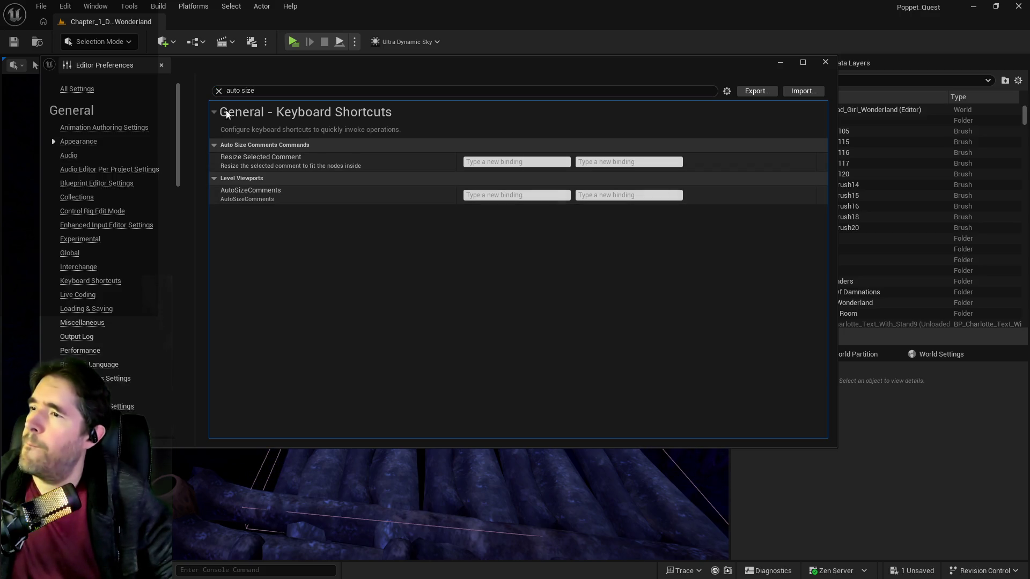
pyautogui.click(218, 91)
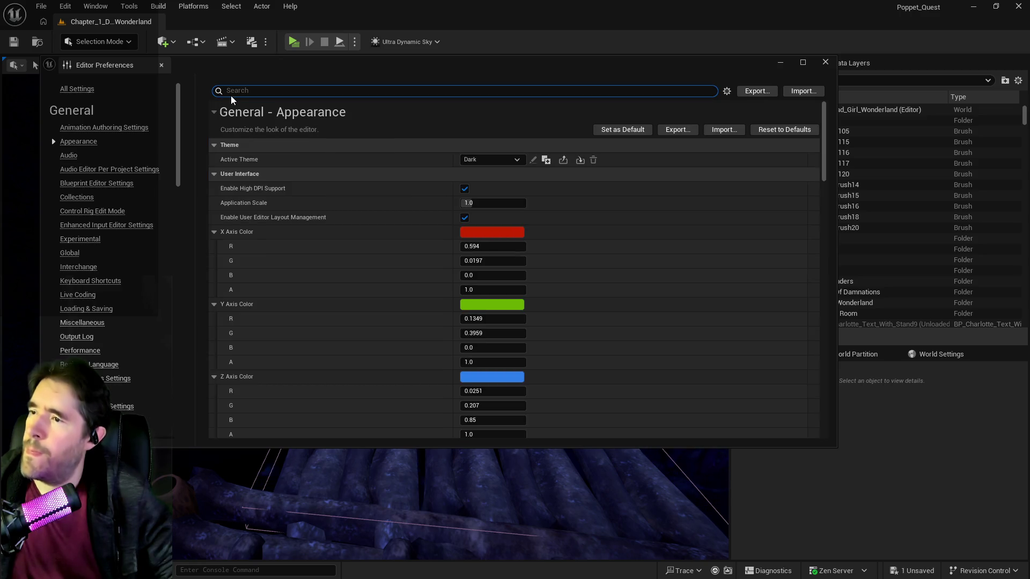
# Filter preferences by 'comment' and open the Plugins > Auto Size Comments settings
pyautogui.write('comment')
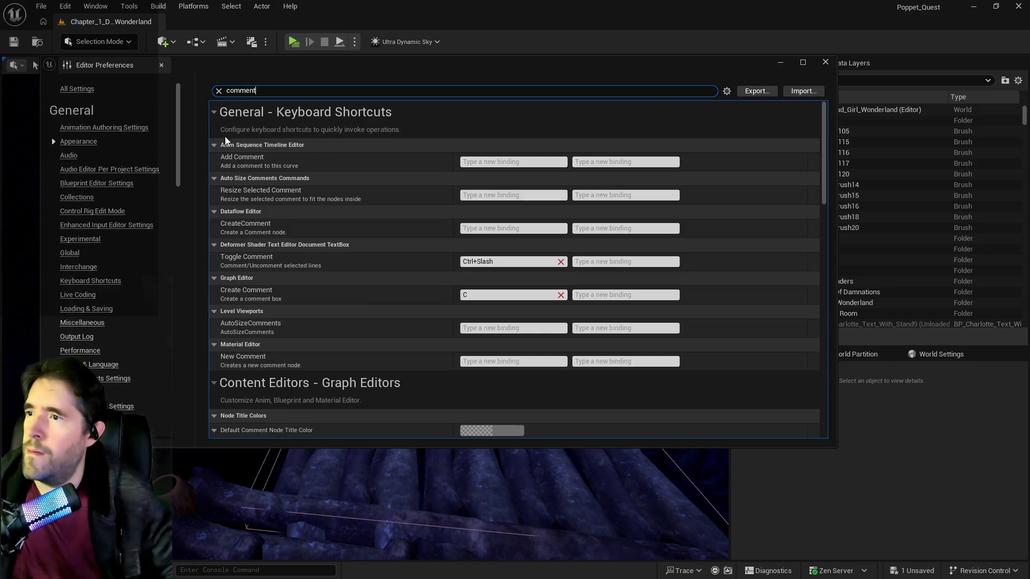
pyautogui.scroll(-2, 355, 258)
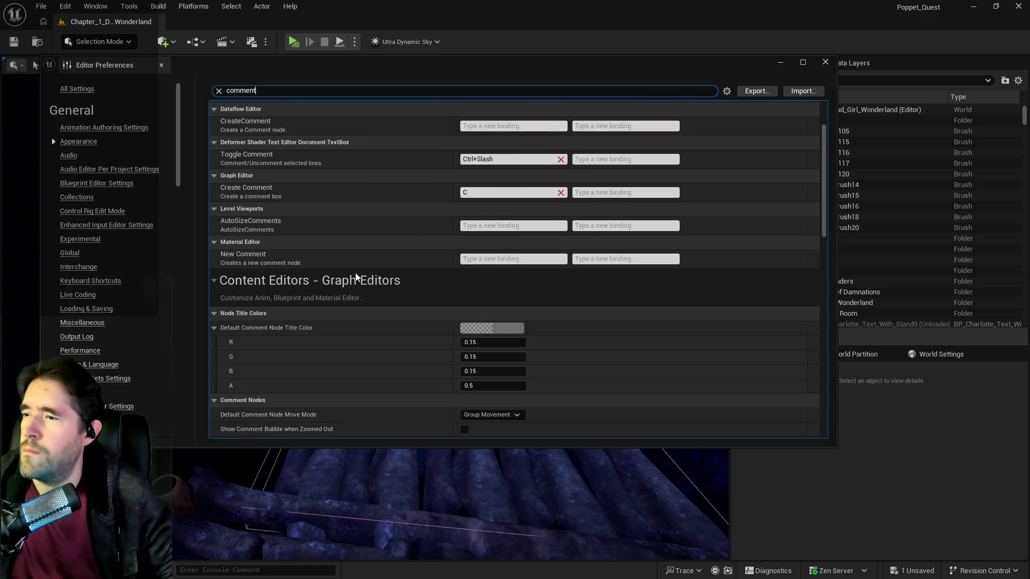
pyautogui.scroll(-2, 355, 273)
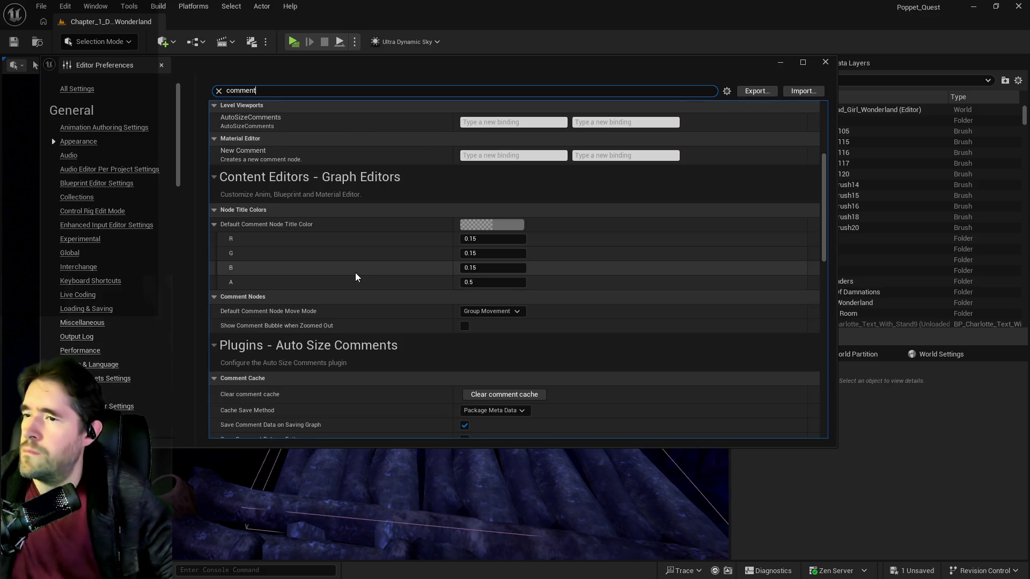
pyautogui.scroll(-1, 354, 273)
pyautogui.scroll(-1, 354, 275)
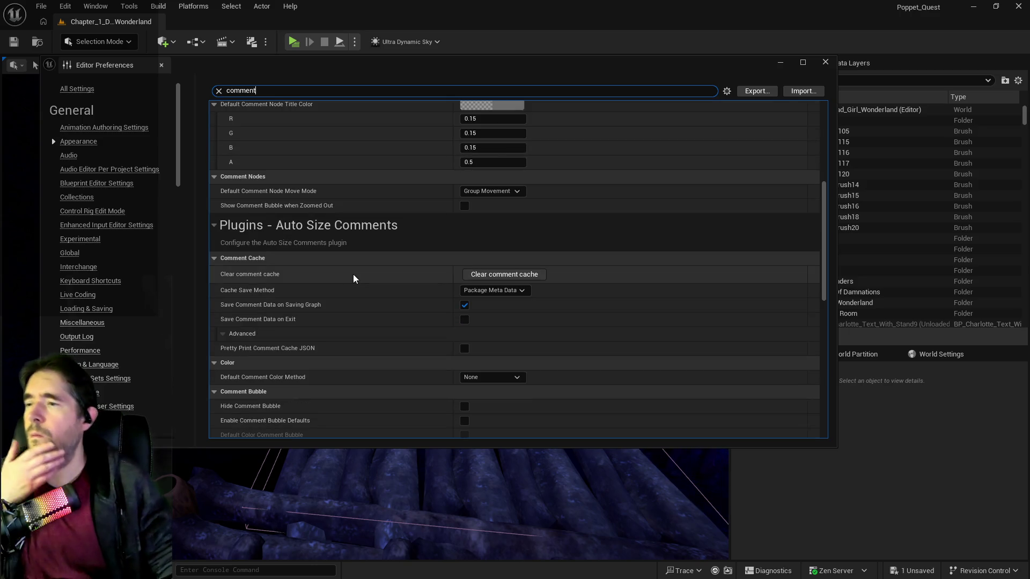
pyautogui.scroll(-2, 355, 272)
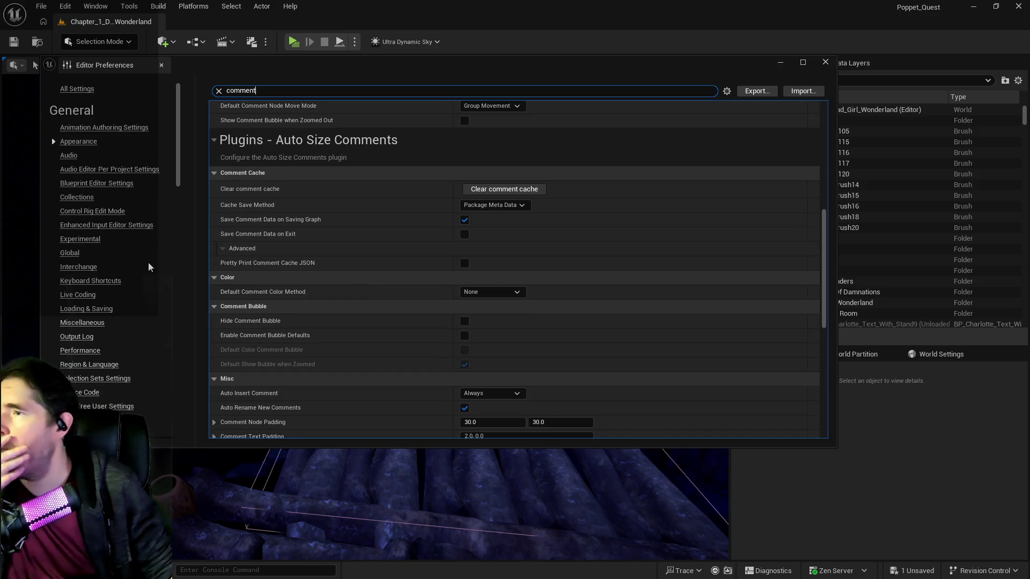
pyautogui.scroll(-10, 148, 263)
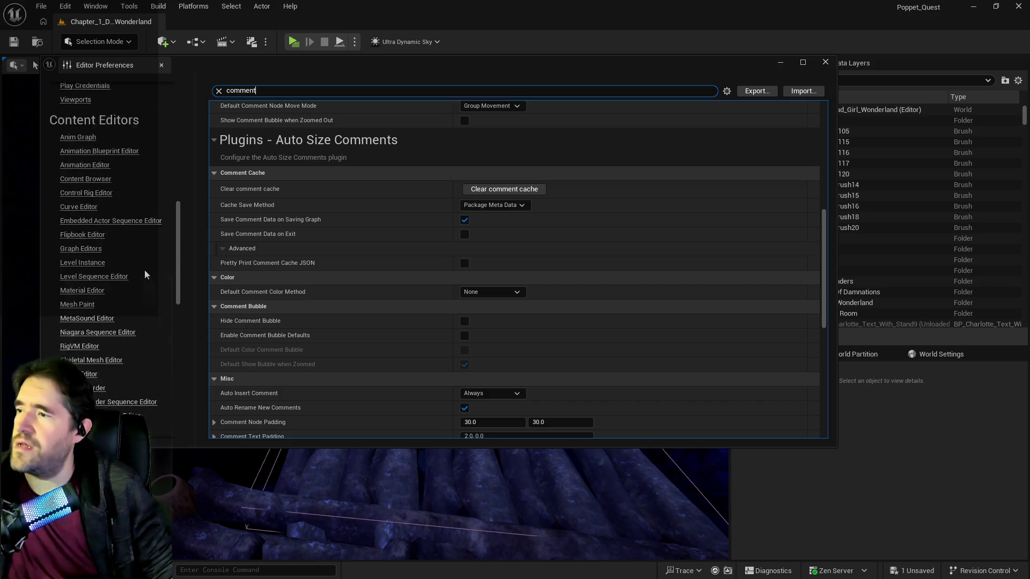
pyautogui.scroll(-10, 144, 269)
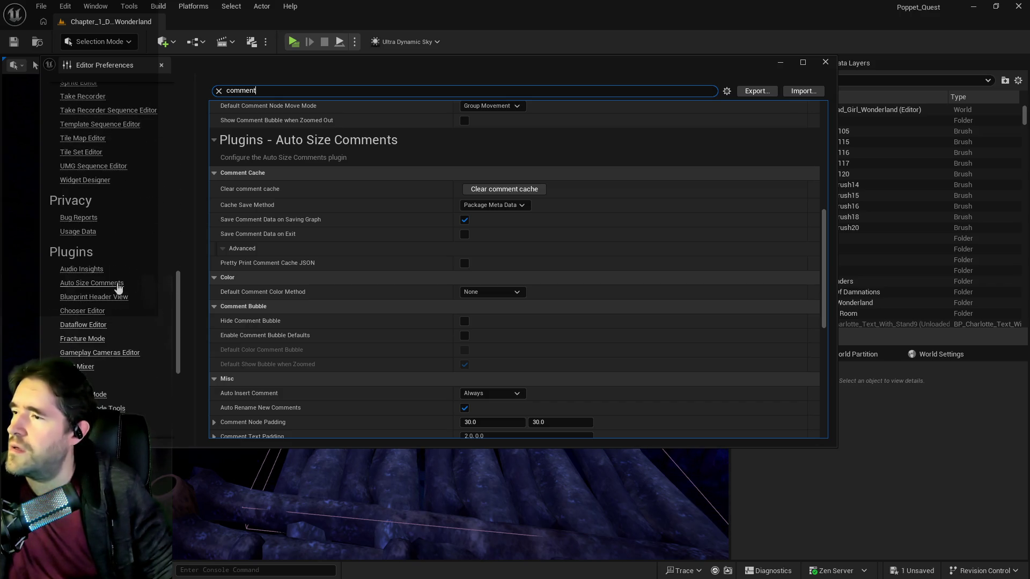
pyautogui.click(117, 284)
# Expand Advanced, toggle Default Color Comment Bubble, and collapse the preset style colours
pyautogui.scroll(2, 568, 335)
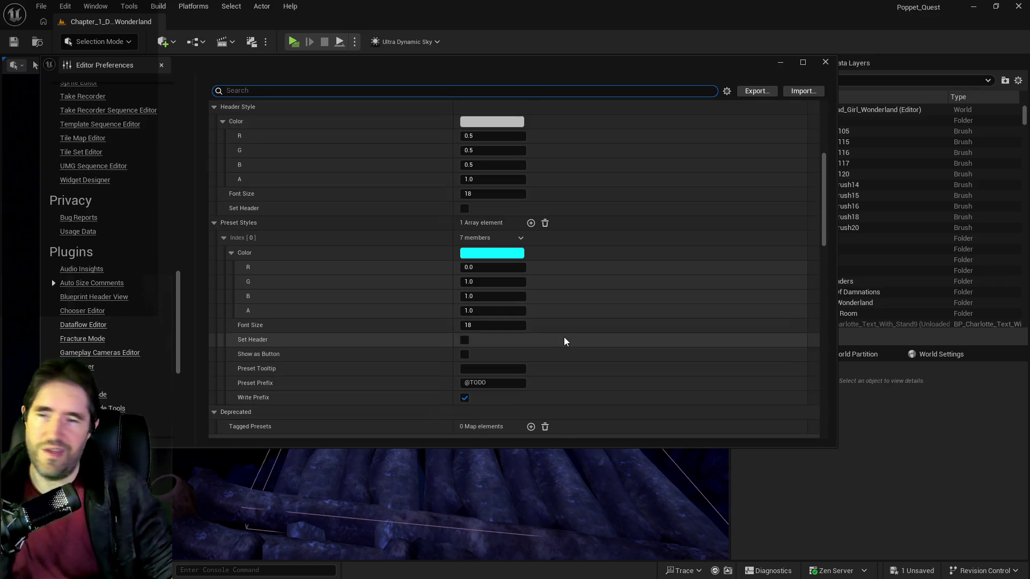
pyautogui.scroll(8, 564, 337)
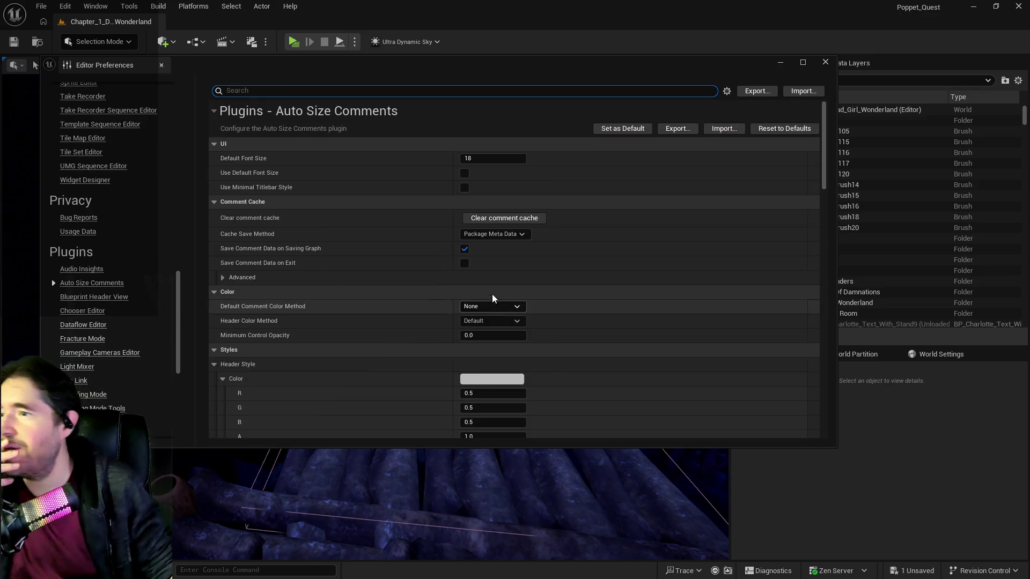
pyautogui.scroll(-2, 479, 279)
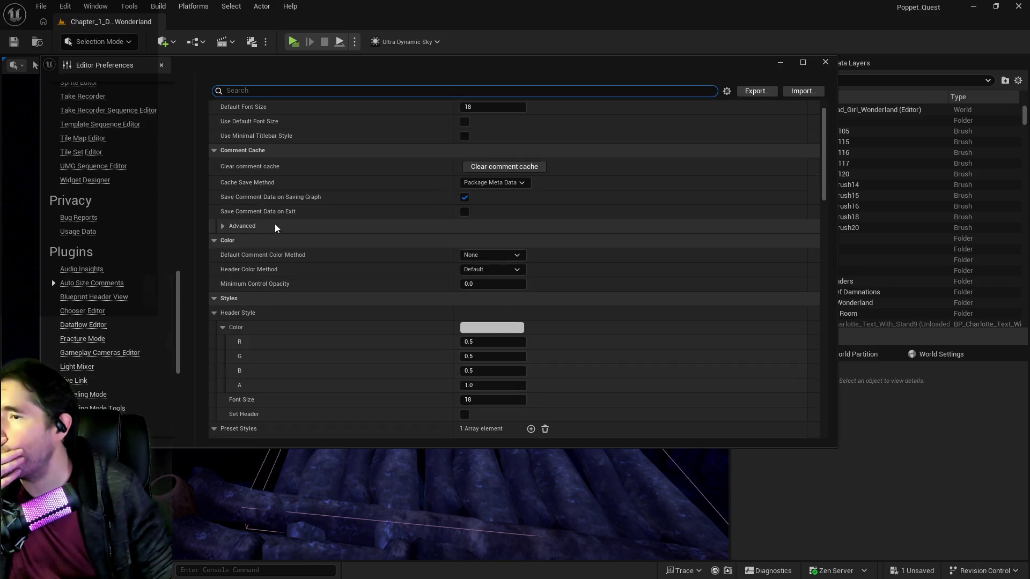
pyautogui.click(227, 225)
pyautogui.scroll(-5, 339, 310)
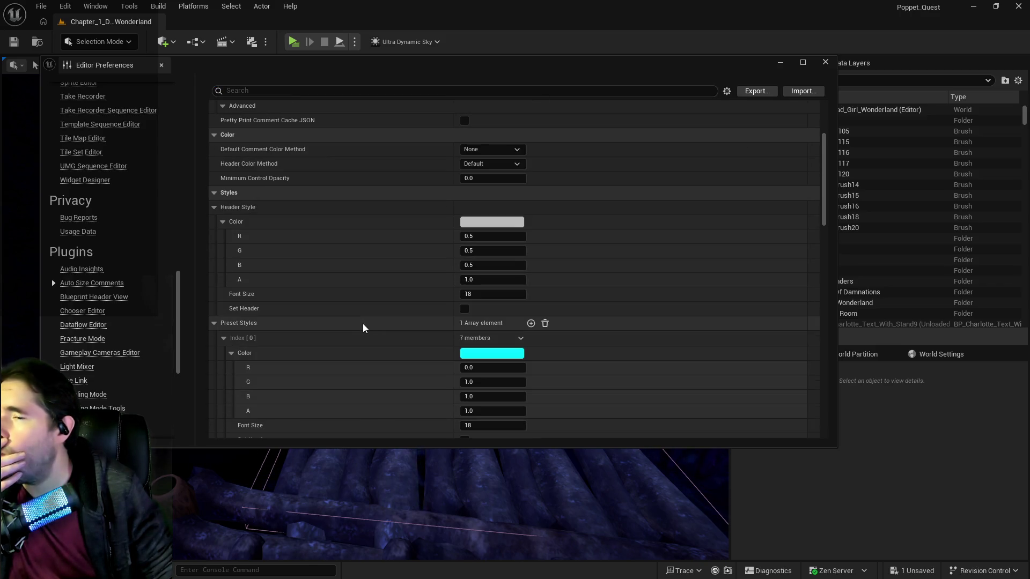
pyautogui.scroll(-7, 362, 324)
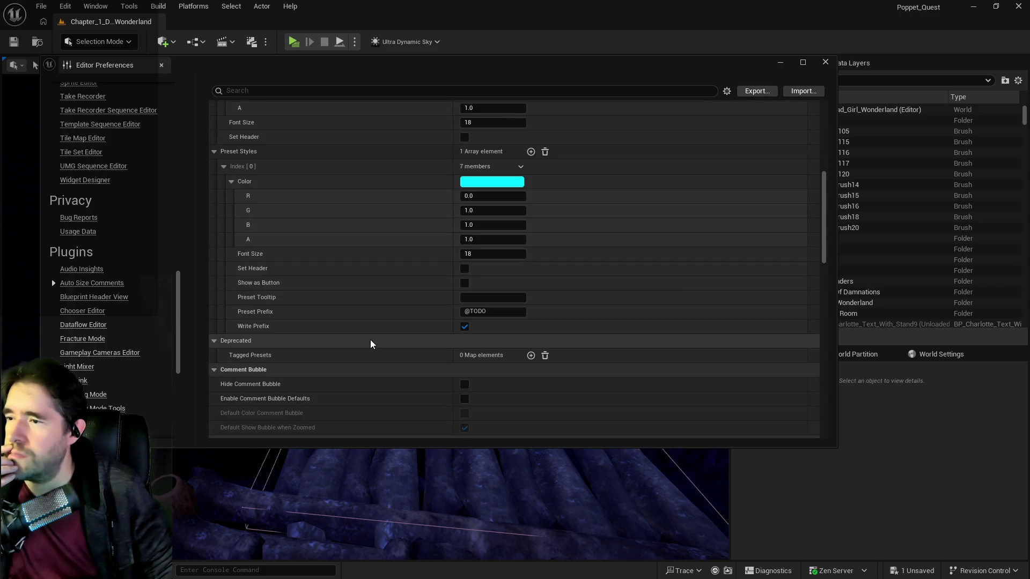
pyautogui.scroll(-4, 427, 329)
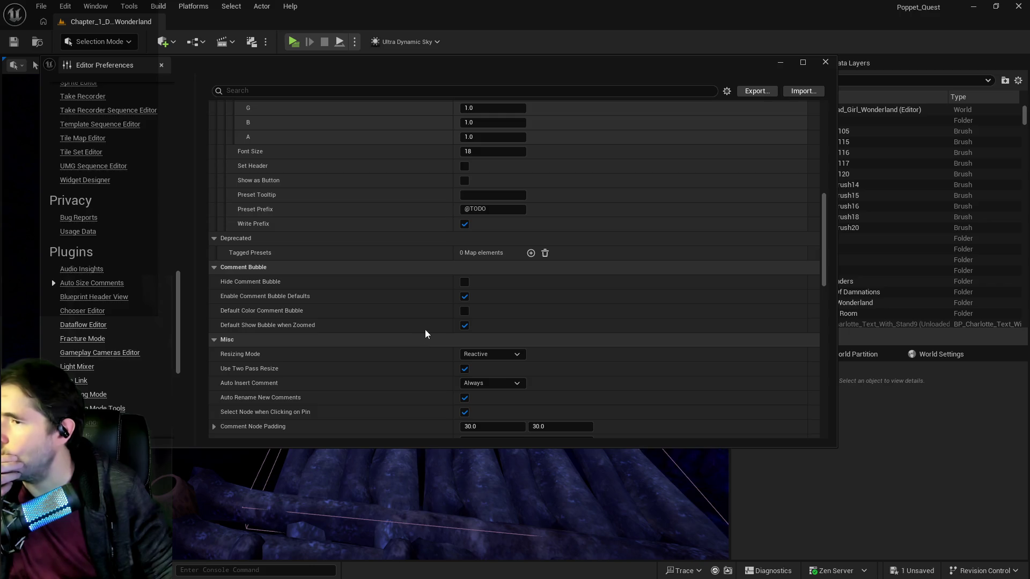
pyautogui.click(465, 312)
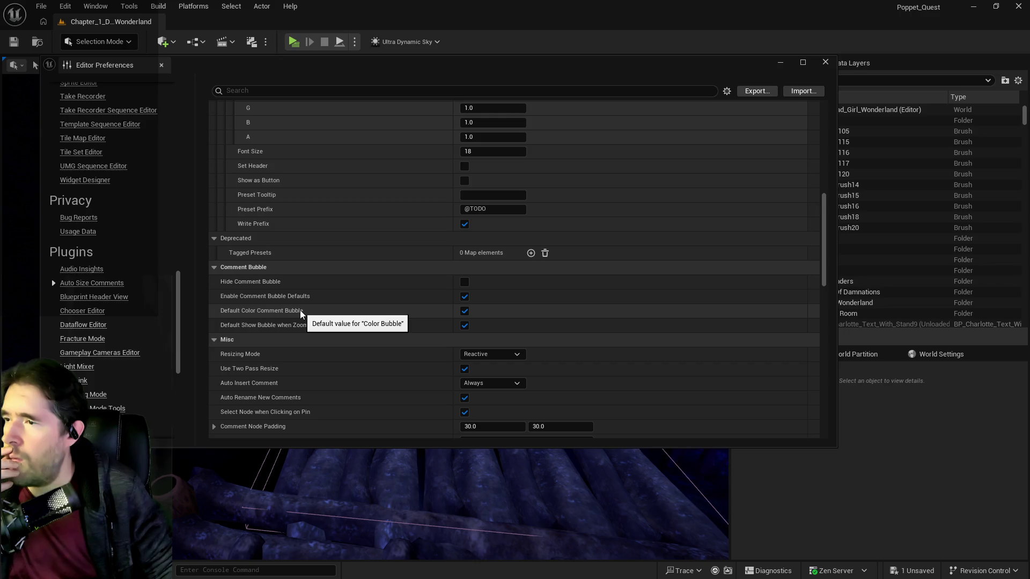
pyautogui.scroll(-2, 300, 310)
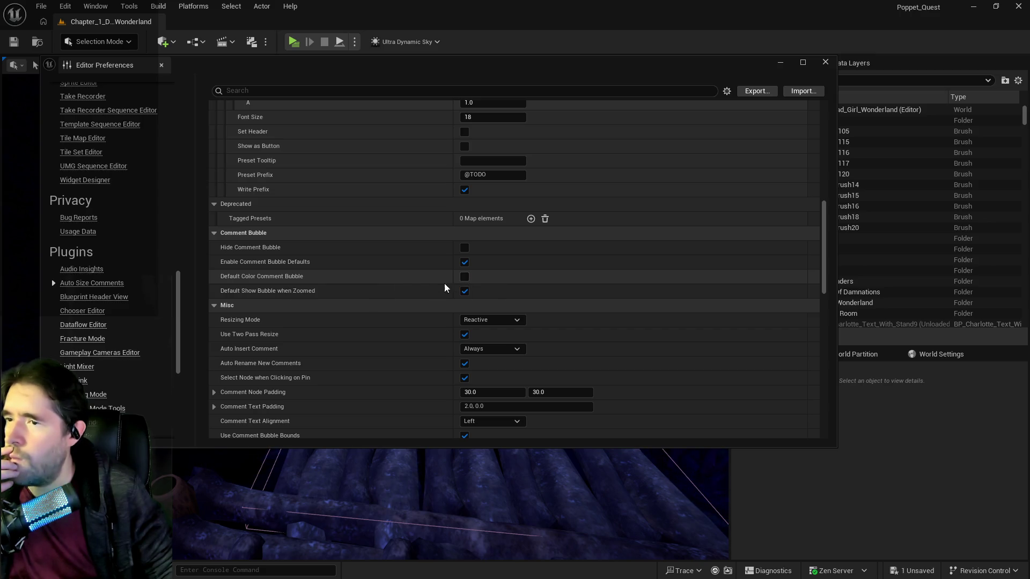
pyautogui.scroll(9, 368, 333)
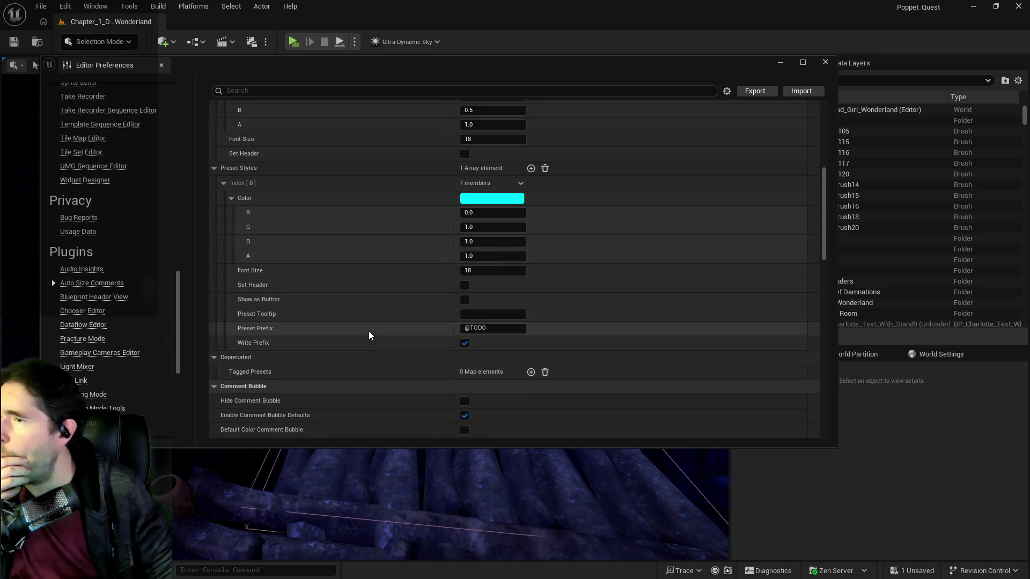
pyautogui.click(234, 198)
pyautogui.click(231, 198)
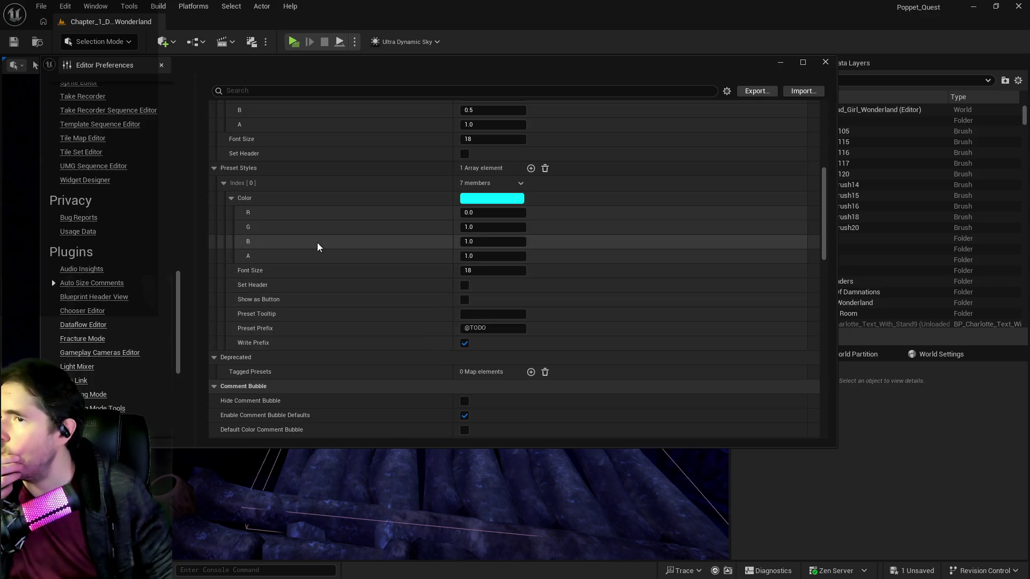
pyautogui.scroll(10, 301, 297)
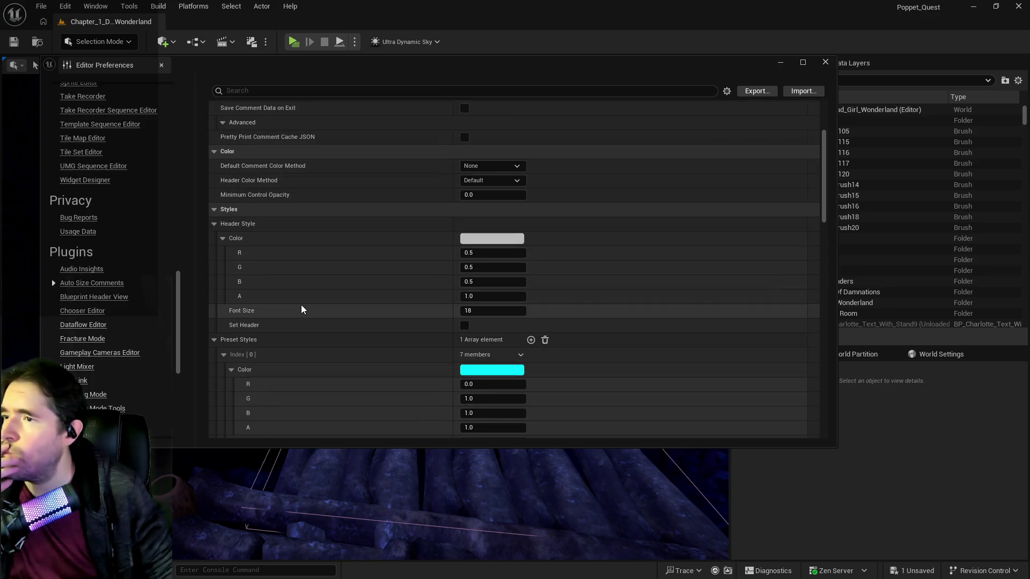
pyautogui.scroll(5, 301, 305)
pyautogui.scroll(-6, 301, 304)
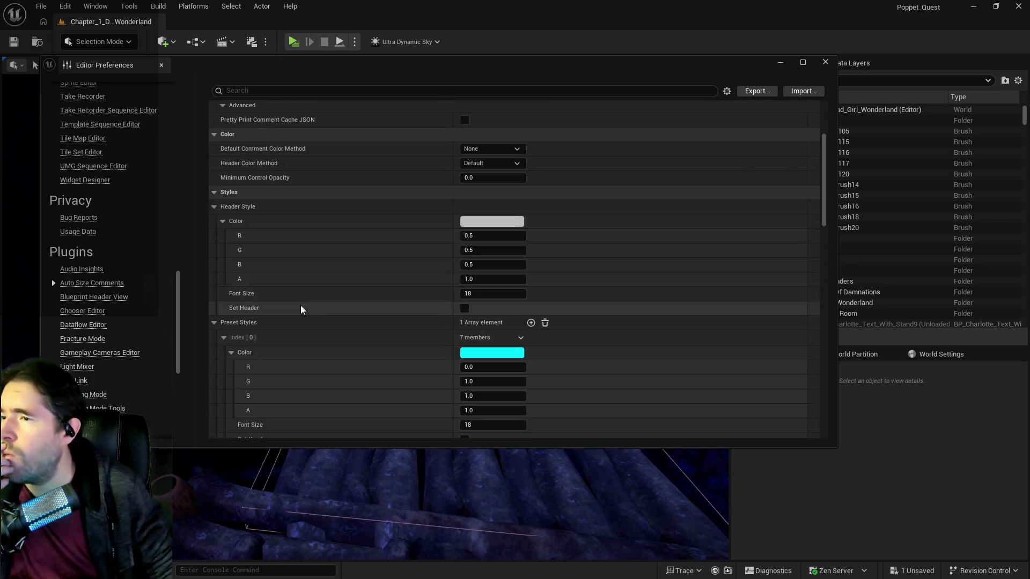
pyautogui.scroll(-18, 300, 305)
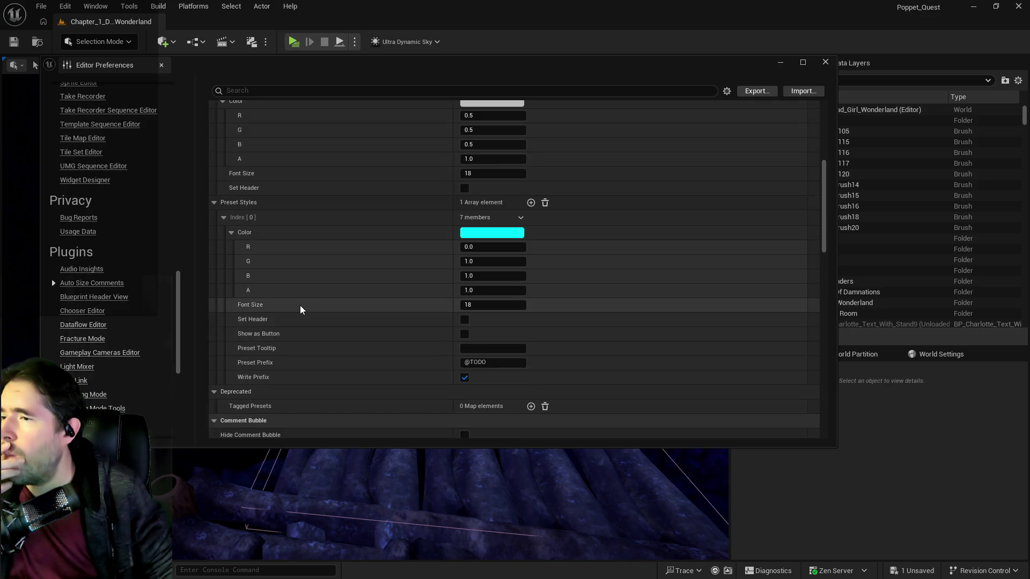
pyautogui.scroll(-6, 300, 304)
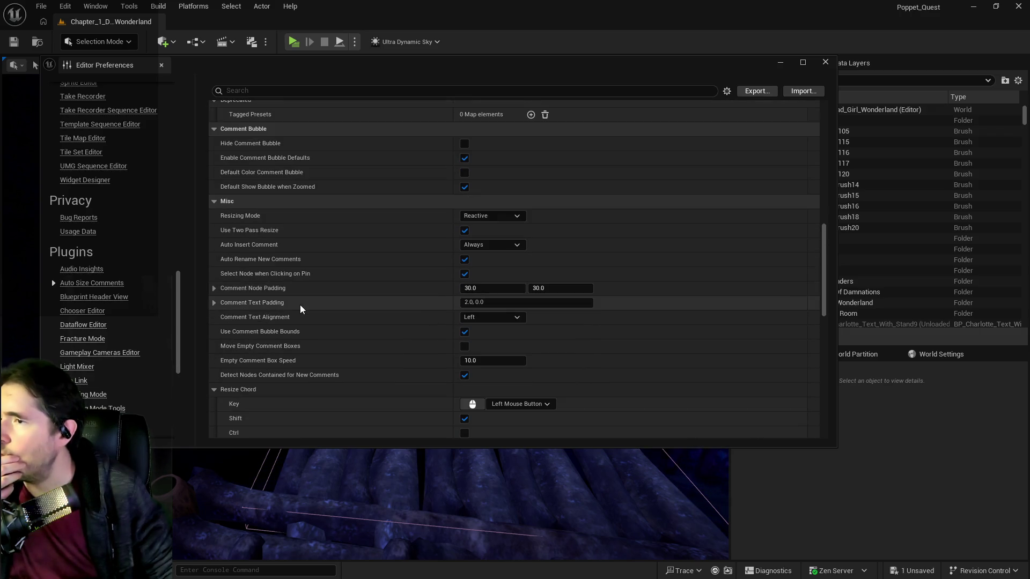
pyautogui.scroll(-2, 300, 304)
pyautogui.scroll(-2, 300, 305)
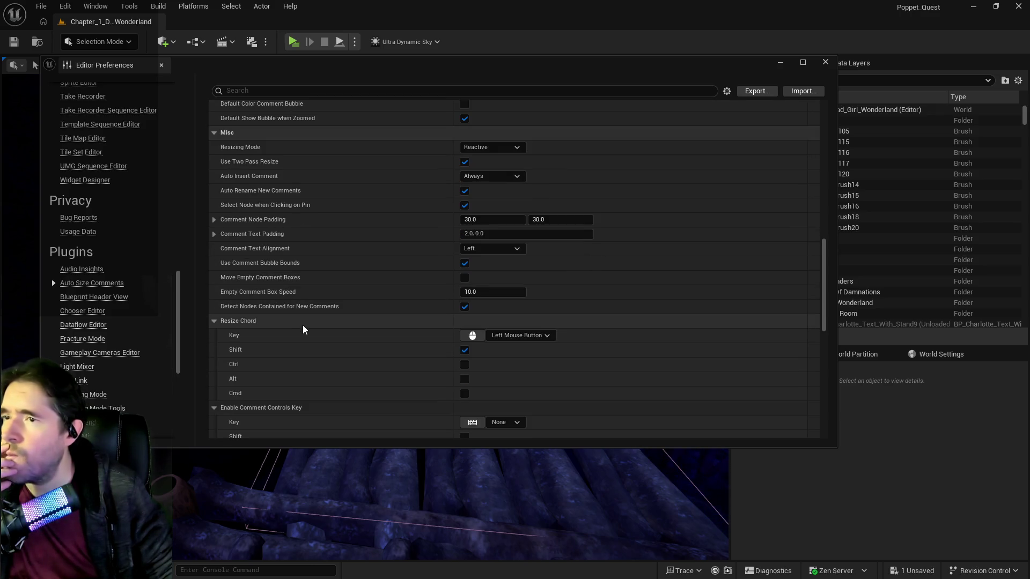
pyautogui.scroll(-11, 302, 326)
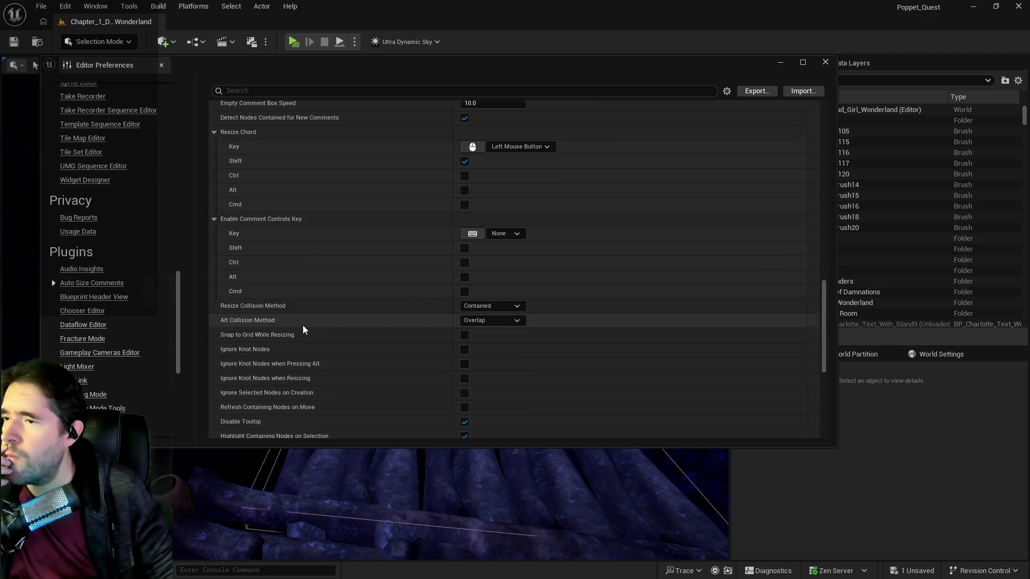
pyautogui.scroll(-12, 302, 325)
pyautogui.scroll(-4, 303, 325)
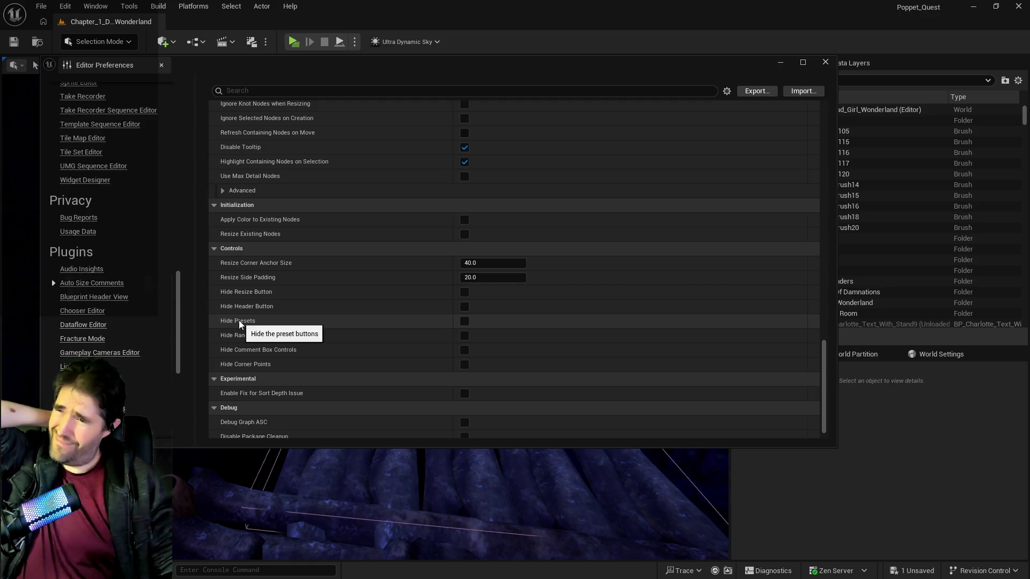
pyautogui.scroll(-2, 238, 317)
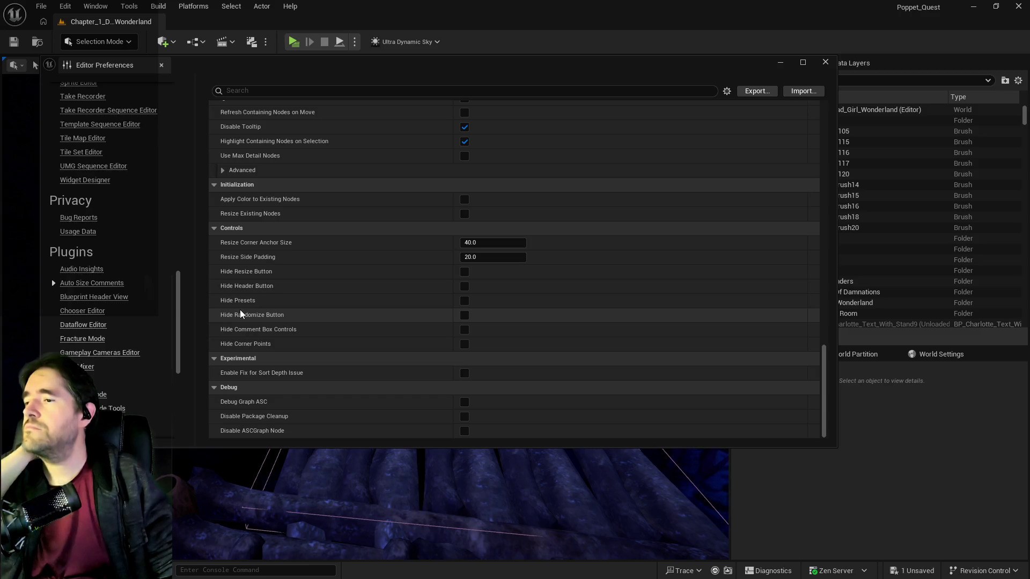
pyautogui.scroll(10, 240, 311)
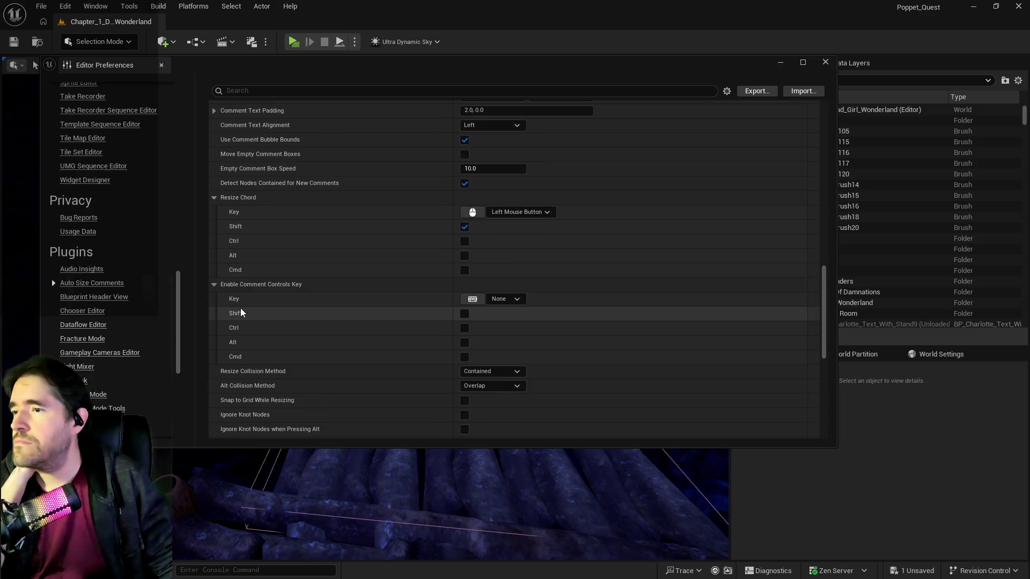
pyautogui.scroll(10, 240, 307)
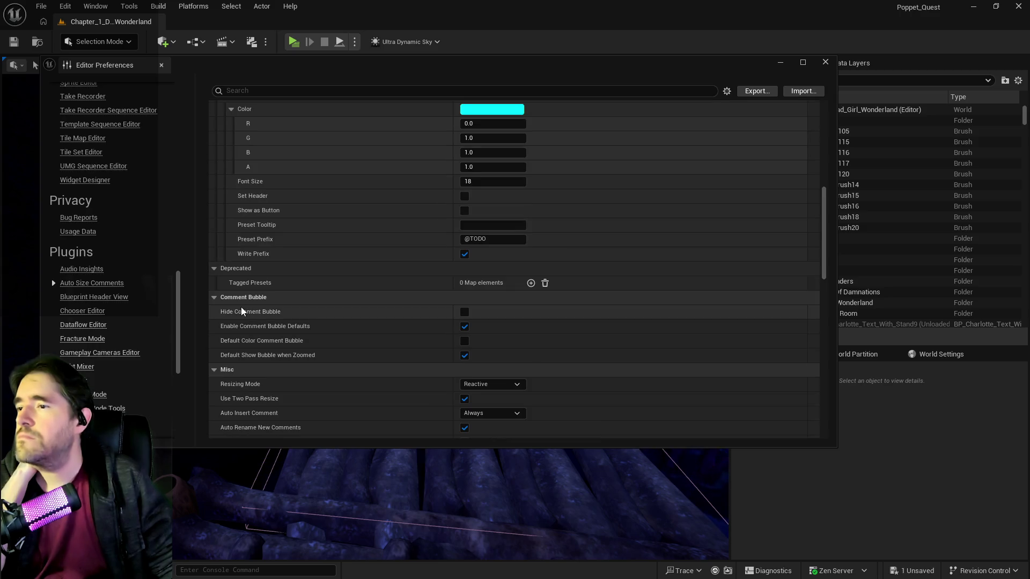
pyautogui.scroll(10, 242, 310)
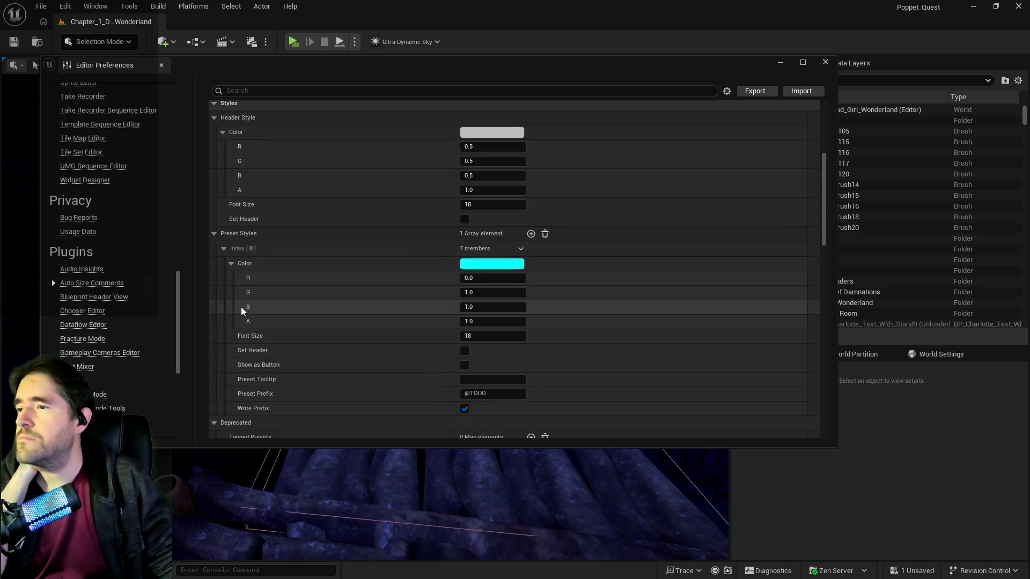
pyautogui.scroll(10, 260, 282)
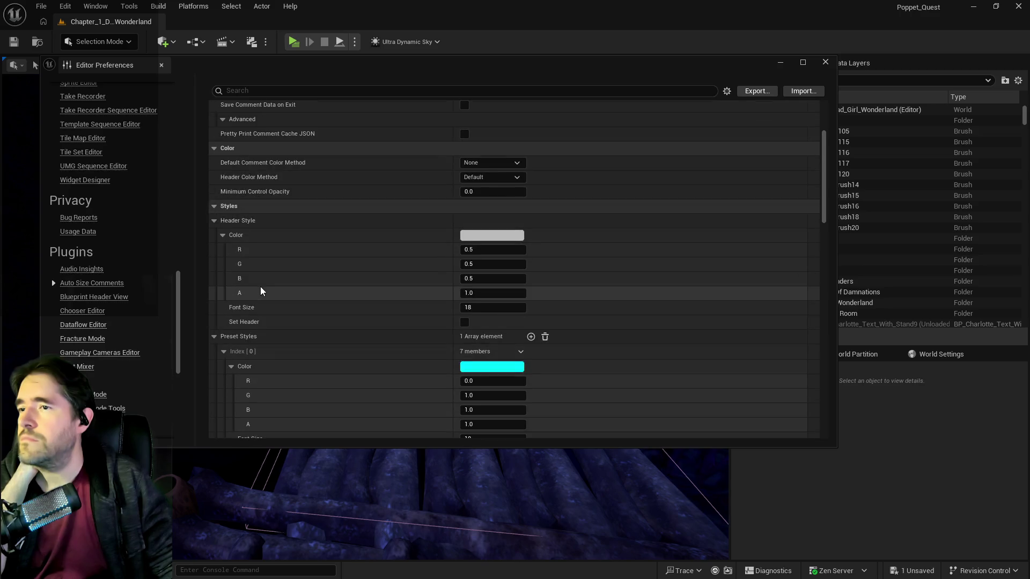
pyautogui.scroll(4, 260, 289)
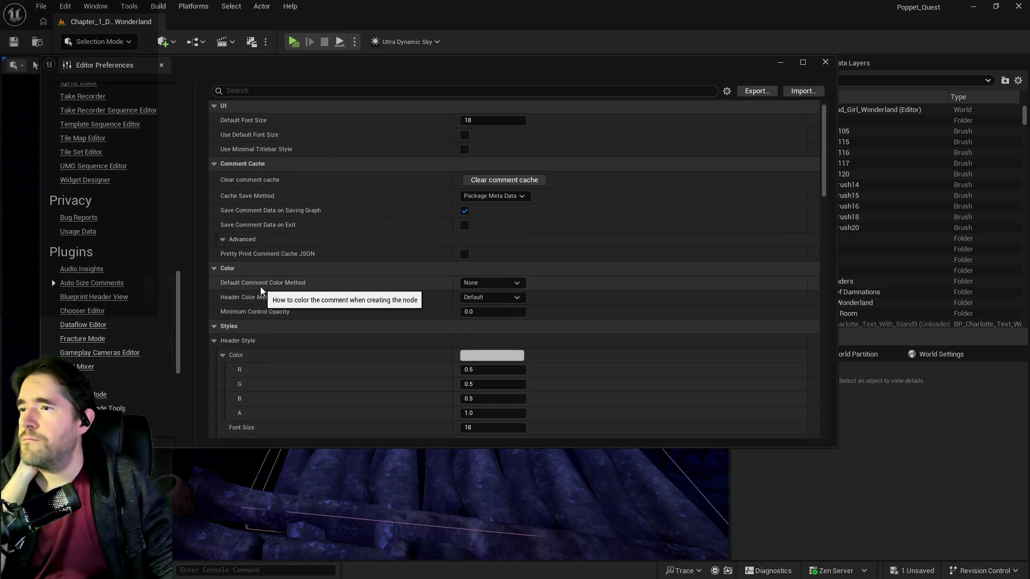
pyautogui.scroll(3, 260, 285)
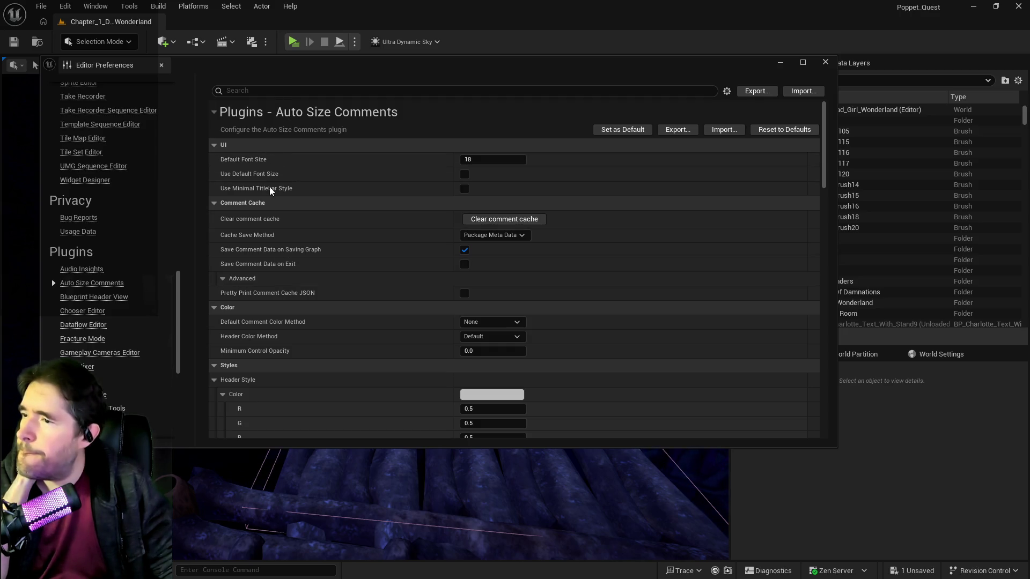
# Set Default Comment Color Method to Random, keep Header Color at Default, enable Use Random Color from List
pyautogui.scroll(-4, 307, 318)
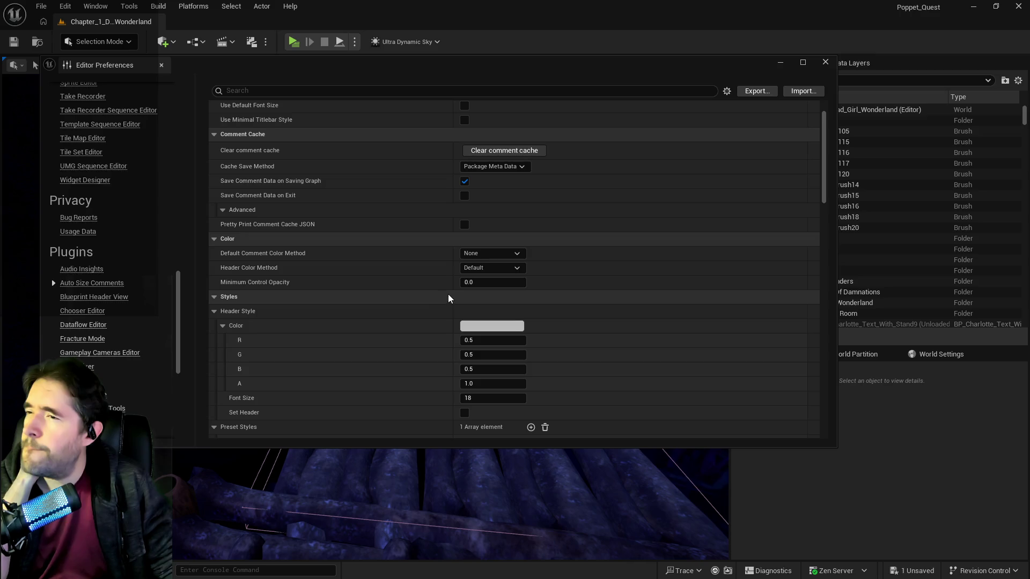
pyautogui.click(479, 257)
pyautogui.click(482, 273)
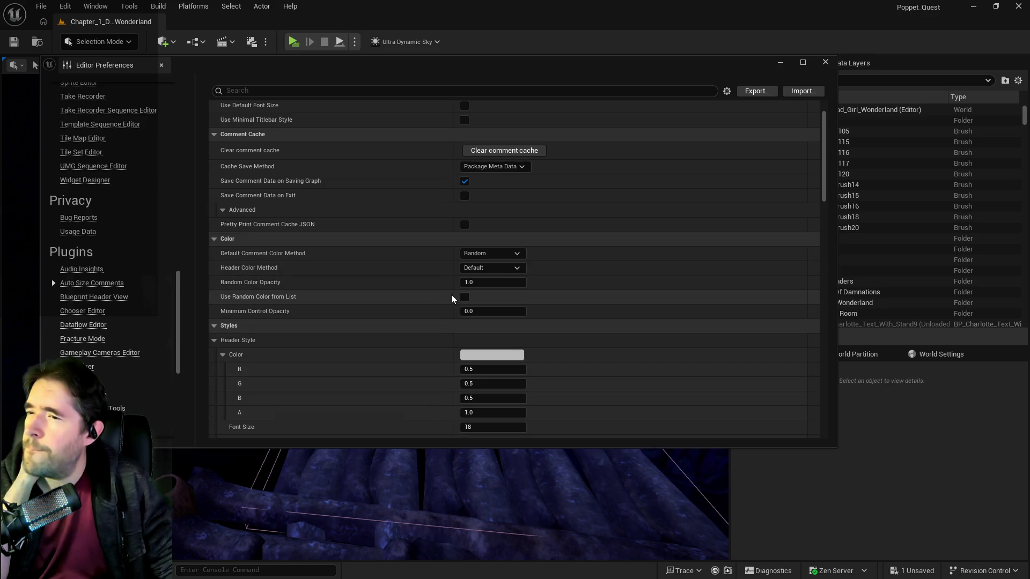
pyautogui.click(506, 271)
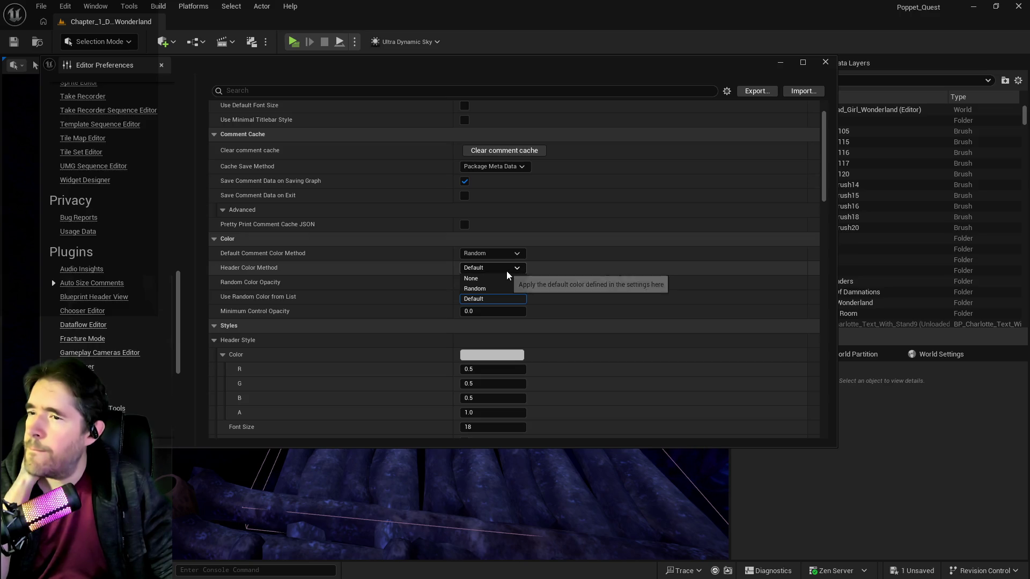
pyautogui.click(506, 271)
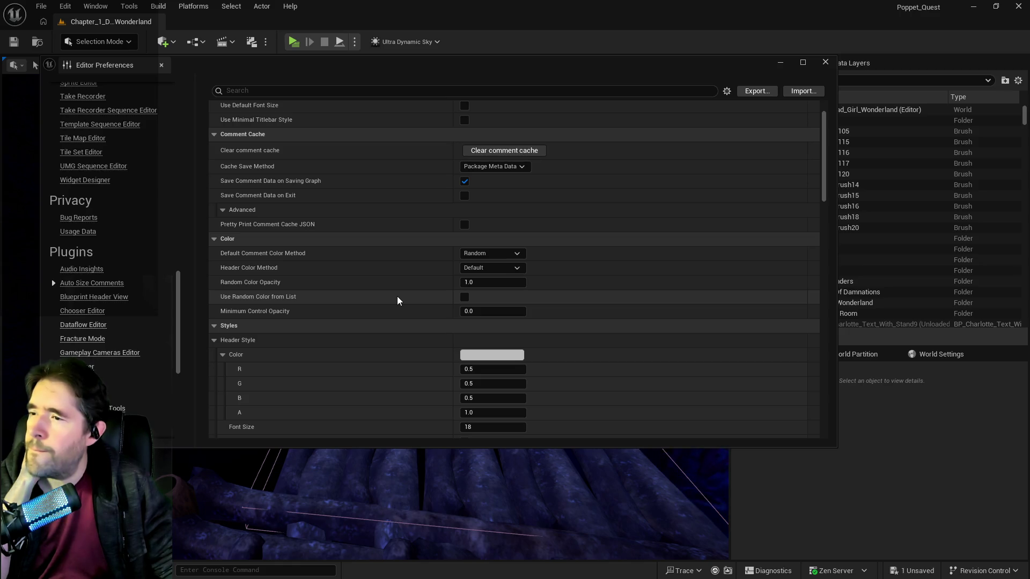
pyautogui.click(464, 297)
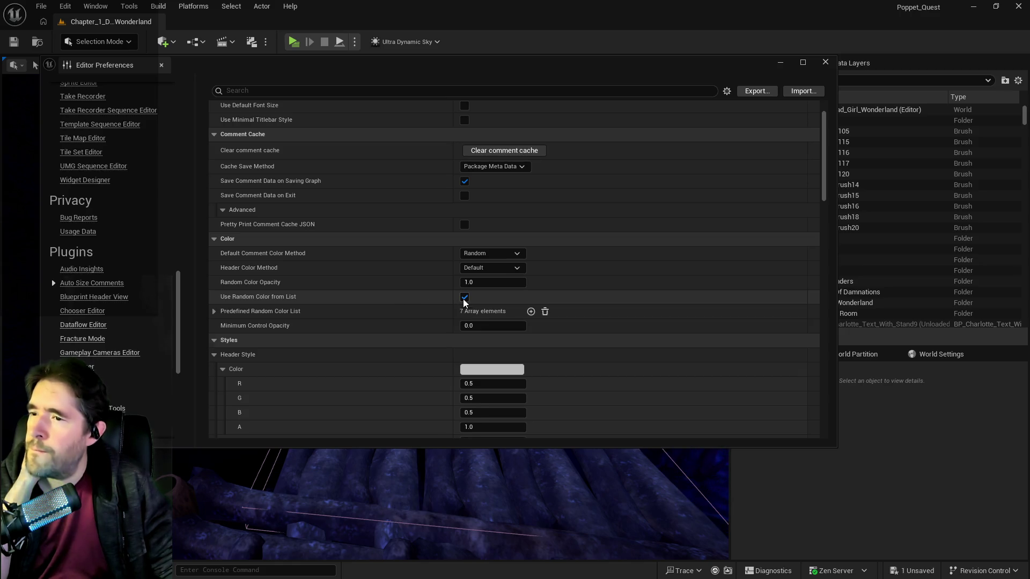
pyautogui.click(214, 311)
pyautogui.scroll(-2, 315, 346)
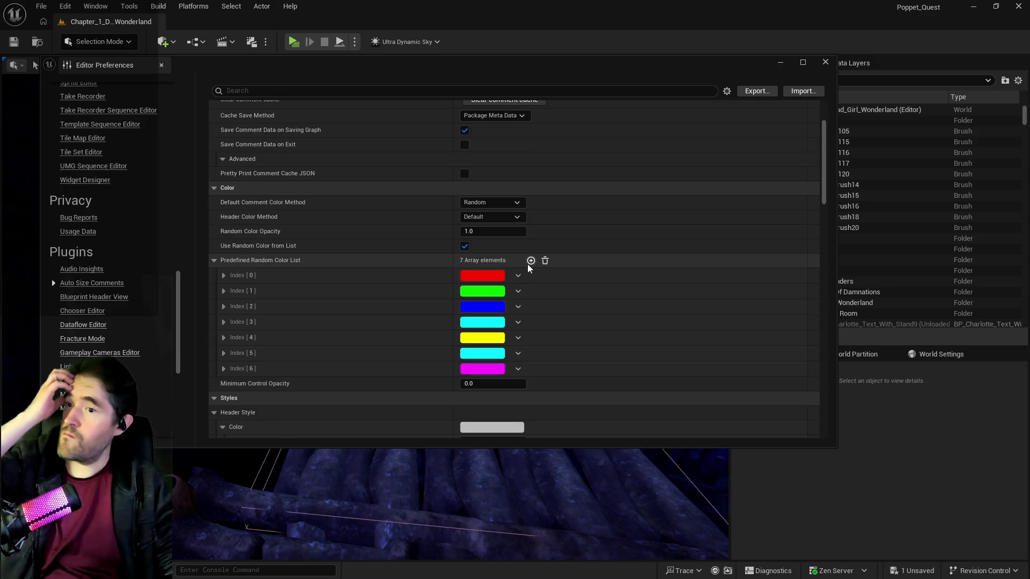
# Set the Index [7] entry of the random colour list to opaque black
pyautogui.scroll(-10, 492, 356)
pyautogui.scroll(9, 492, 356)
pyautogui.scroll(-8, 526, 301)
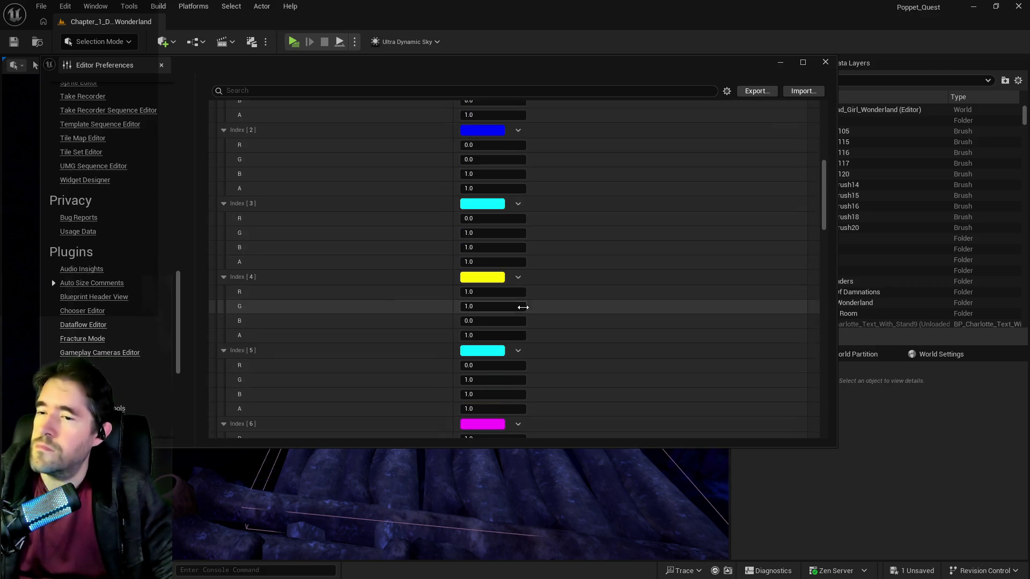
pyautogui.scroll(-6, 523, 307)
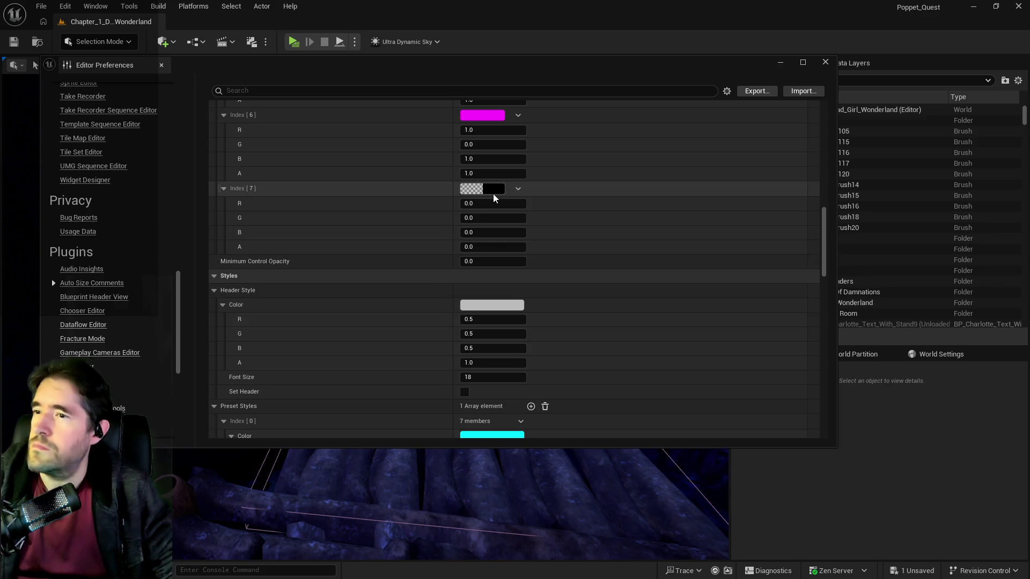
pyautogui.scroll(3, 493, 265)
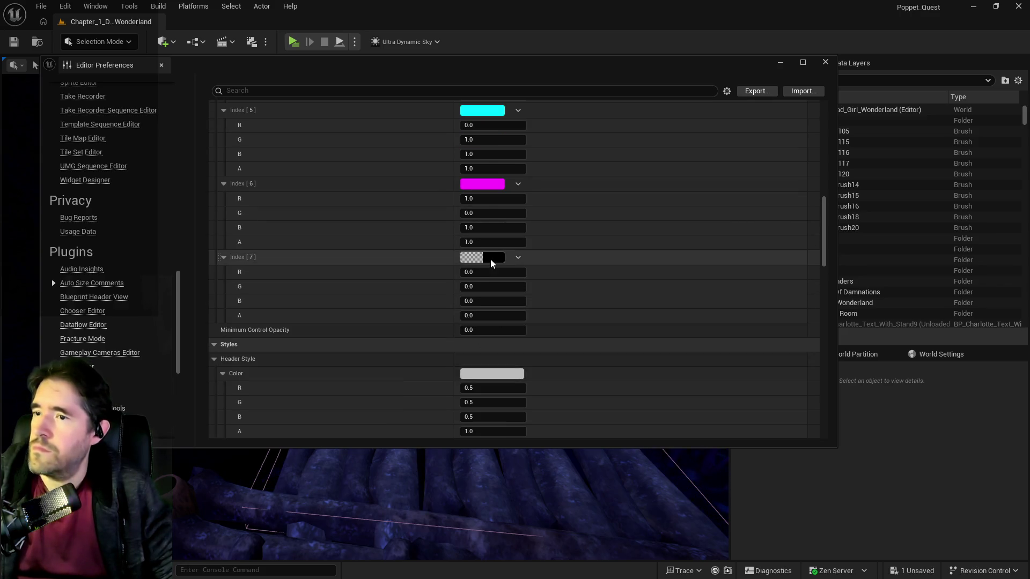
pyautogui.click(490, 260)
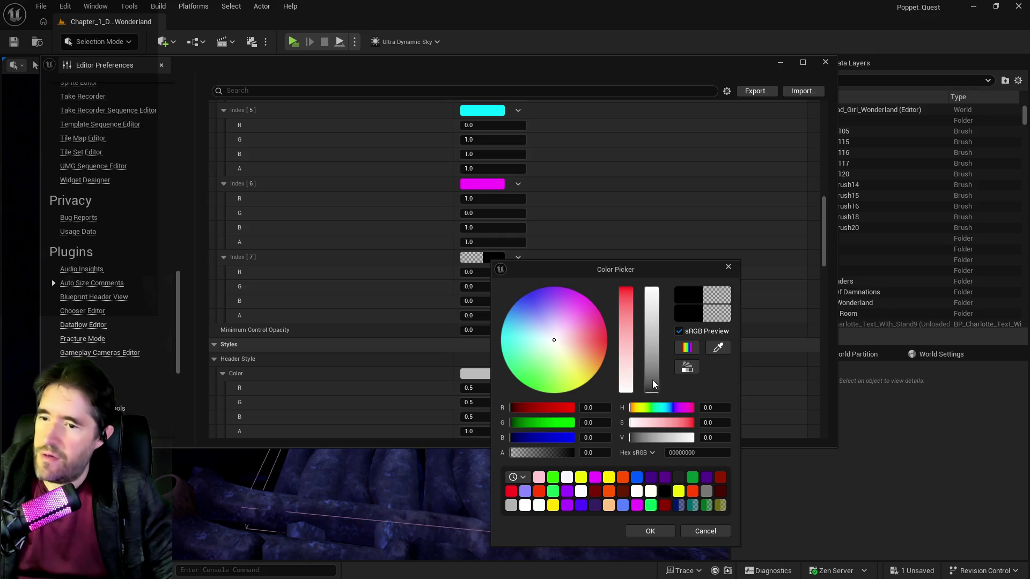
pyautogui.click(666, 491)
pyautogui.click(655, 530)
# Set the Index [8] entry to white with full opacity (alpha 1)
pyautogui.scroll(10, 590, 326)
pyautogui.scroll(5, 591, 331)
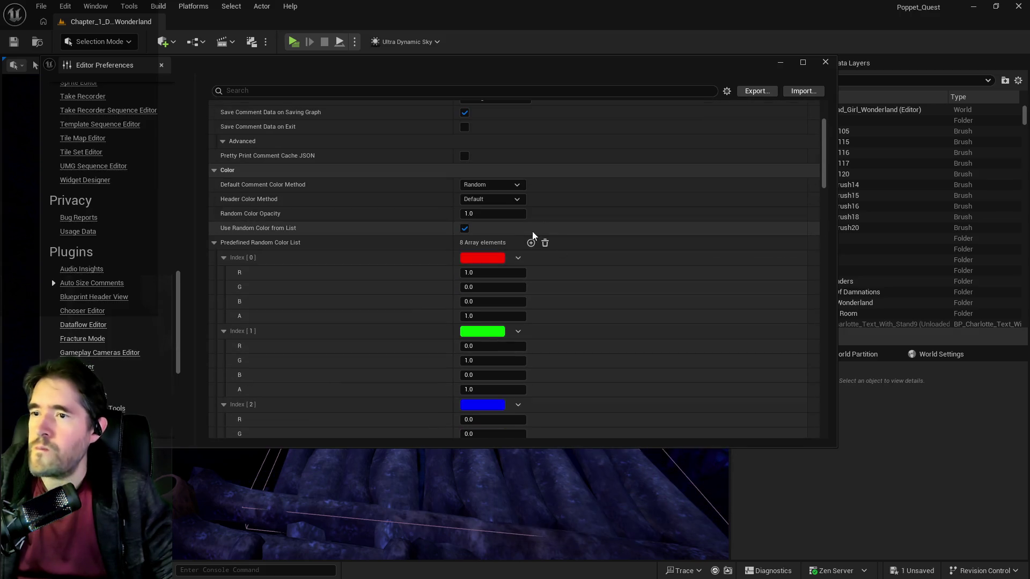
pyautogui.scroll(-2, 499, 301)
pyautogui.scroll(-10, 499, 301)
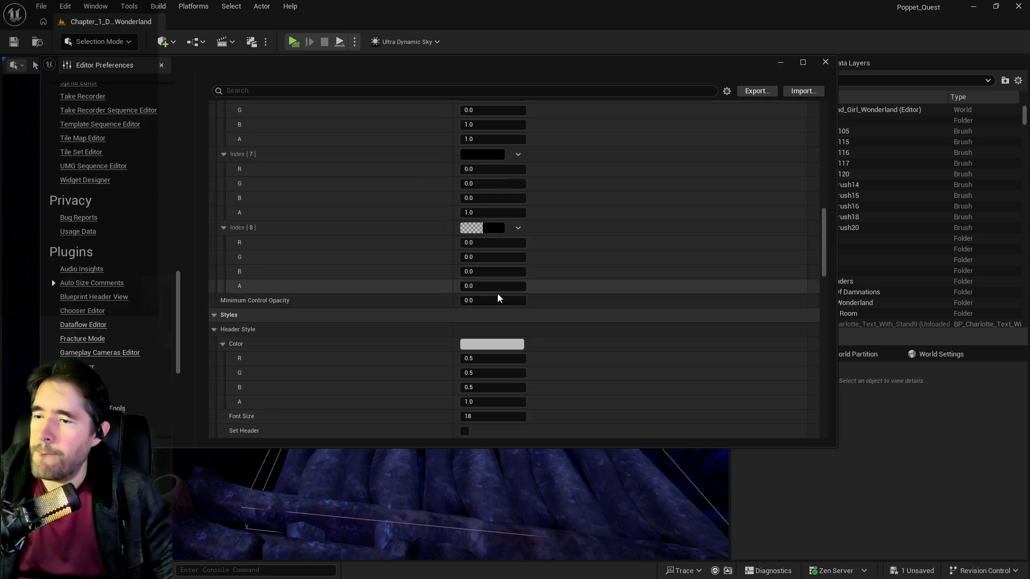
pyautogui.click(493, 178)
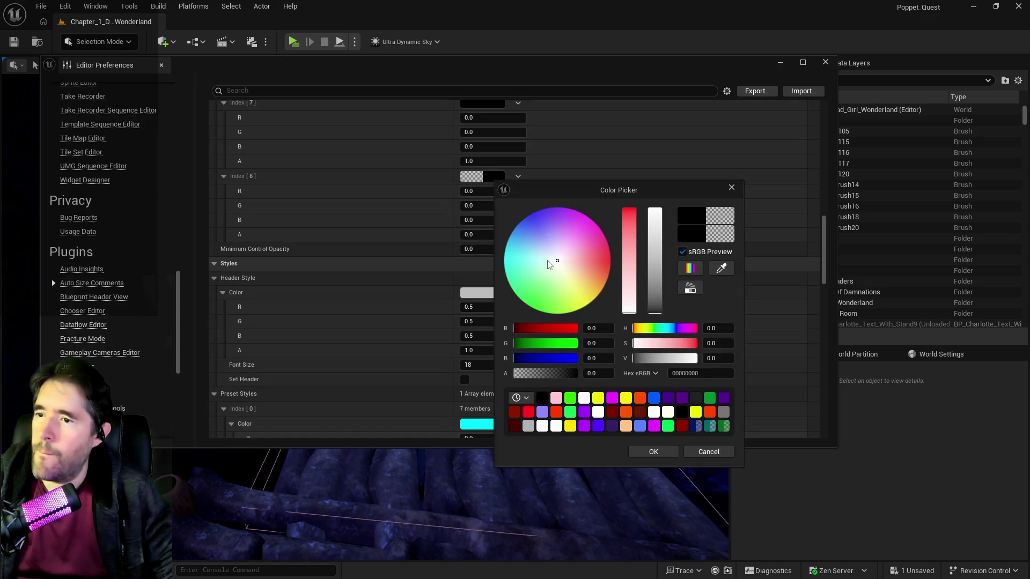
pyautogui.click(655, 209)
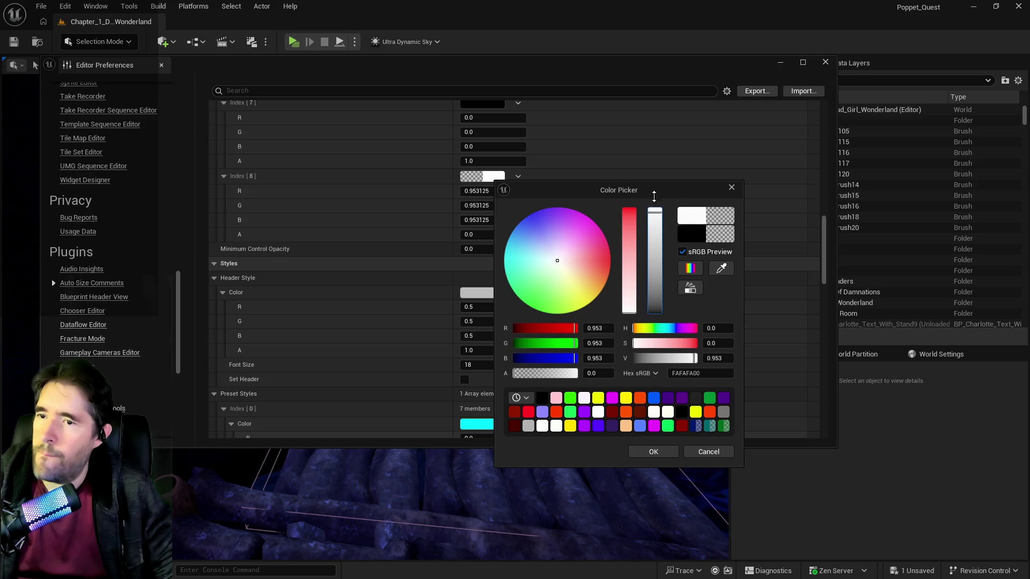
pyautogui.click(653, 452)
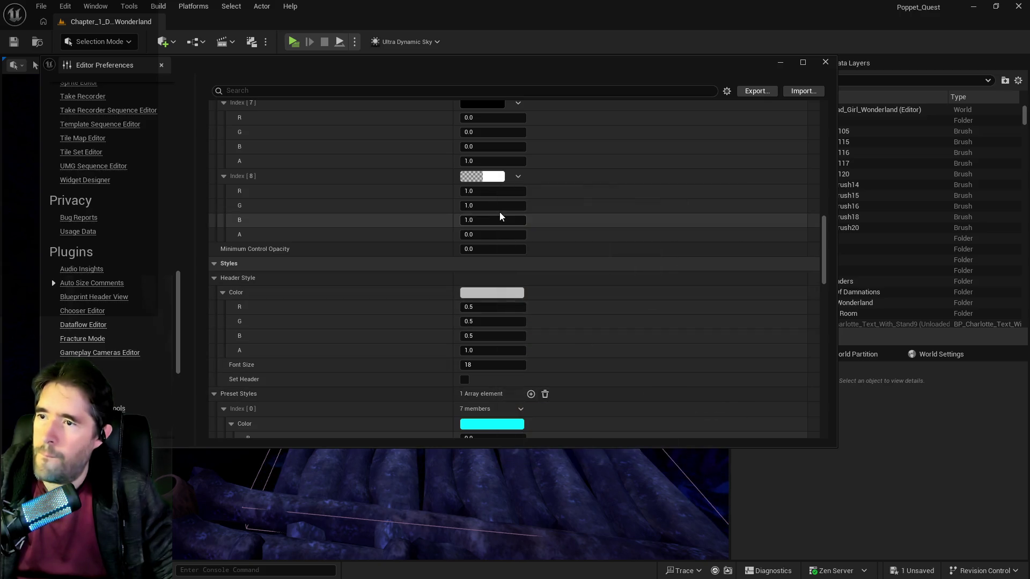
pyautogui.click(487, 180)
pyautogui.moveTo(564, 374); pyautogui.dragTo(648, 382)
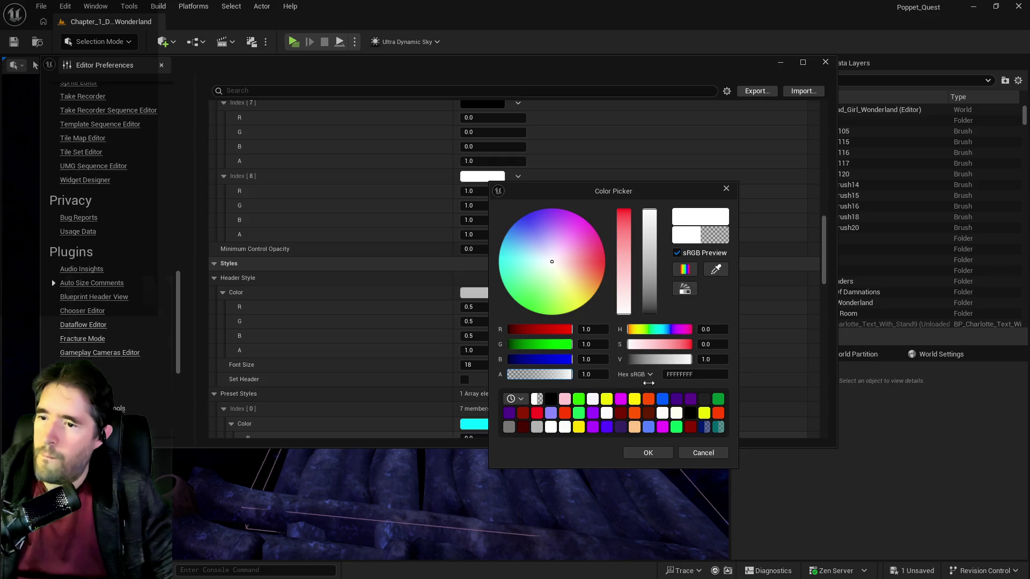
pyautogui.click(659, 452)
pyautogui.scroll(10, 565, 250)
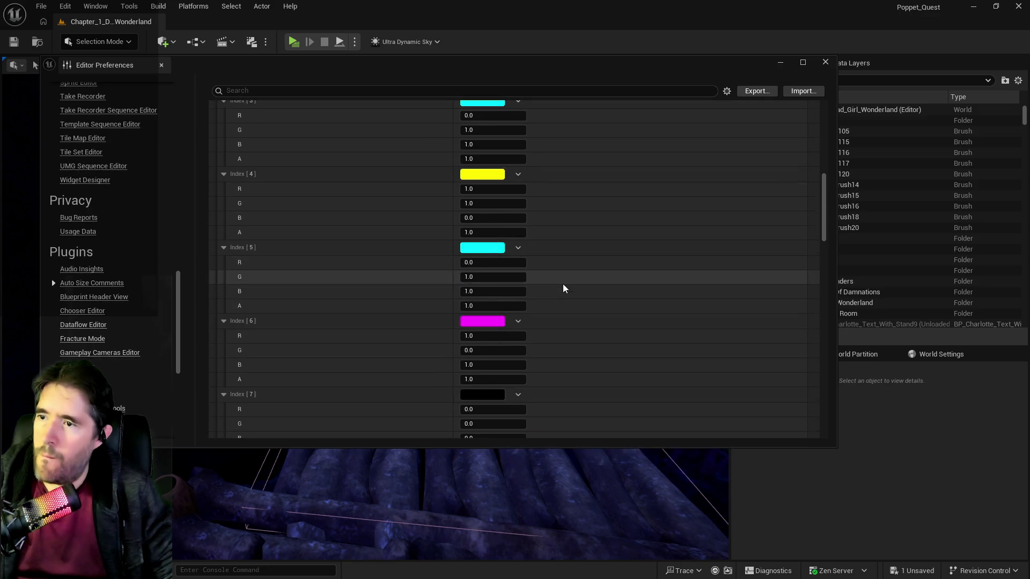
# Recolour Index [5] from cyan to orange in the Color Picker
pyautogui.scroll(-3, 556, 284)
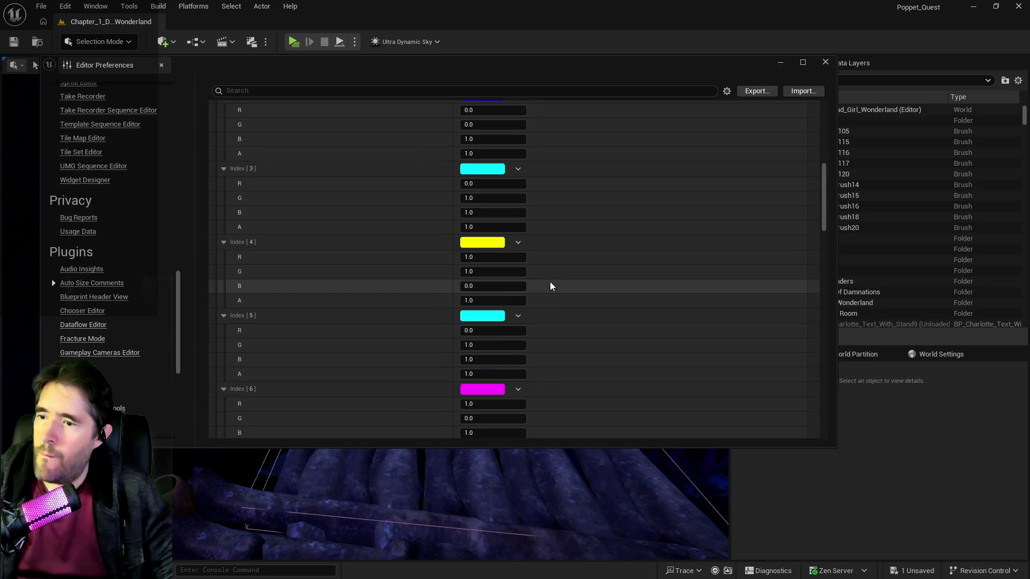
pyautogui.click(481, 315)
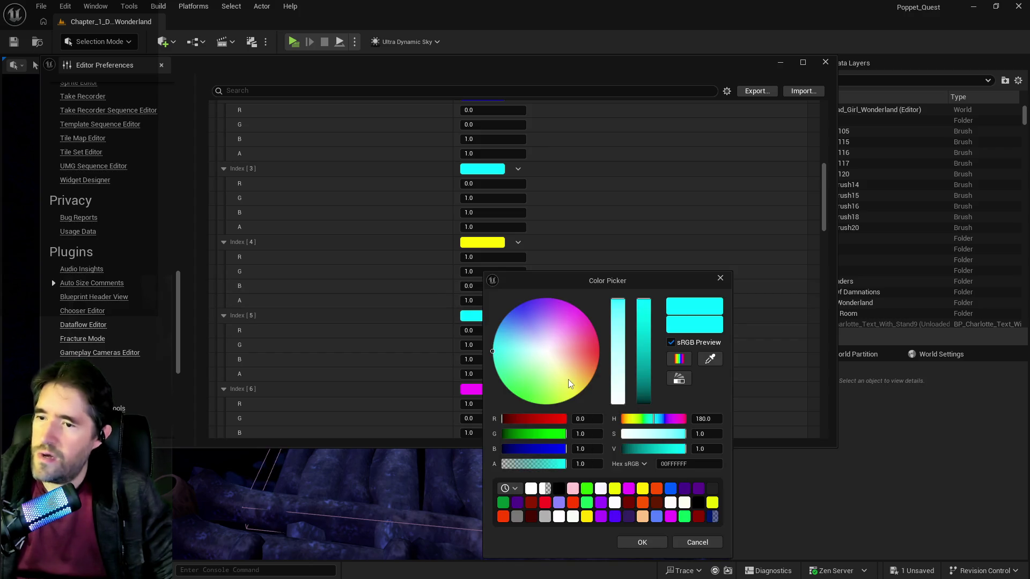
pyautogui.moveTo(568, 369); pyautogui.dragTo(597, 368)
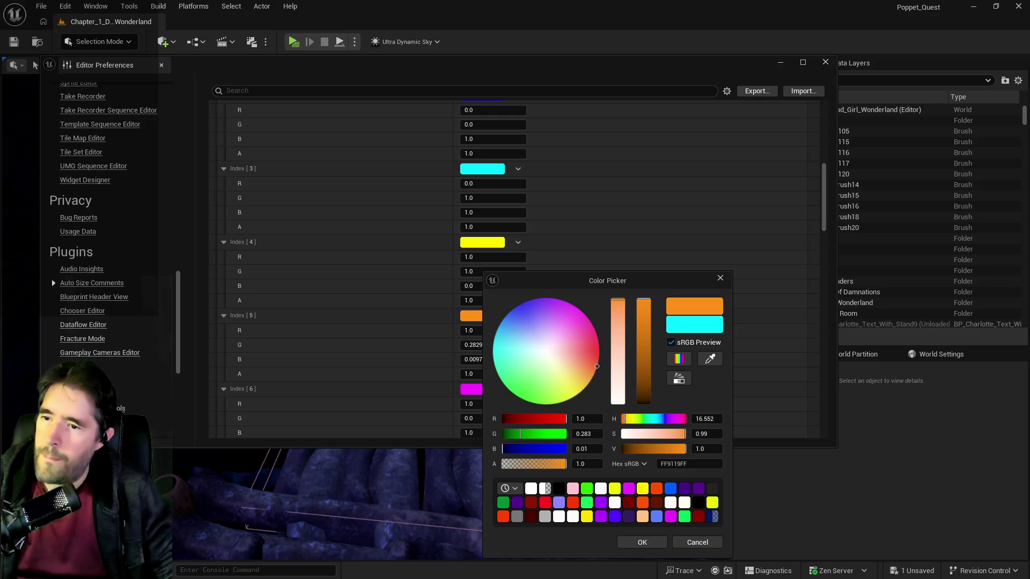
pyautogui.click(629, 541)
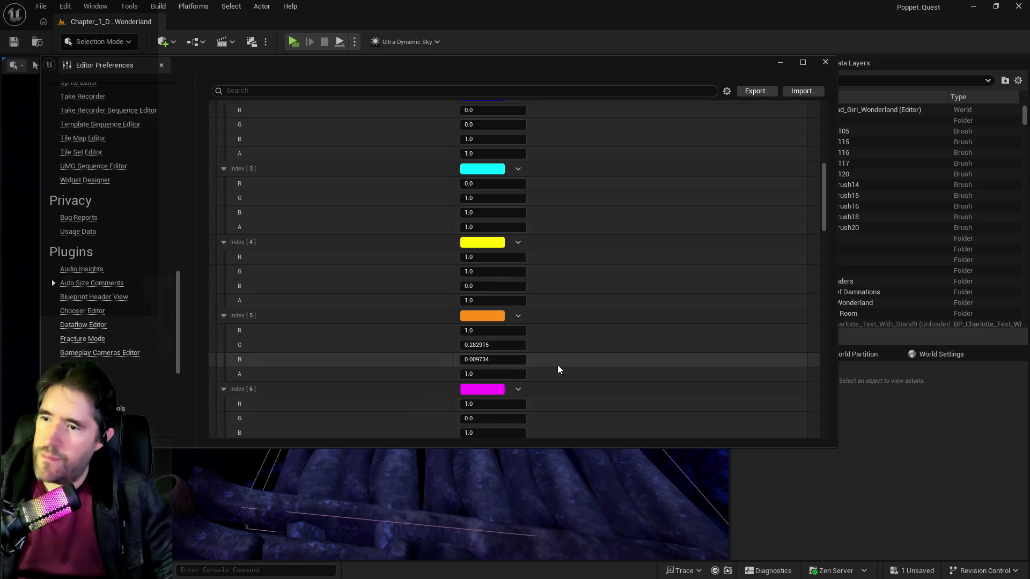
# Add a new Index [9] entry to the random colour list and open its Color Picker
pyautogui.scroll(5, 558, 365)
pyautogui.scroll(-3, 552, 355)
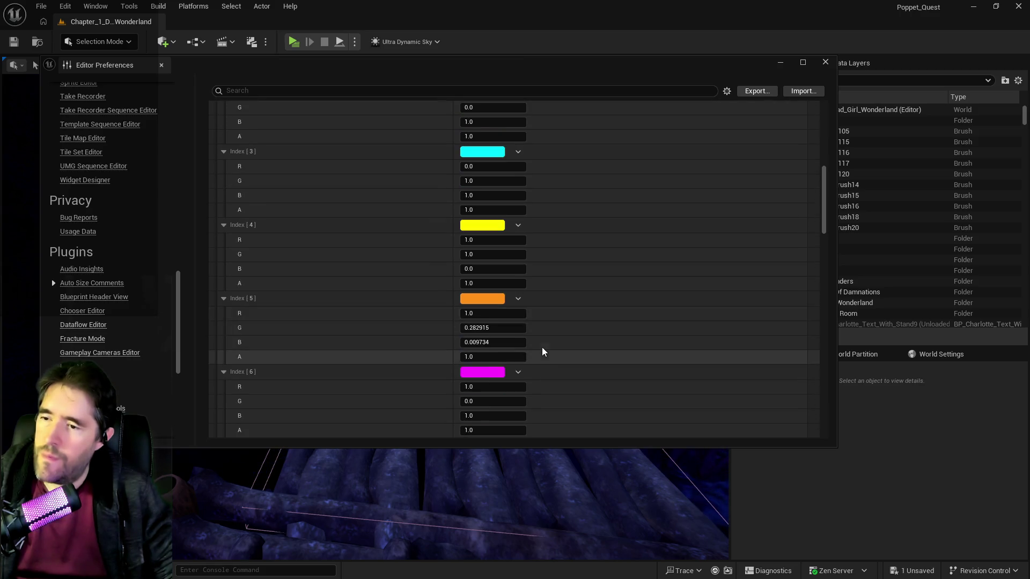
pyautogui.scroll(1, 512, 349)
pyautogui.scroll(1, 514, 327)
pyautogui.scroll(-4, 513, 323)
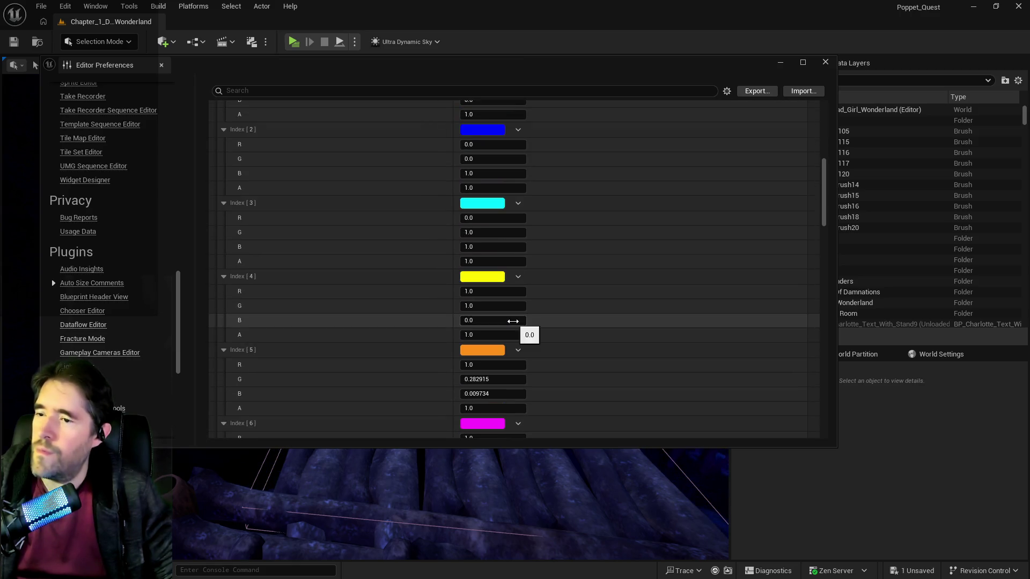
pyautogui.scroll(-3, 513, 321)
pyautogui.scroll(10, 512, 320)
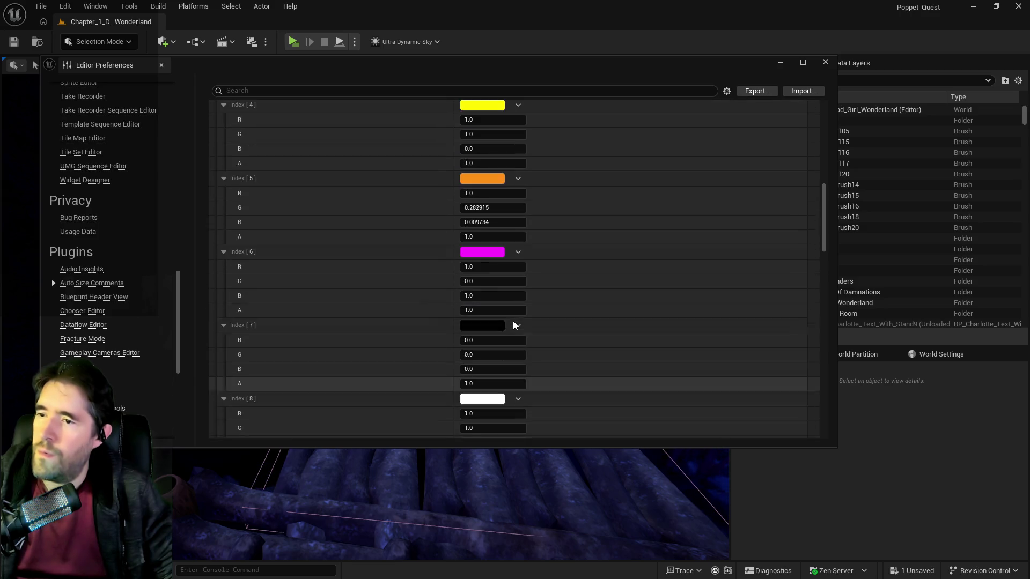
pyautogui.click(531, 208)
pyautogui.scroll(-2, 521, 291)
pyautogui.scroll(-9, 521, 291)
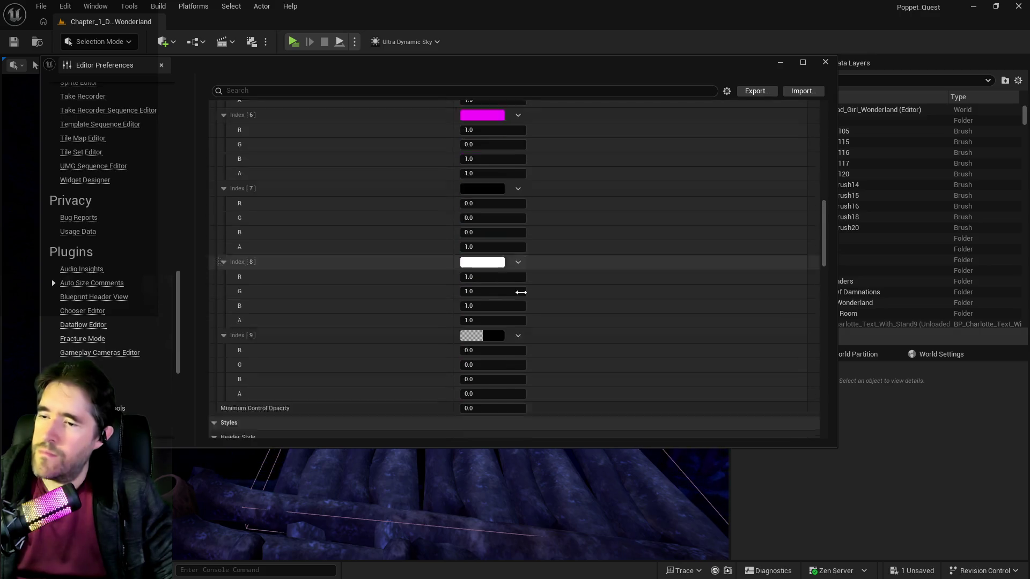
pyautogui.click(498, 234)
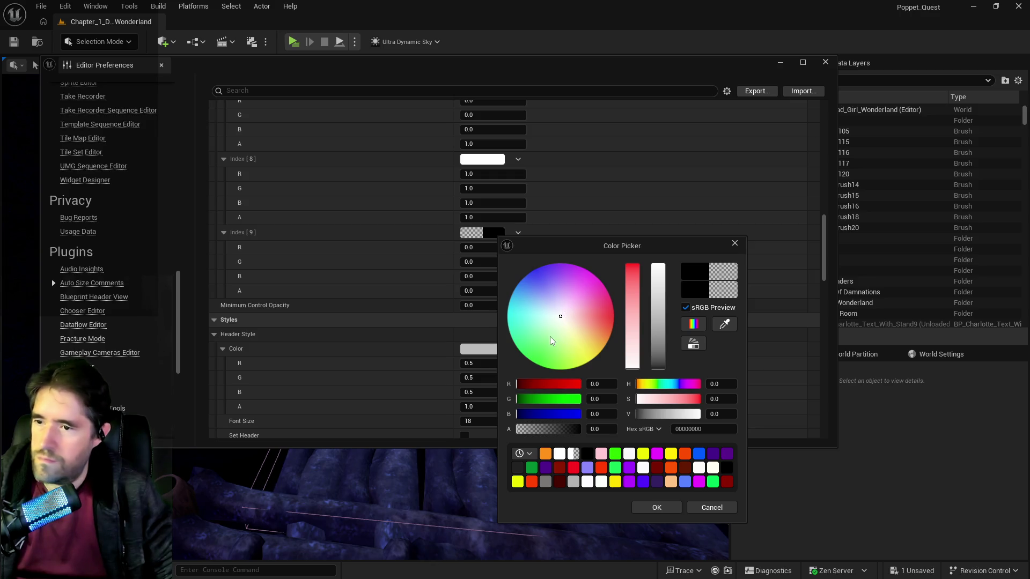
# Set the Index [9] comment colour to dark red
pyautogui.click(553, 289)
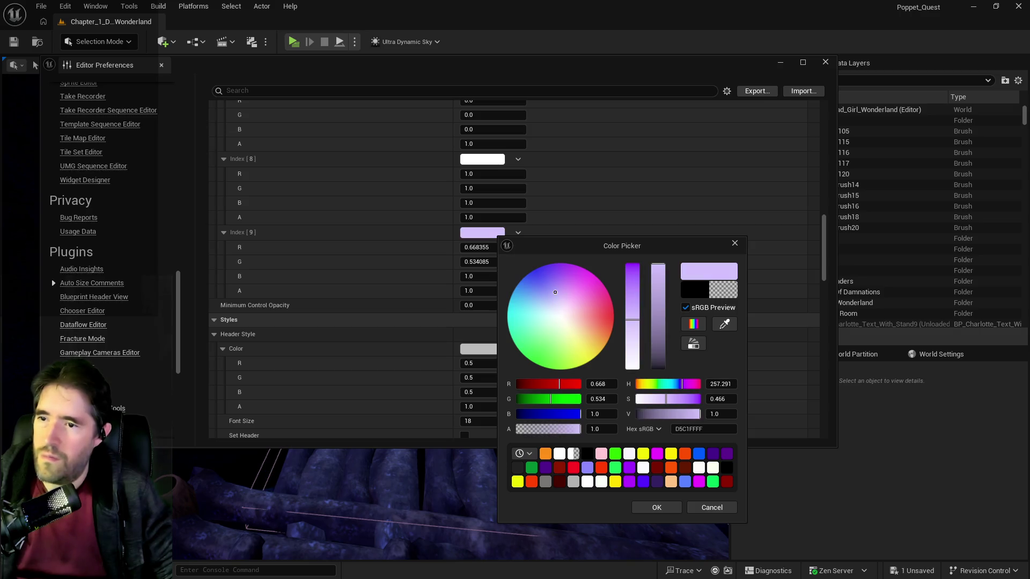
pyautogui.moveTo(556, 287)
pyautogui.mouseDown()
pyautogui.moveTo(591, 321)
pyautogui.moveTo(562, 346)
pyautogui.moveTo(549, 338)
pyautogui.mouseUp()
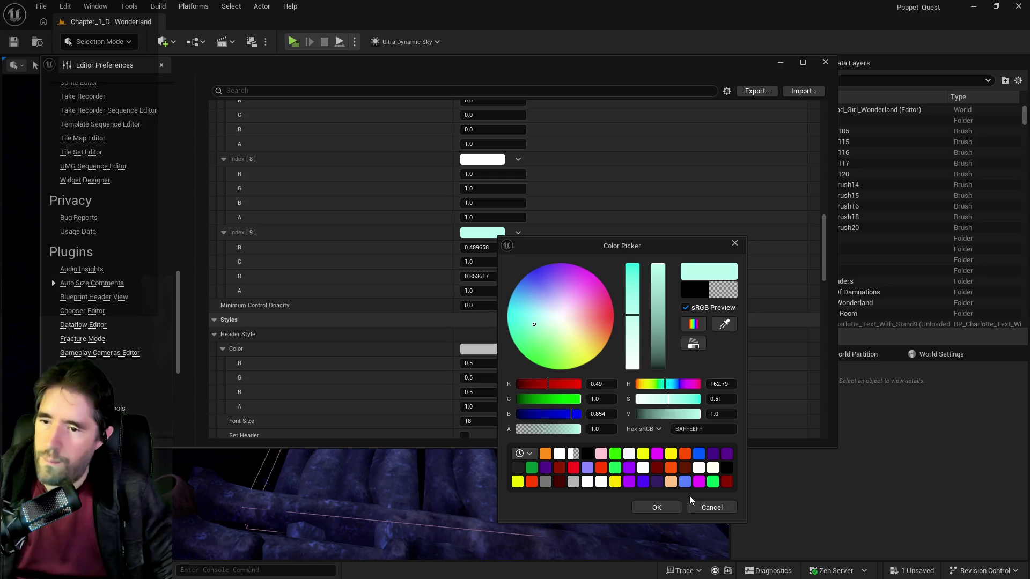
pyautogui.click(686, 469)
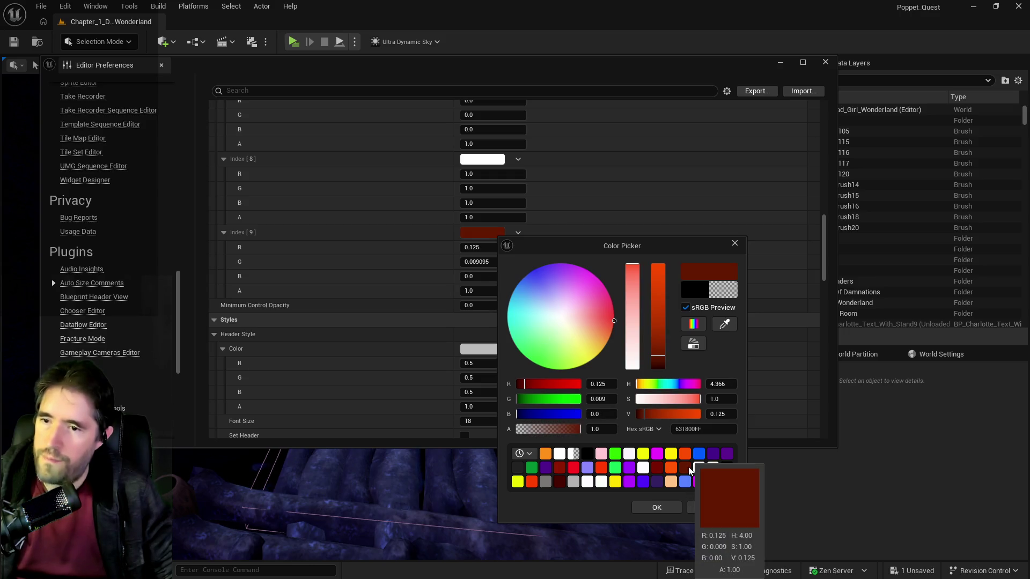
pyautogui.click(660, 513)
# Shift the hue of Index [1]'s green and darken it
pyautogui.scroll(5, 537, 311)
pyautogui.scroll(8, 527, 344)
pyautogui.scroll(-1, 512, 348)
pyautogui.click(487, 281)
pyautogui.moveTo(533, 398); pyautogui.dragTo(518, 393)
pyautogui.moveTo(649, 344); pyautogui.dragTo(649, 377)
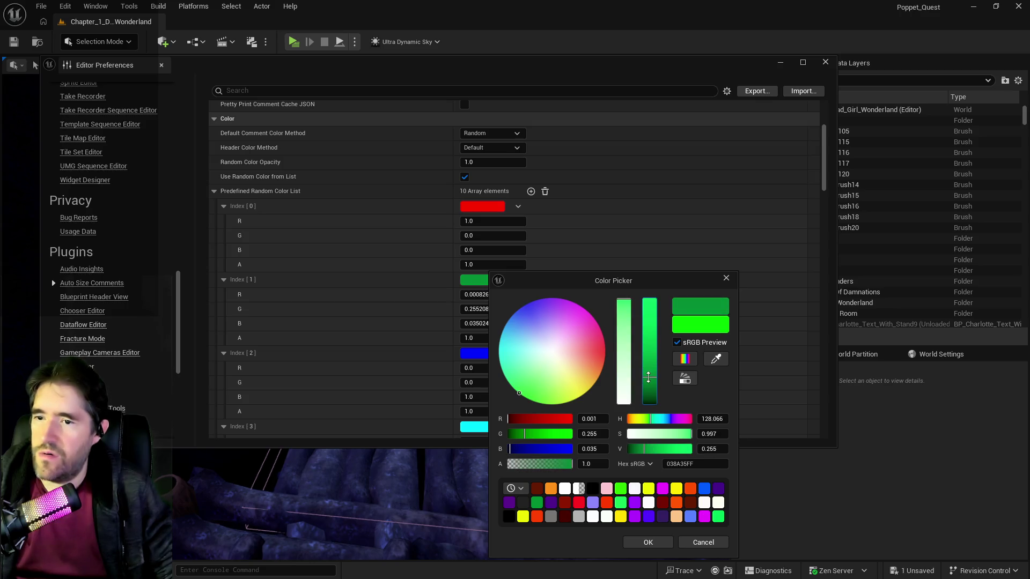
pyautogui.click(656, 543)
# Change Index [6] from magenta to a deep purple
pyautogui.scroll(-5, 564, 381)
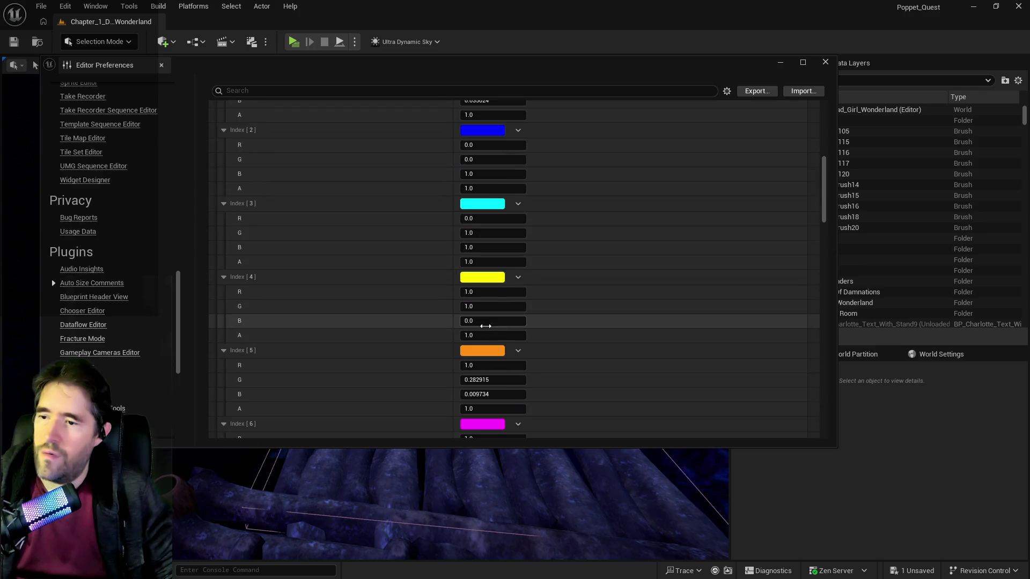
pyautogui.scroll(-3, 485, 326)
pyautogui.click(488, 303)
pyautogui.moveTo(564, 322); pyautogui.dragTo(546, 298)
pyautogui.click(649, 358)
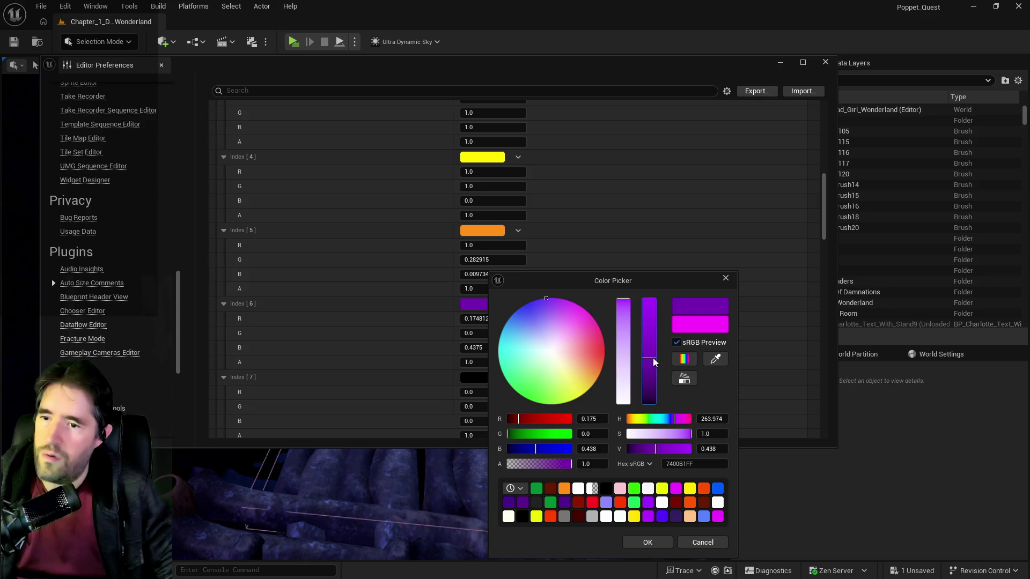
pyautogui.click(647, 542)
# Review the finished colour list and close Editor Preferences
pyautogui.scroll(-1, 513, 343)
pyautogui.scroll(-10, 513, 343)
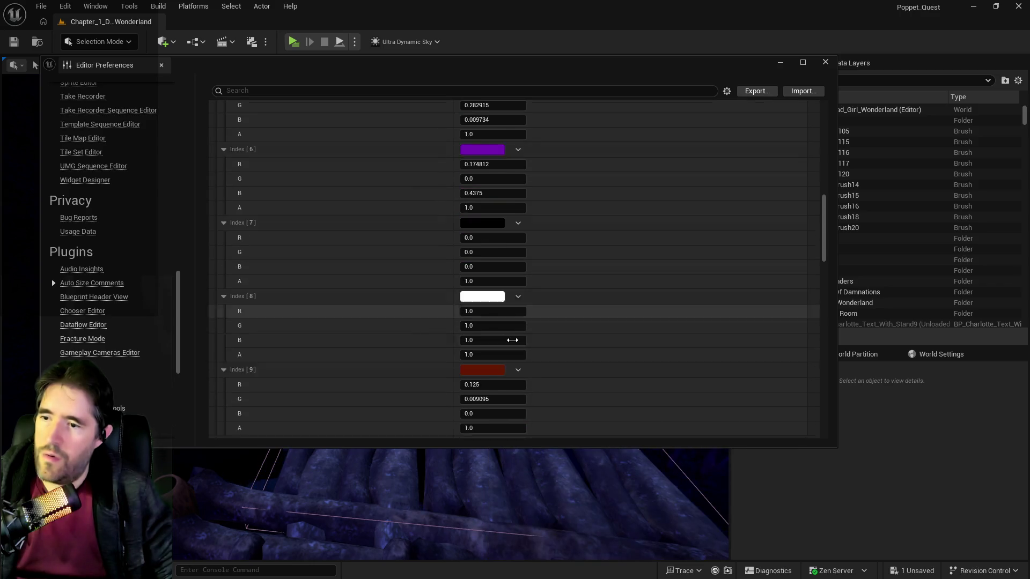
pyautogui.scroll(-3, 528, 341)
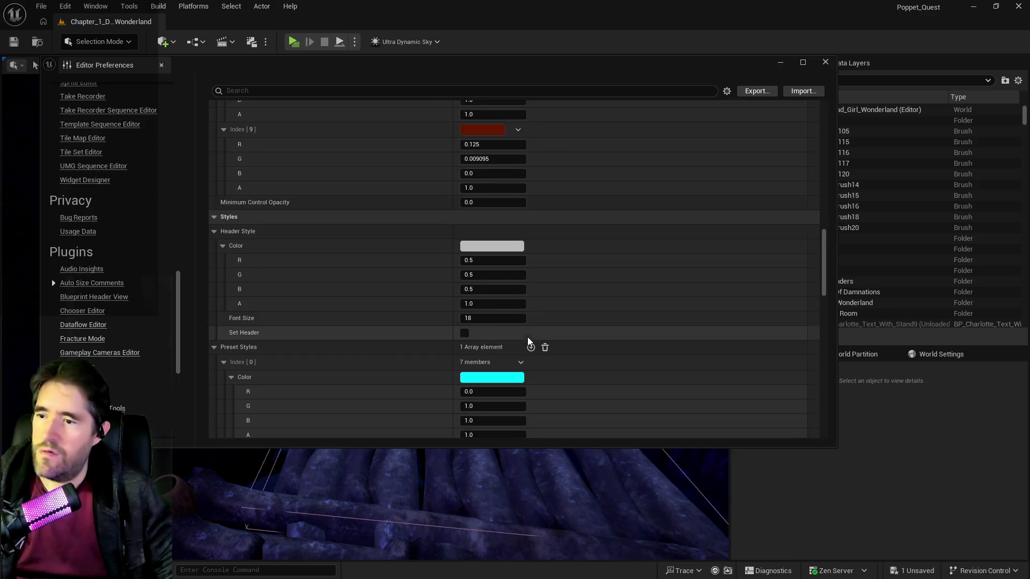
pyautogui.scroll(8, 526, 332)
pyautogui.scroll(-5, 525, 330)
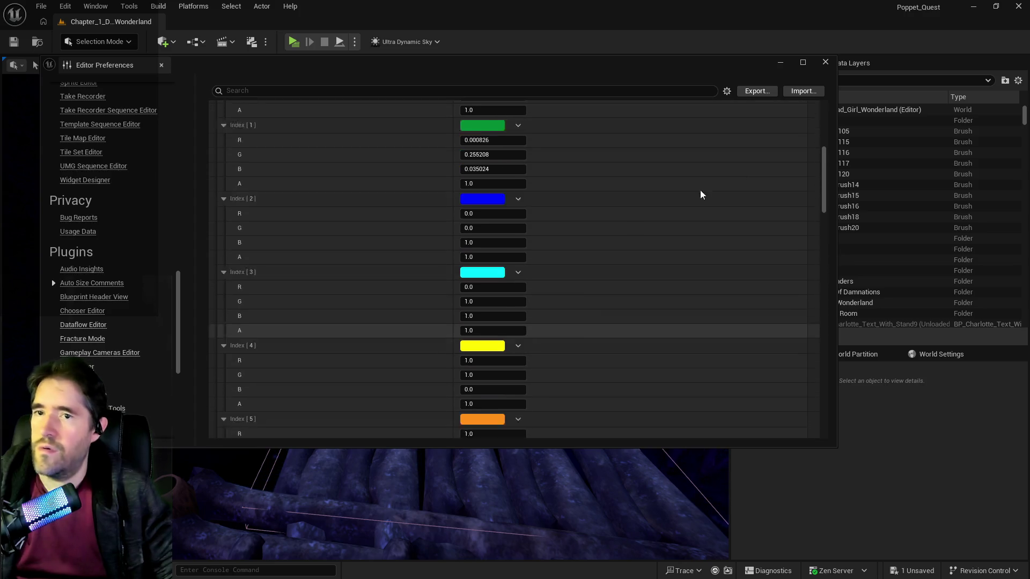
pyautogui.click(825, 61)
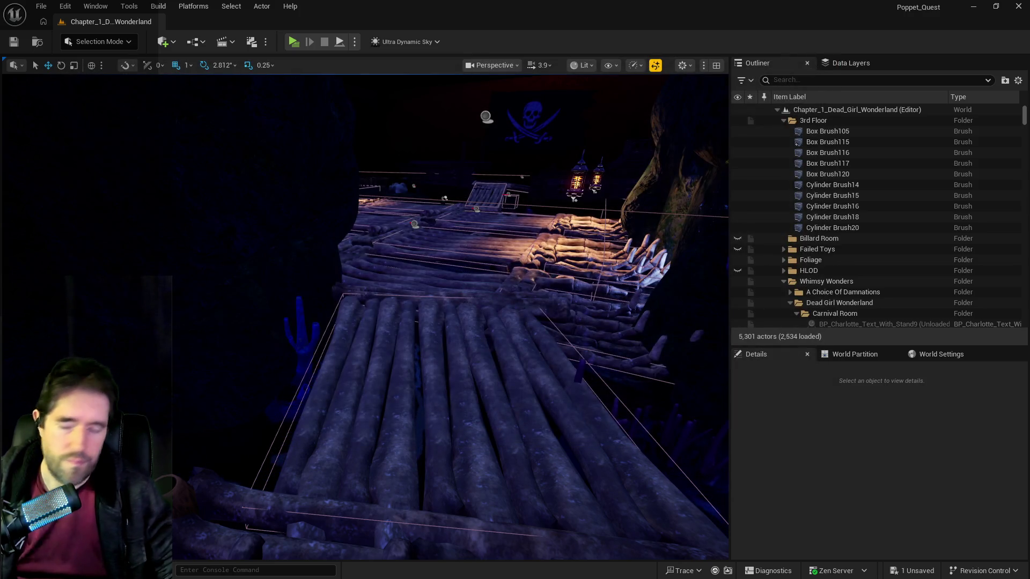
# Save the level with Ctrl+S and maximize the BP_Puppet_Master Blueprint editor
pyautogui.hotkey('ctrl', 's')
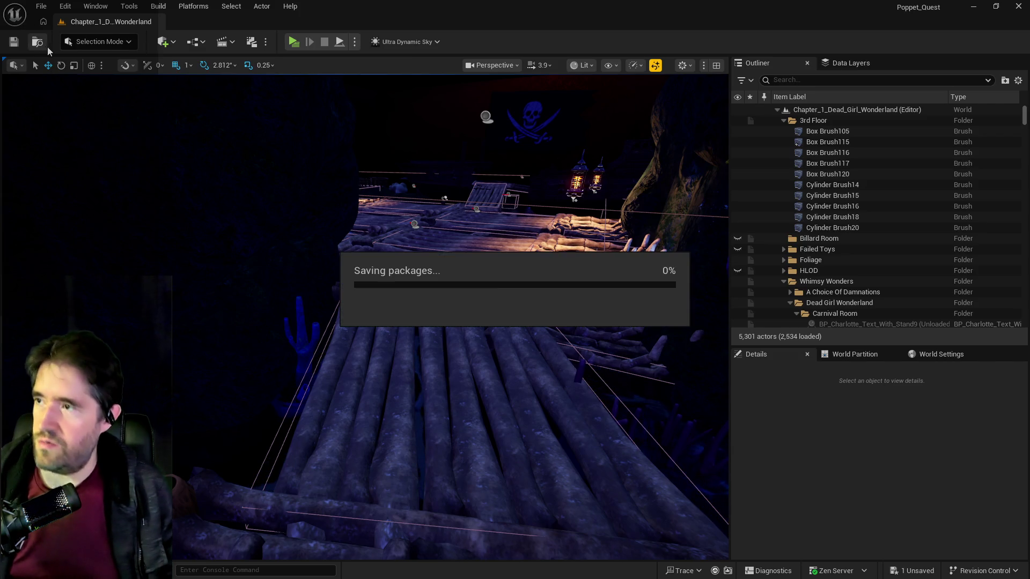
pyautogui.hotkey('alt', 'Tab')
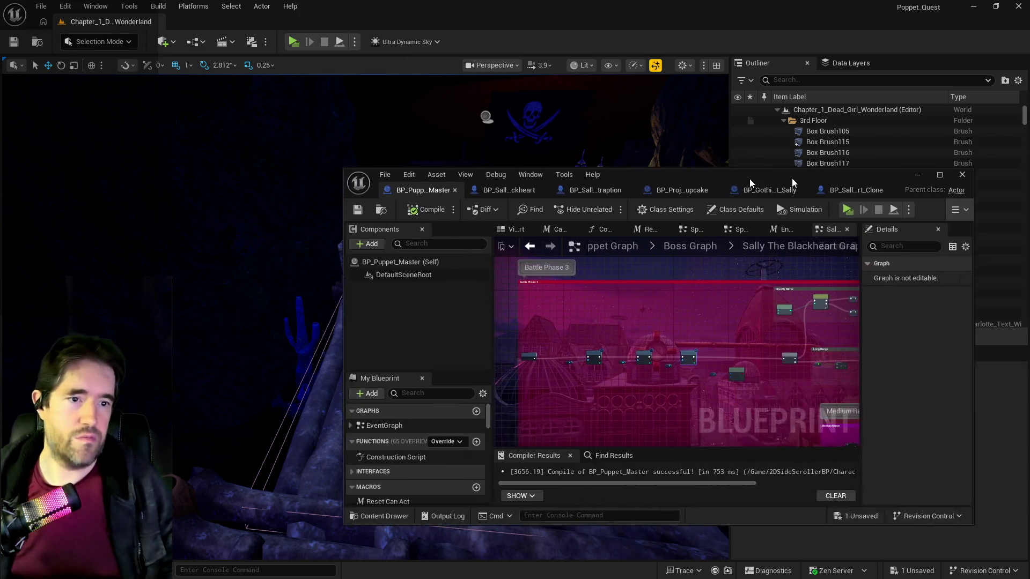
pyautogui.moveTo(792, 174); pyautogui.dragTo(578, 203)
pyautogui.doubleClick(578, 203)
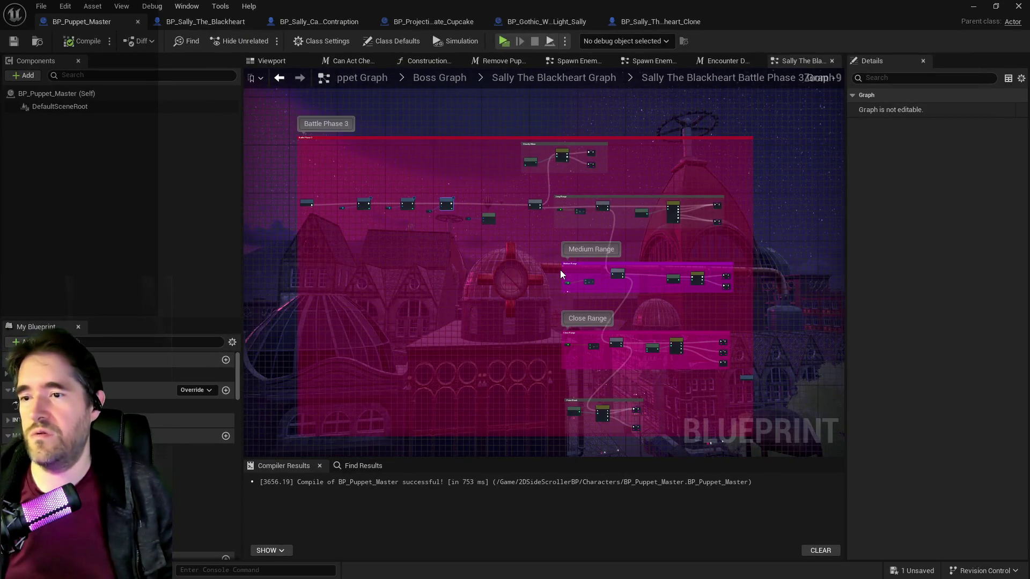
# Pan across the Battle Phase 3 graph, restore the window, and launch a standalone game preview
pyautogui.scroll(2, 562, 271)
pyautogui.scroll(-5, 544, 282)
pyautogui.moveTo(727, 300)
pyautogui.mouseDown()
pyautogui.moveTo(616, 305)
pyautogui.moveTo(674, 272)
pyautogui.mouseUp()
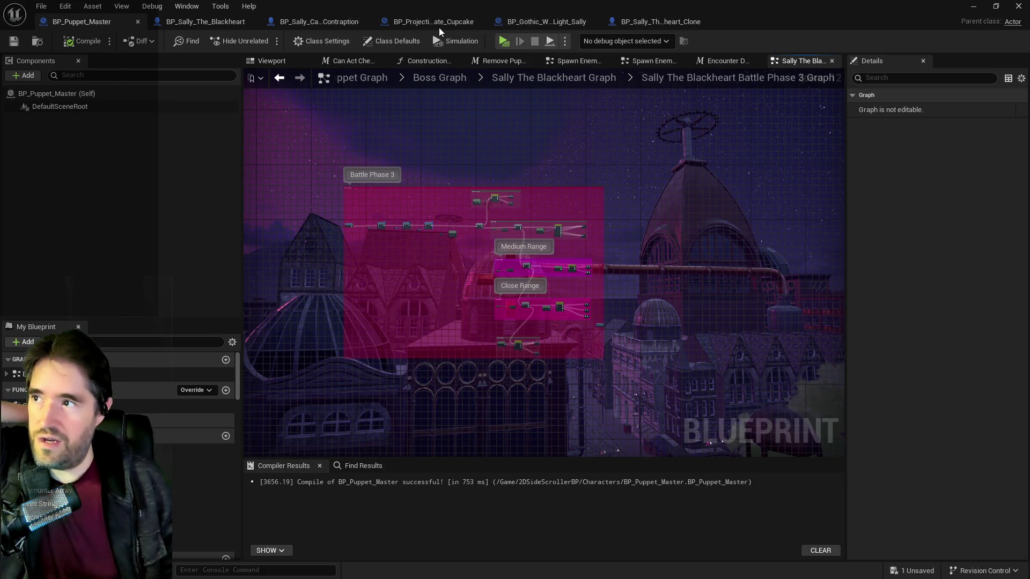
pyautogui.doubleClick(433, 5)
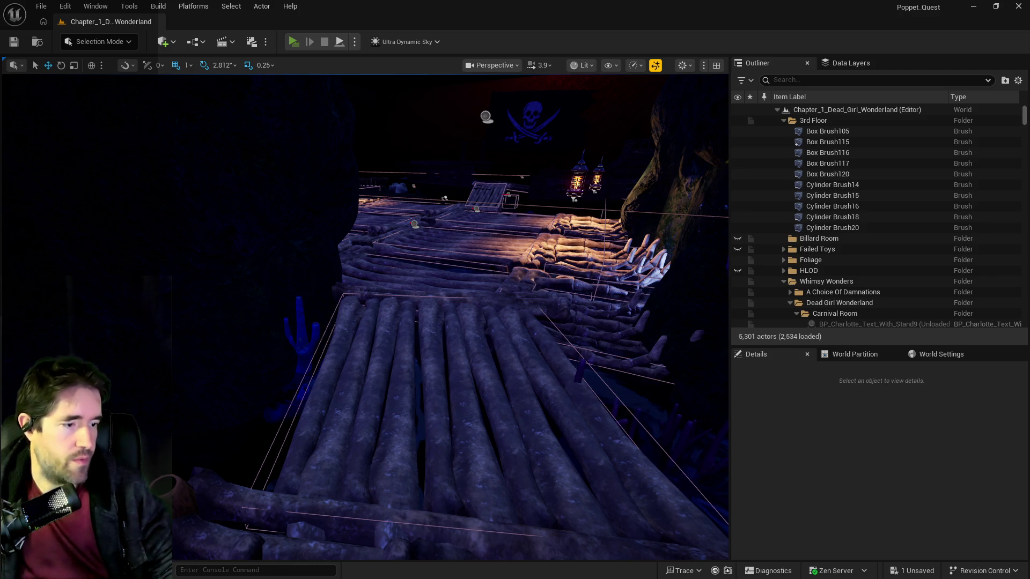
pyautogui.click(294, 41)
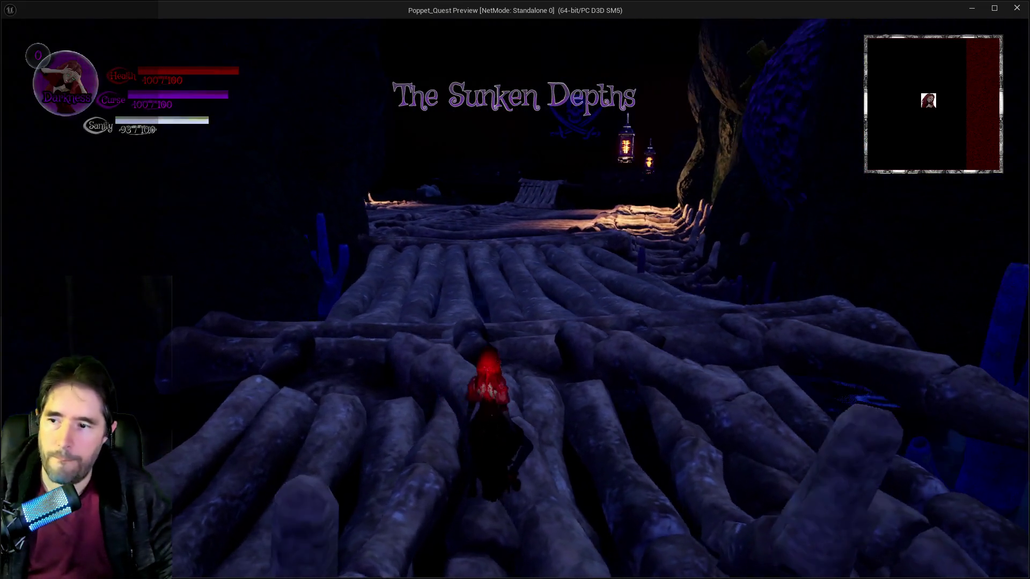
# Run the character across the log raft toward the lantern-lit boss arena, switching to Light
pyautogui.press('w')
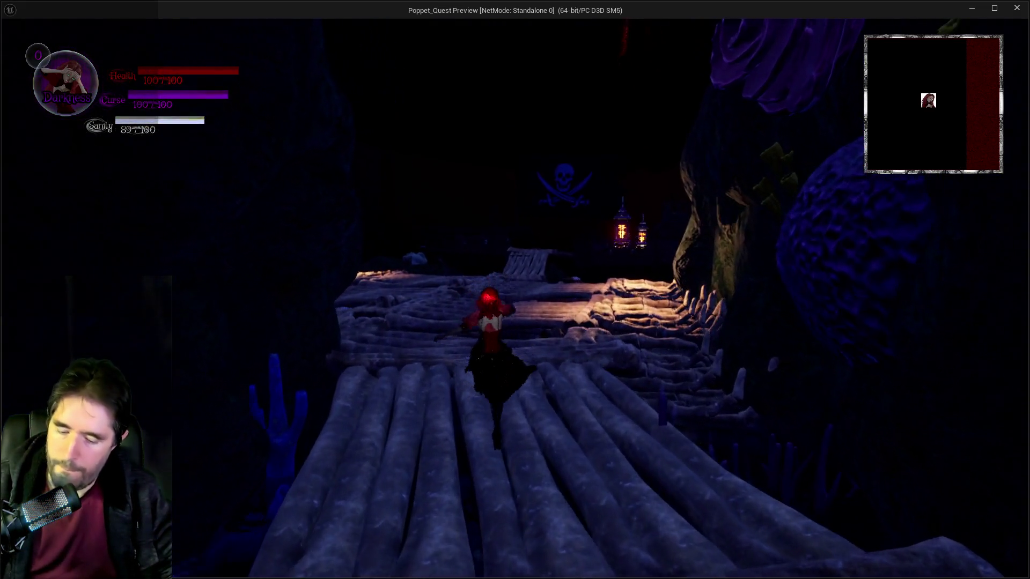
pyautogui.press('Tab')
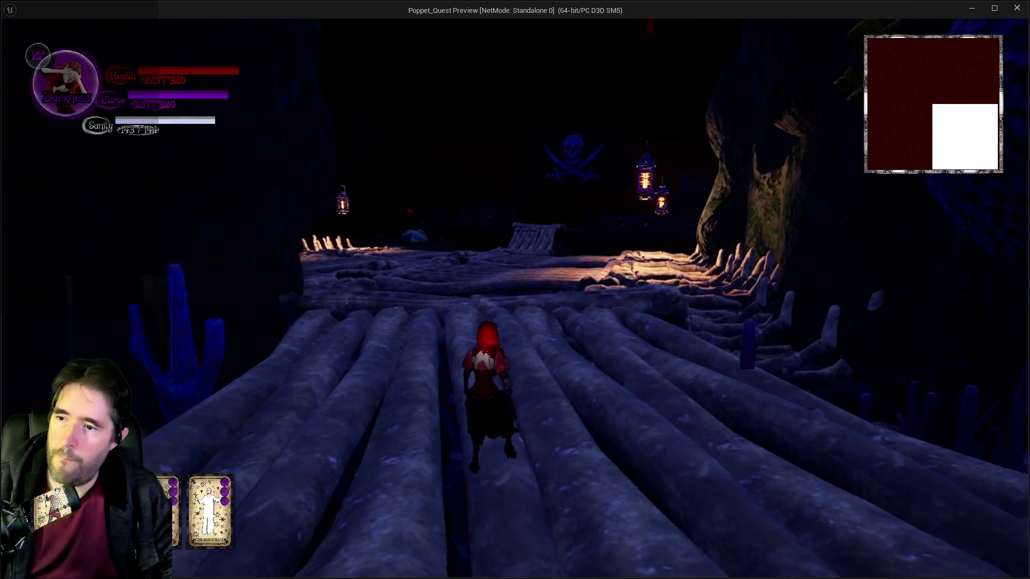
pyautogui.press('w')
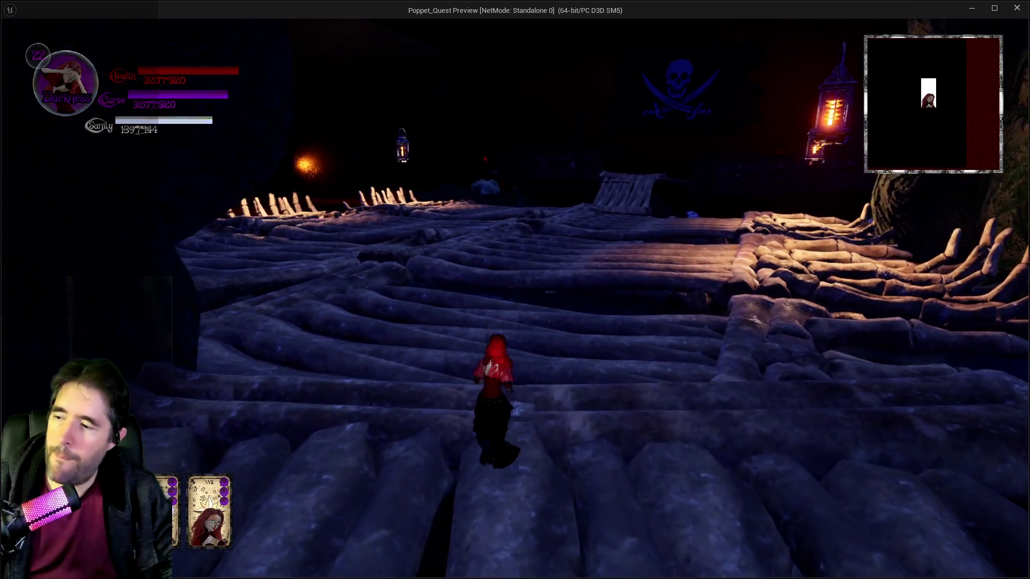
pyautogui.press('w')
pyautogui.press('w')
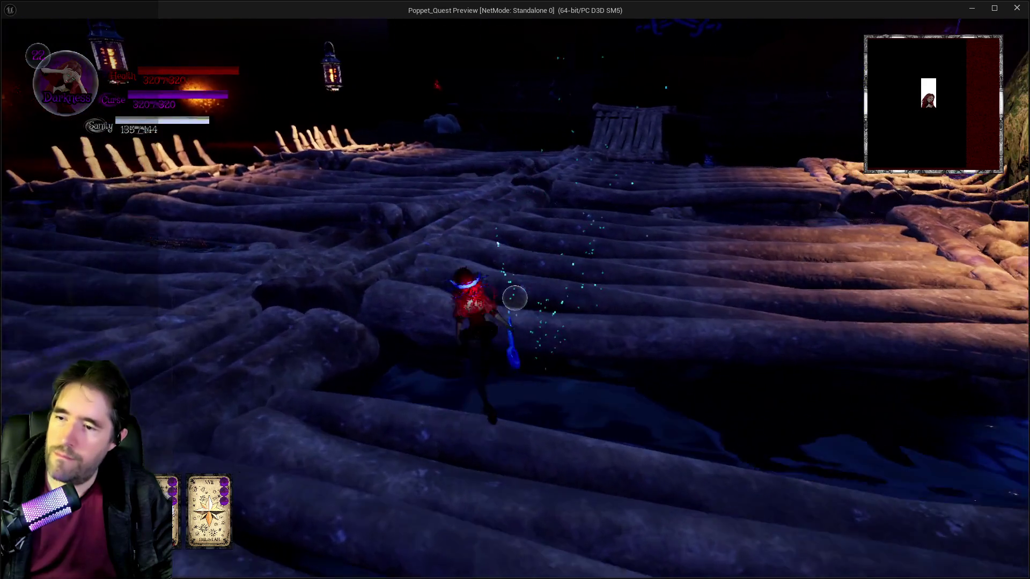
pyautogui.press('w')
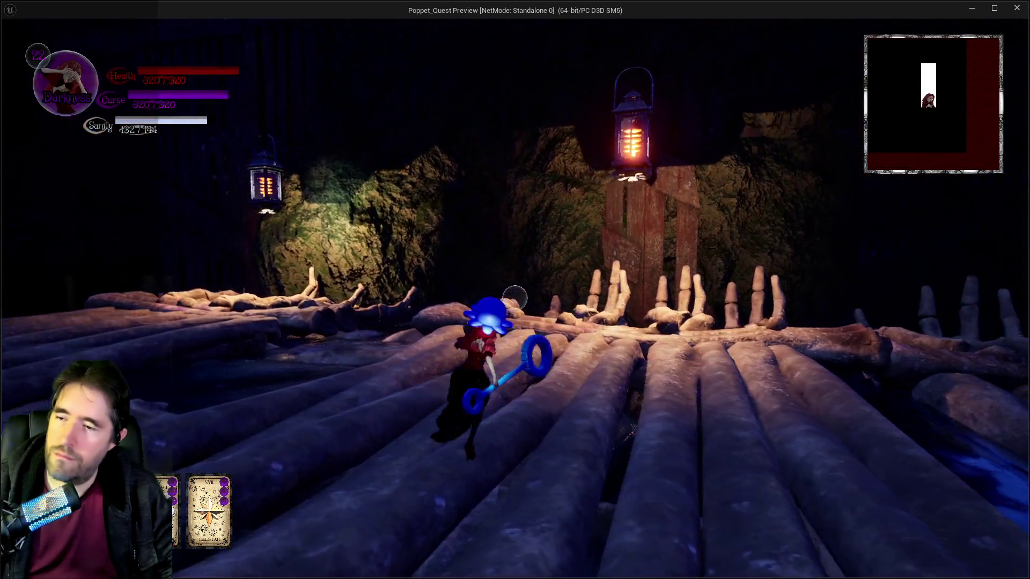
pyautogui.press('w')
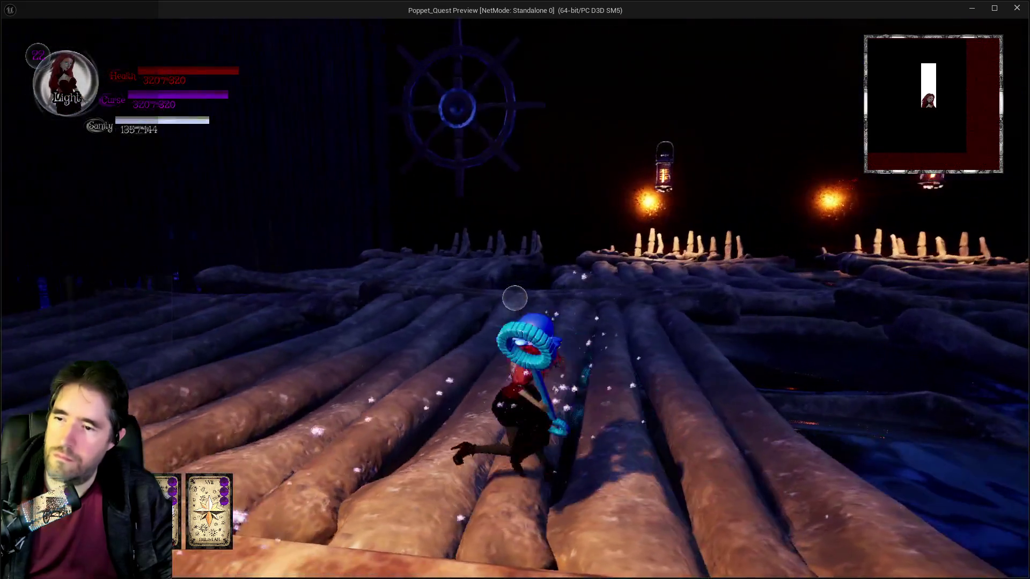
pyautogui.press('w')
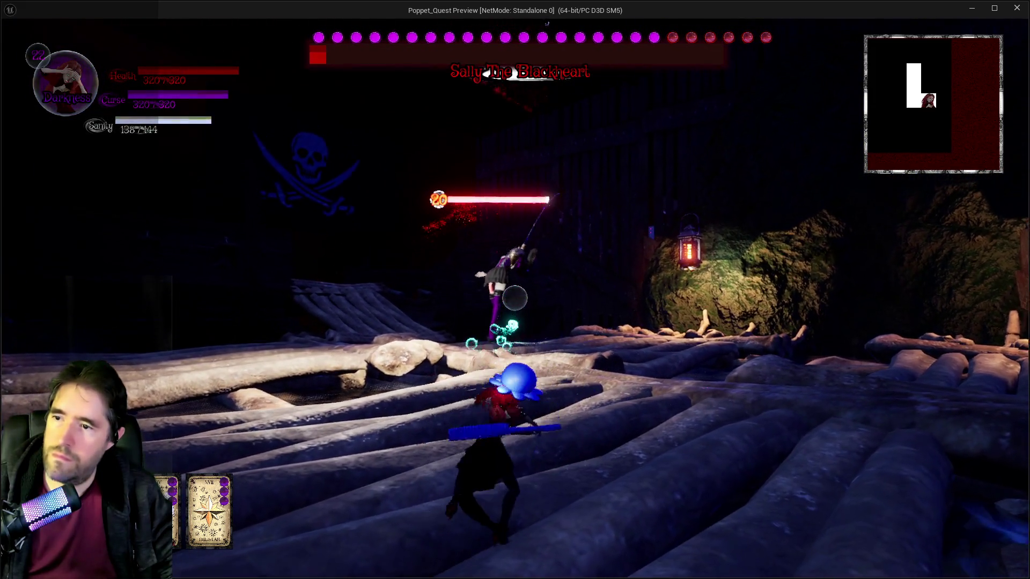
# Advance along the logs on Sally The Blackheart, switching between Darkness and Light and firing a blast
pyautogui.press('w')
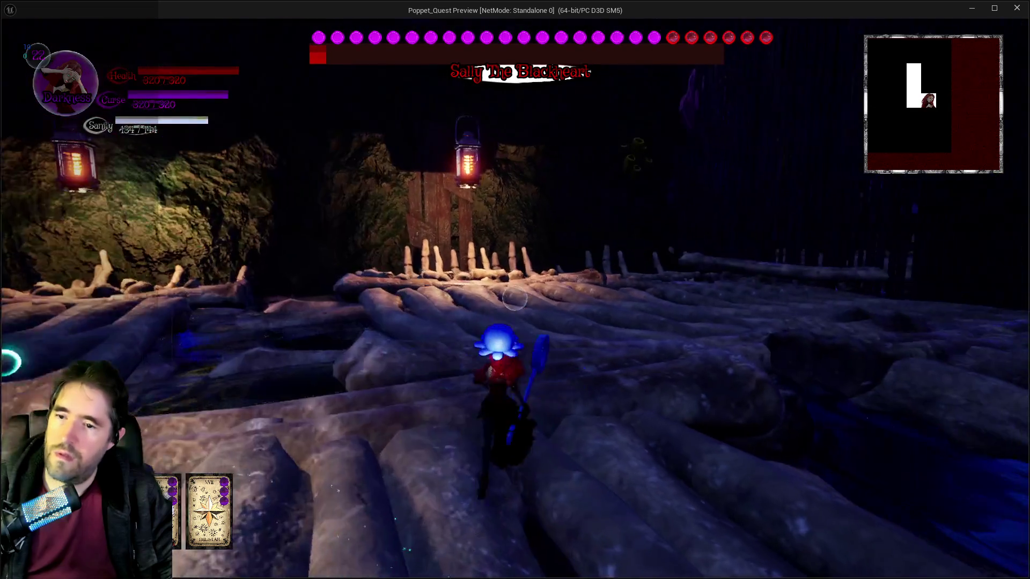
pyautogui.press('w')
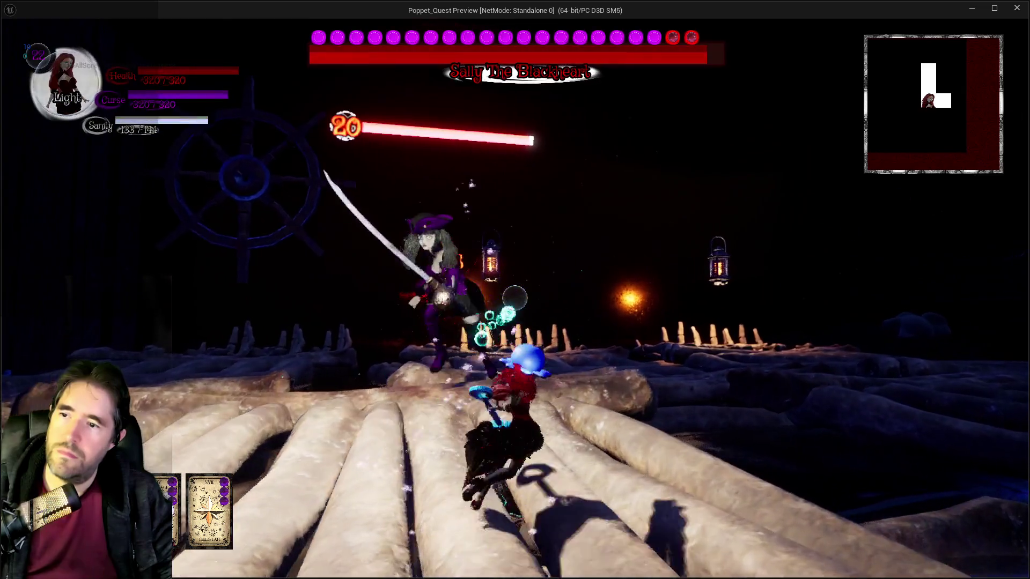
pyautogui.press('w')
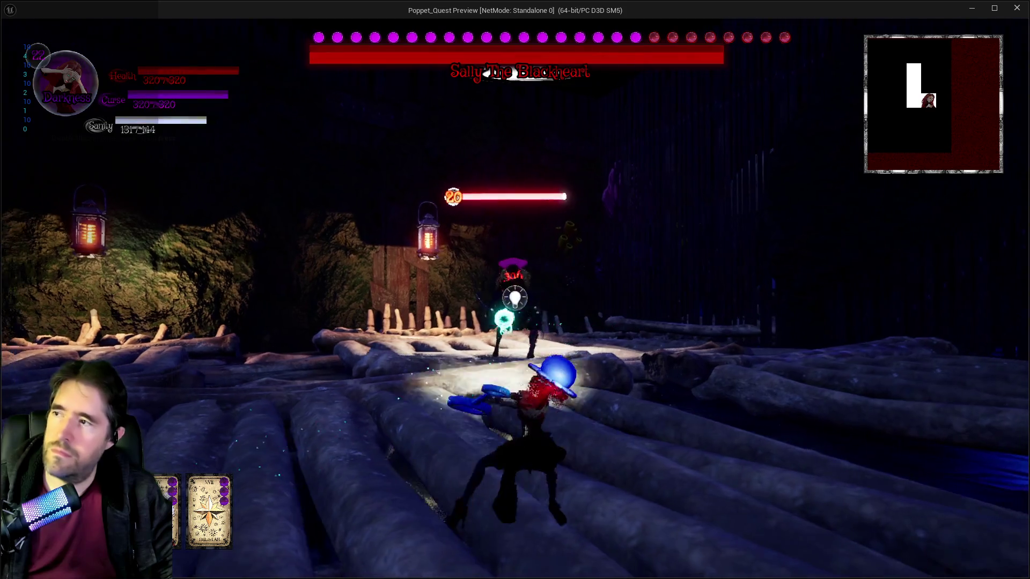
pyautogui.press('w')
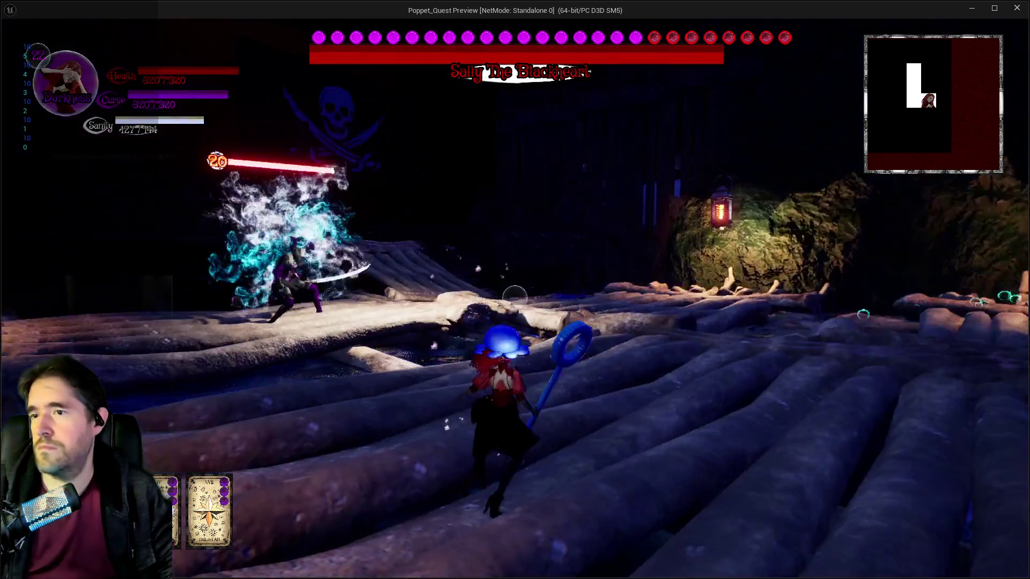
pyautogui.press('w')
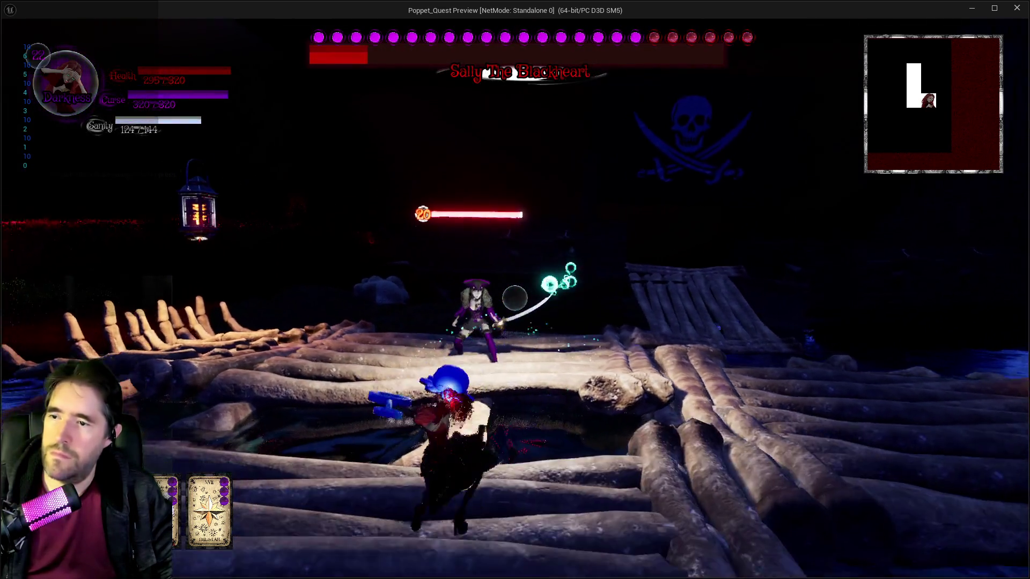
pyautogui.click(514, 297)
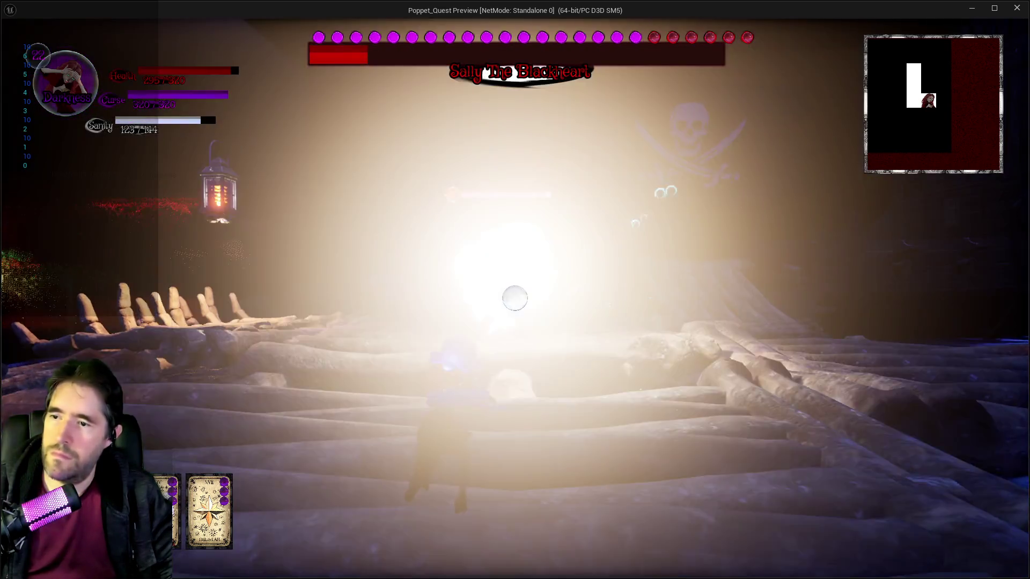
pyautogui.press('w')
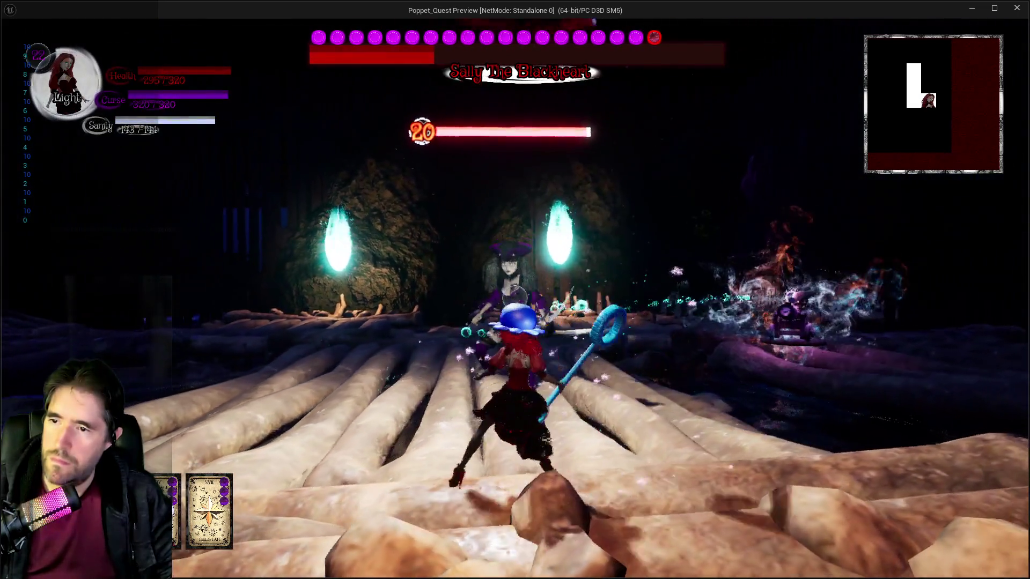
# Fire repeated cyan blasts at the pirate boss
pyautogui.click(514, 297)
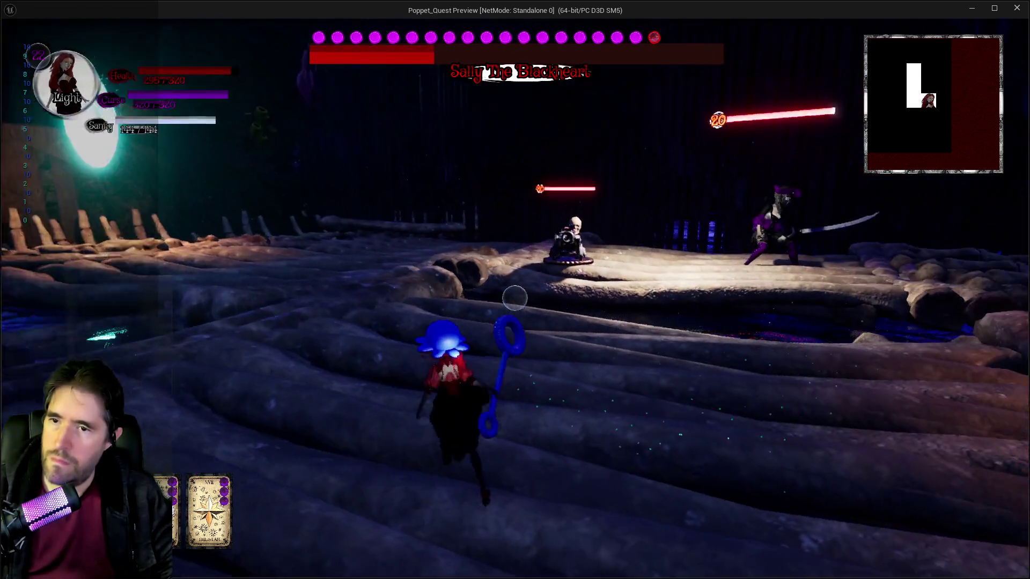
pyautogui.click(514, 298)
pyautogui.click(514, 297)
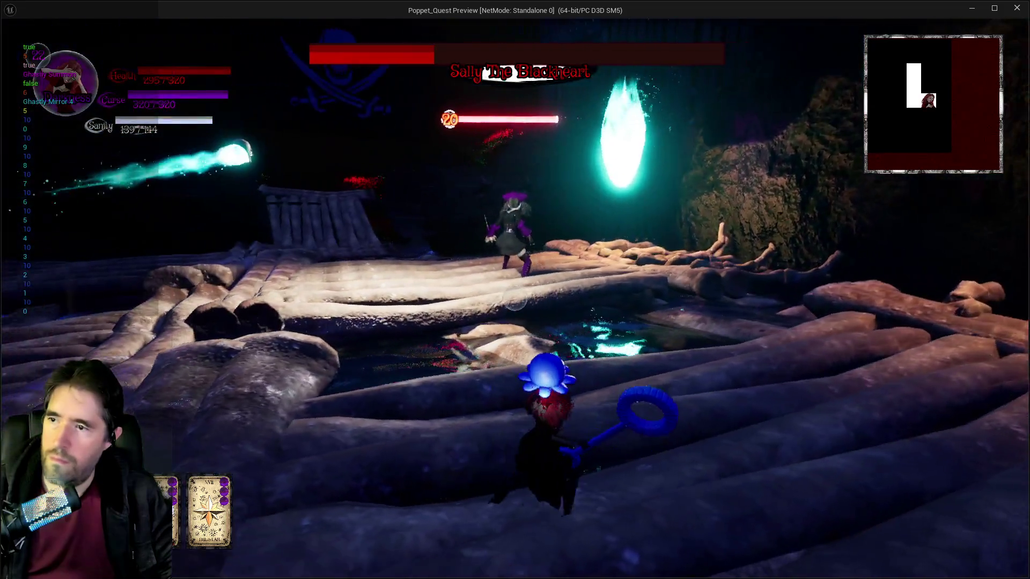
pyautogui.click(514, 298)
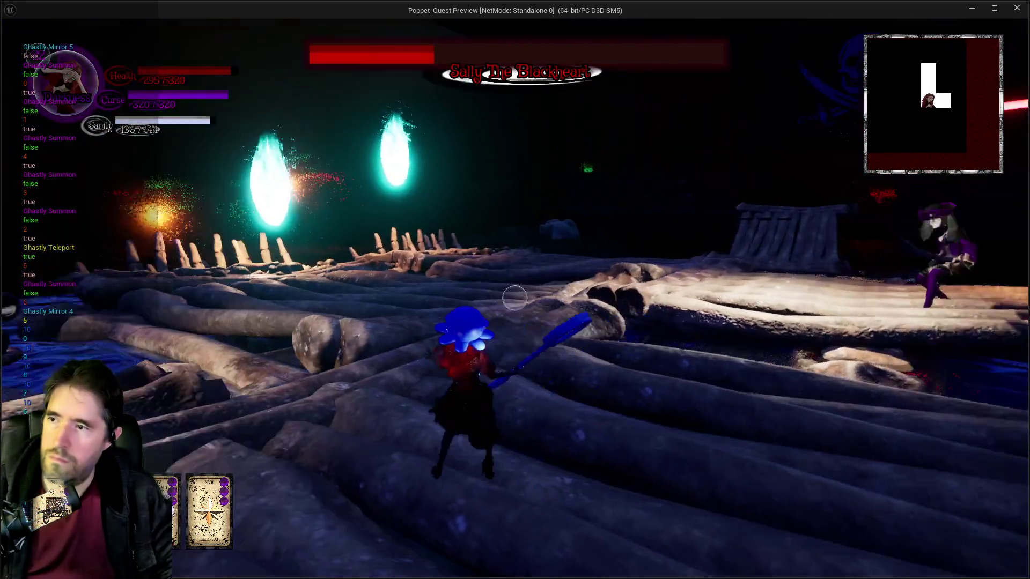
pyautogui.click(515, 298)
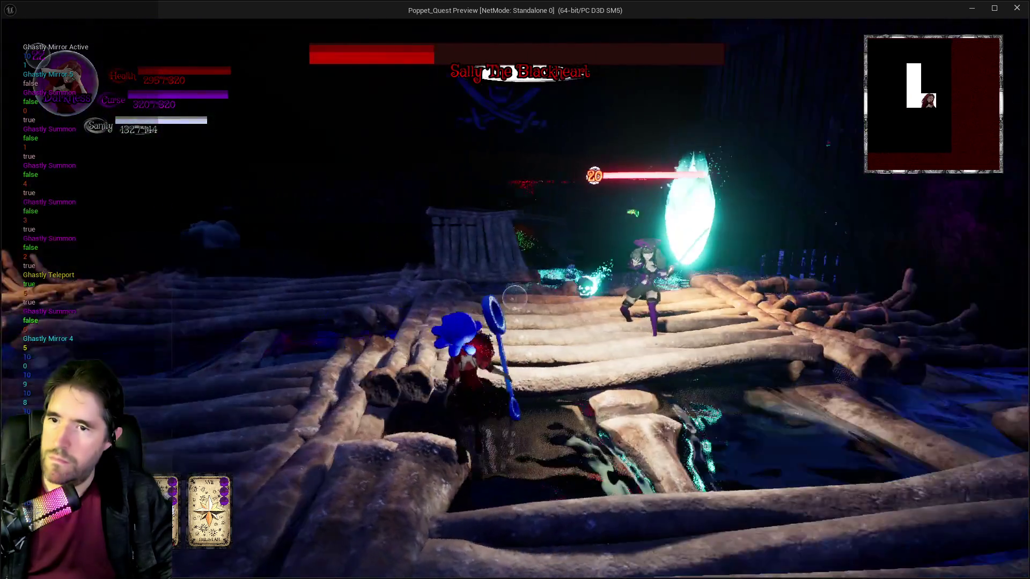
pyautogui.click(515, 298)
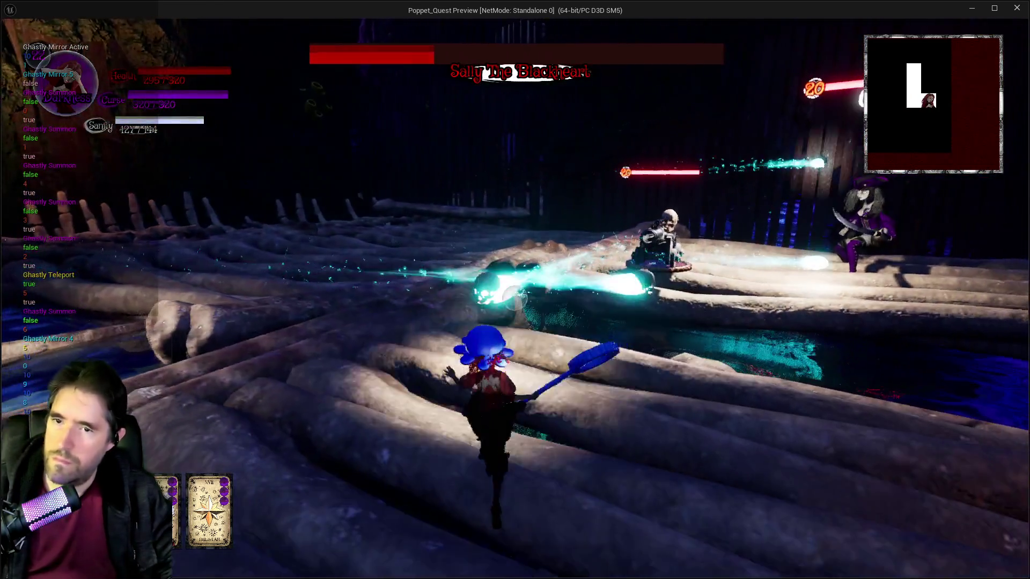
pyautogui.click(514, 297)
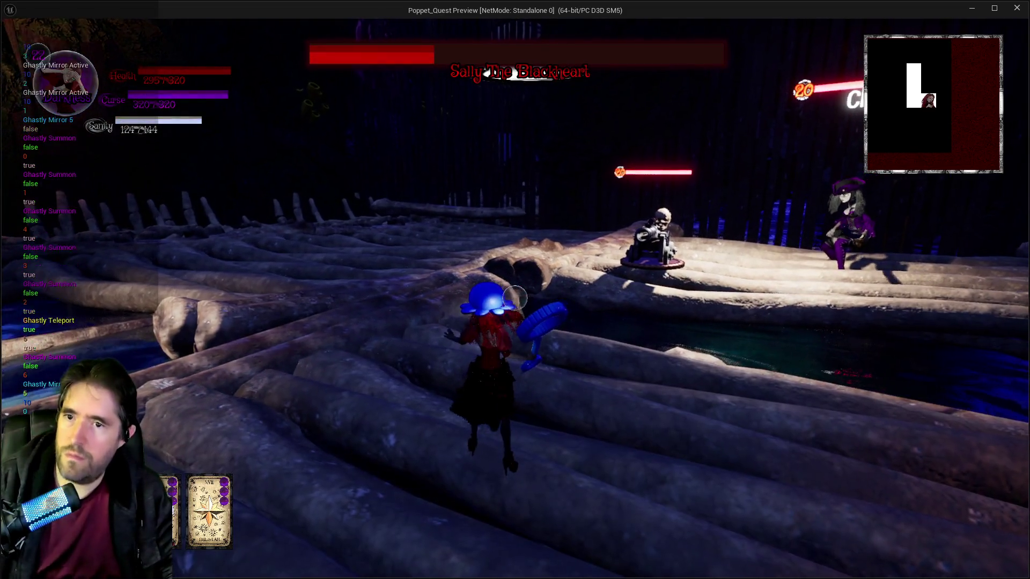
# Pause and resume the game, then blast the pirate clone, including a purple curse spell
pyautogui.press('Escape')
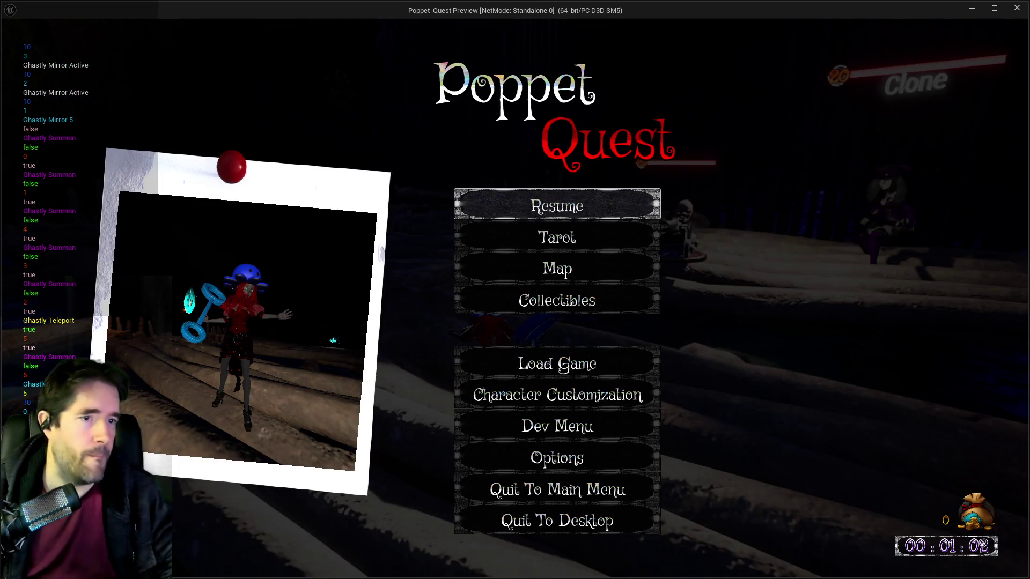
pyautogui.click(619, 202)
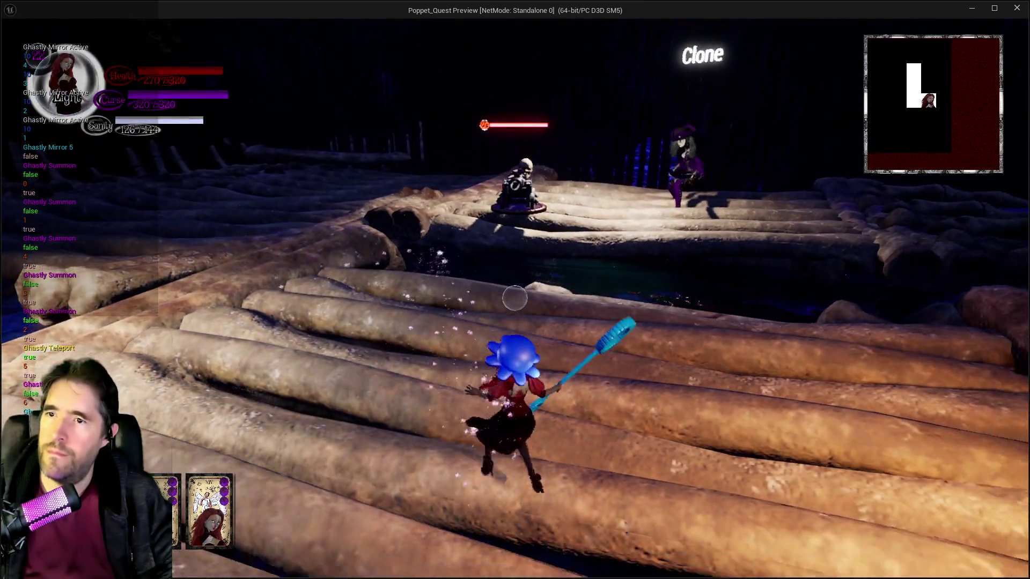
pyautogui.click(515, 297)
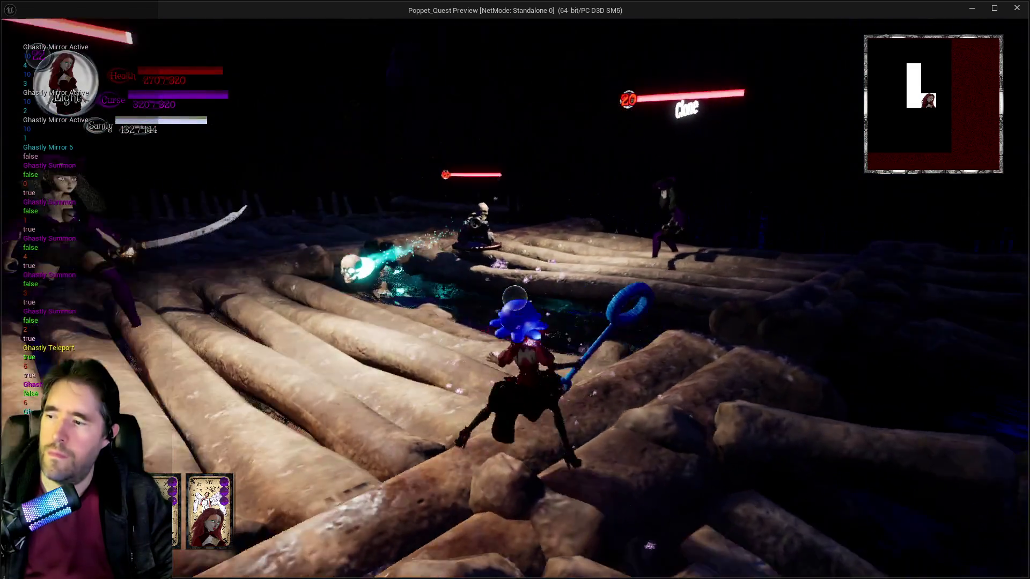
pyautogui.click(515, 297)
pyautogui.click(514, 296)
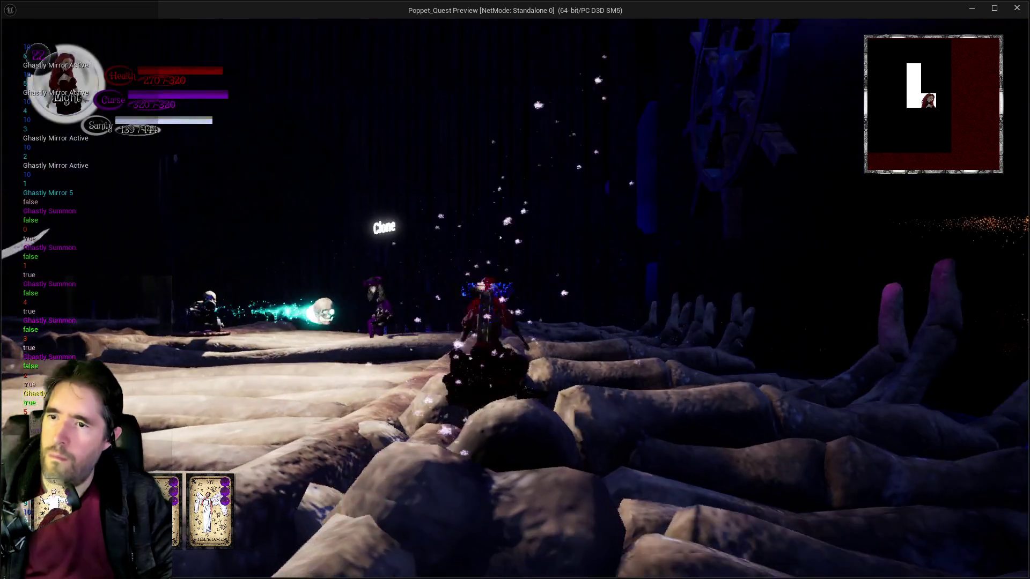
pyautogui.click(515, 298)
pyautogui.click(515, 298)
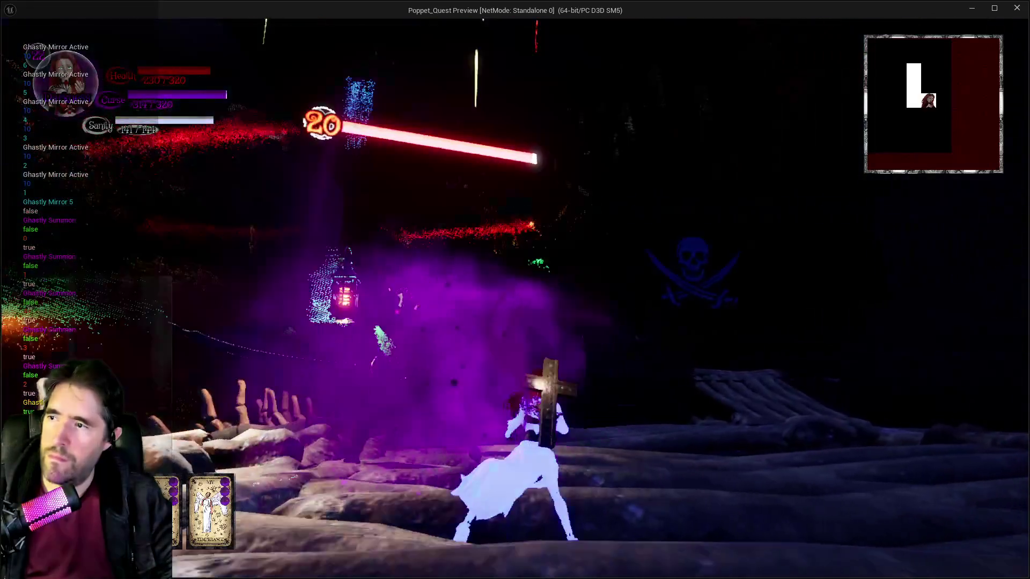
pyautogui.click(514, 297)
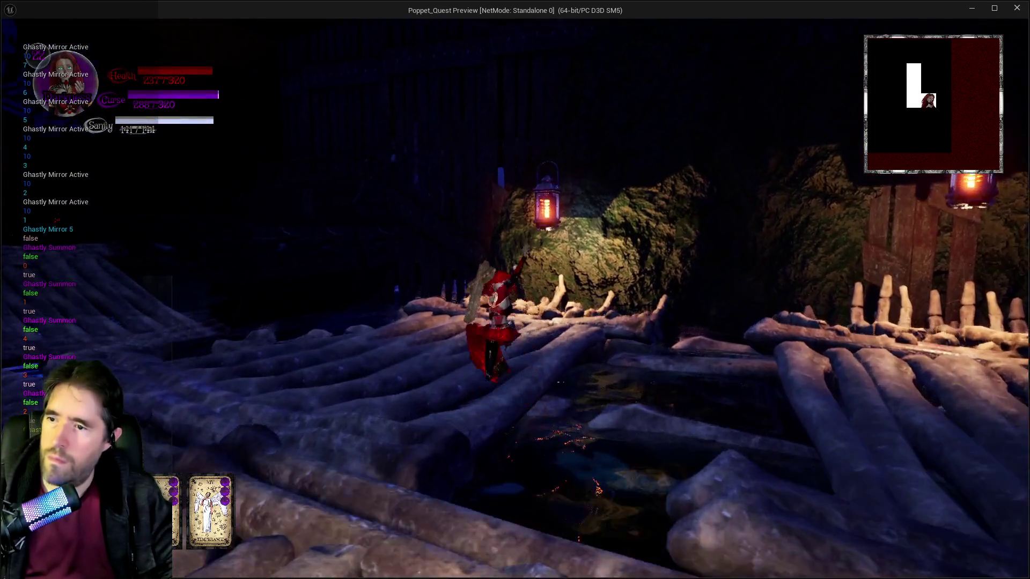
pyautogui.click(514, 298)
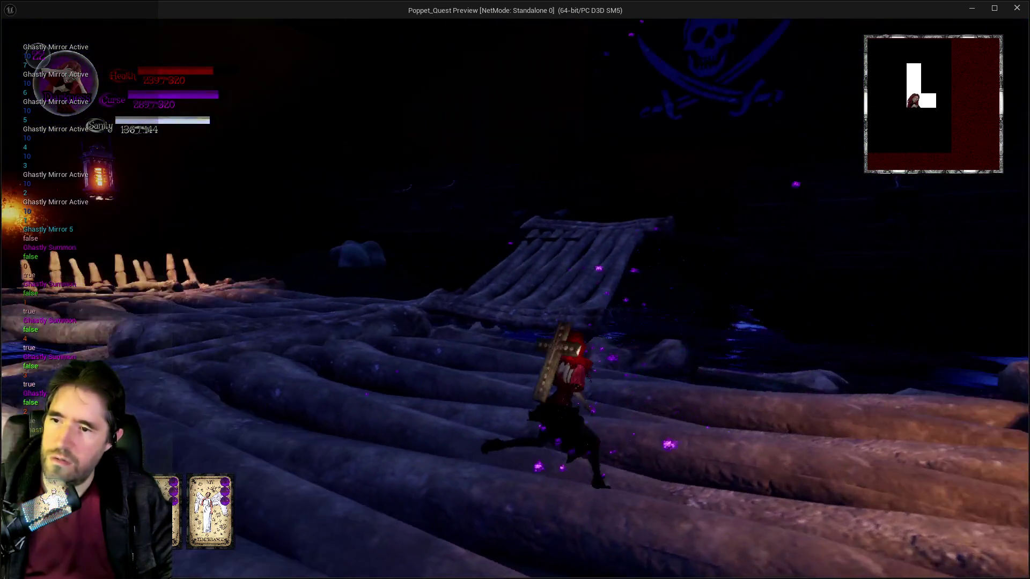
pyautogui.click(514, 298)
# Climb the log ramp onto the bridge toward the enemies, pausing and resuming once
pyautogui.press('w')
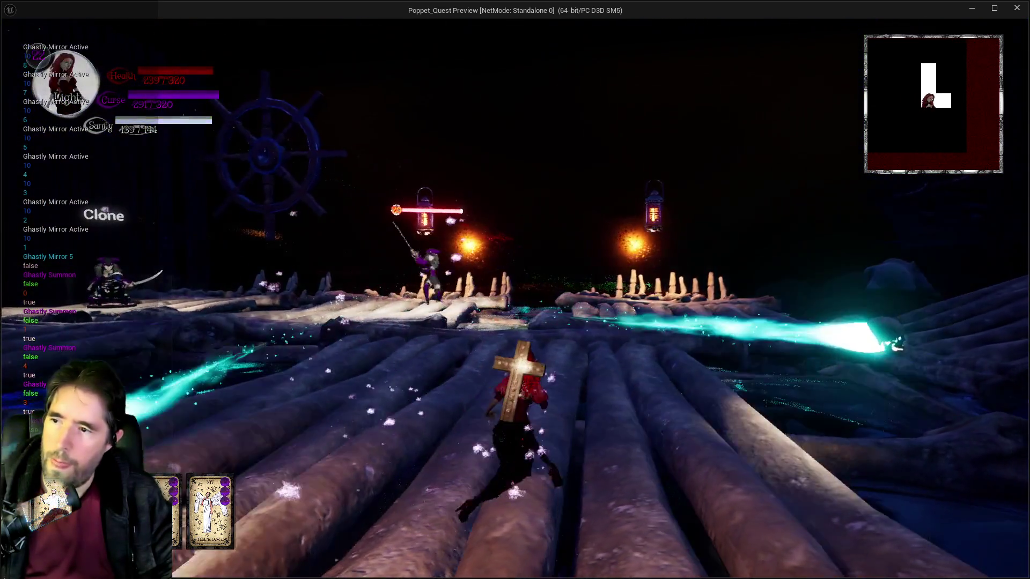
pyautogui.press('w')
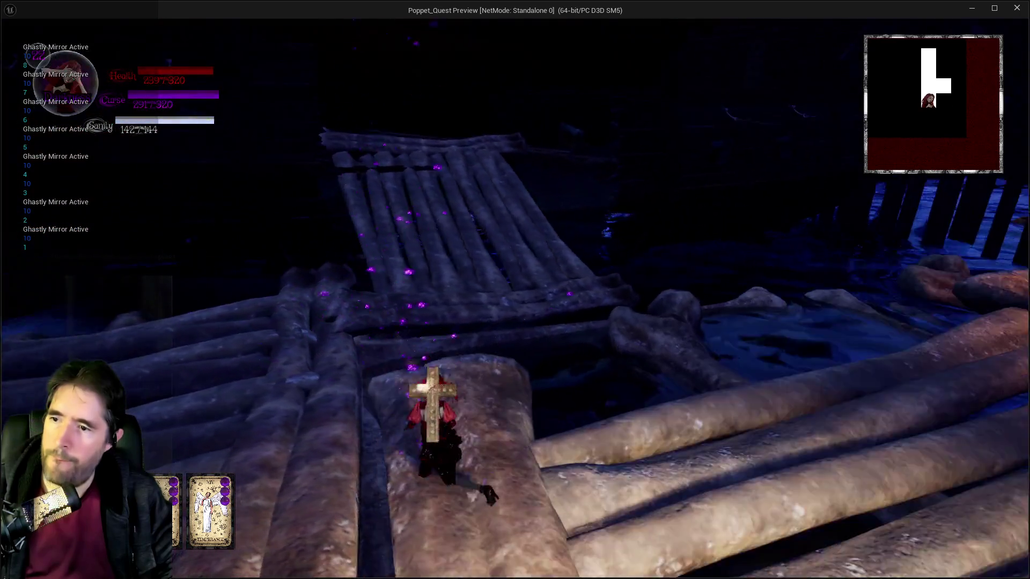
pyautogui.press('w')
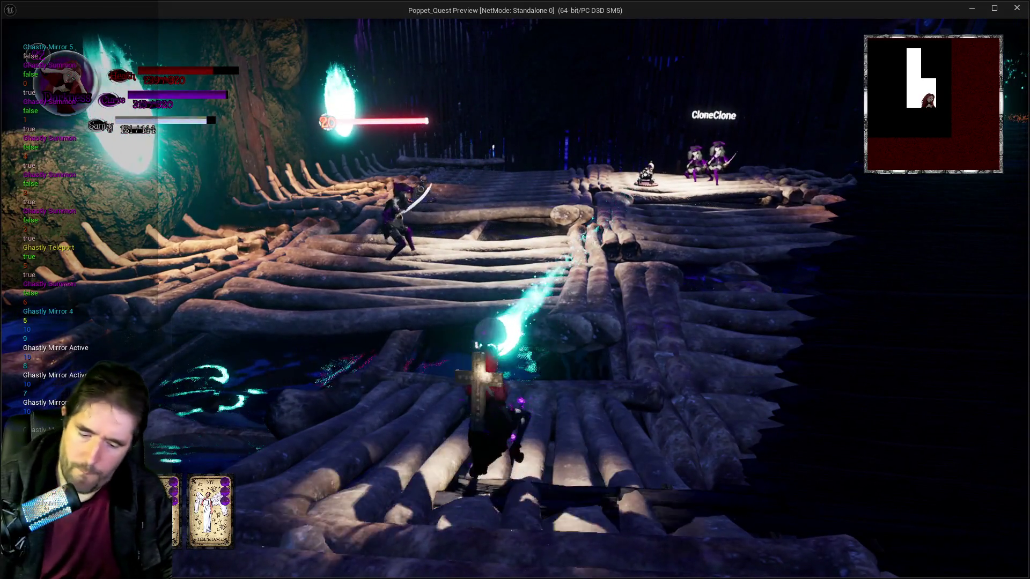
pyautogui.press('Escape')
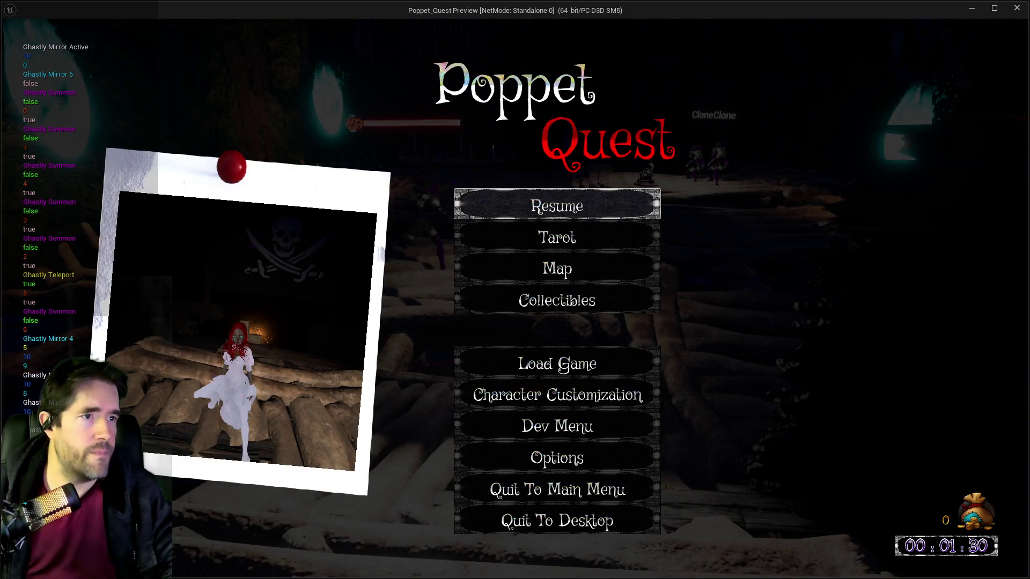
pyautogui.click(632, 213)
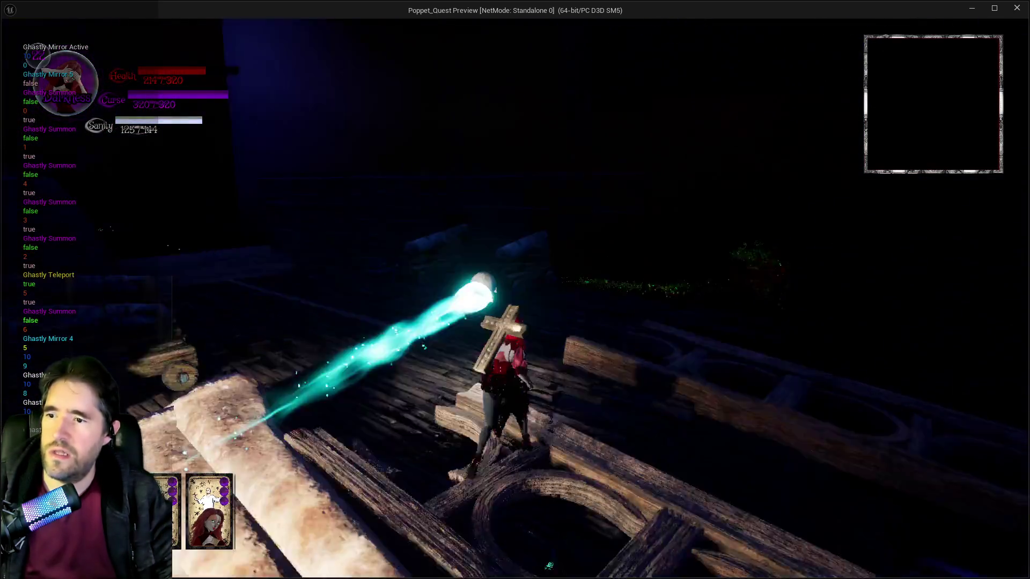
# Run along the log deck to close in on the pirate clones
pyautogui.press('w')
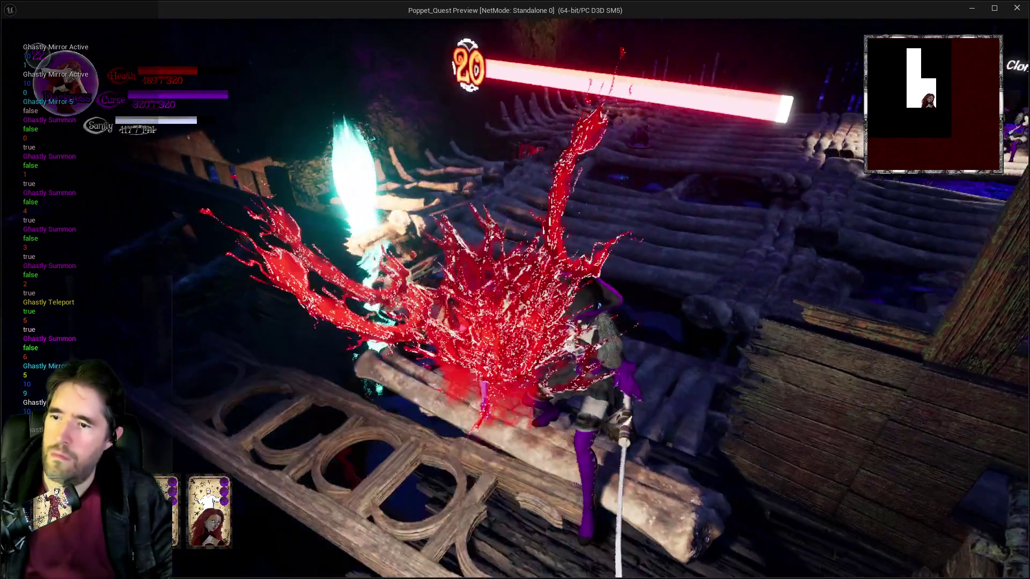
pyautogui.press('w')
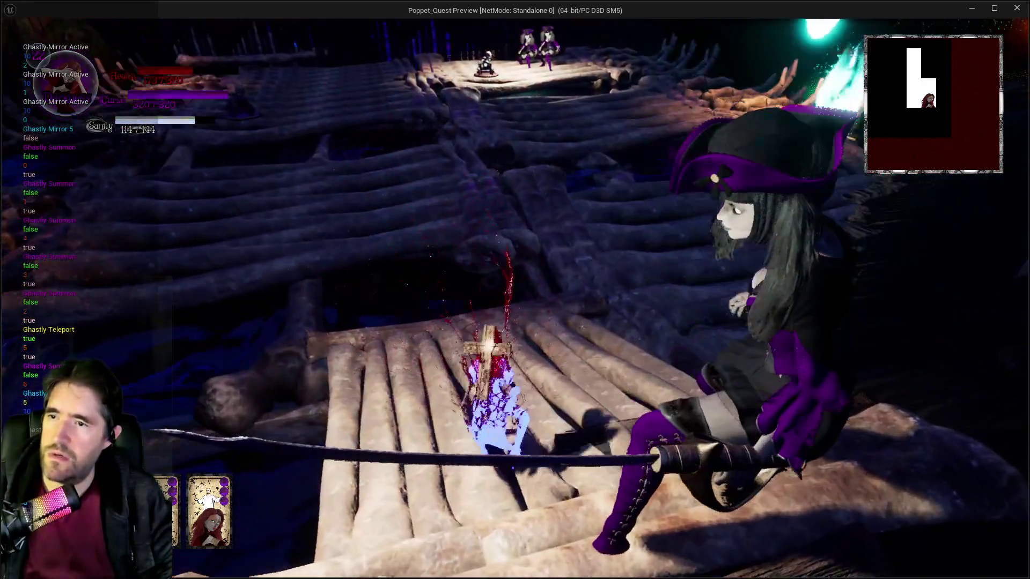
pyautogui.press('w')
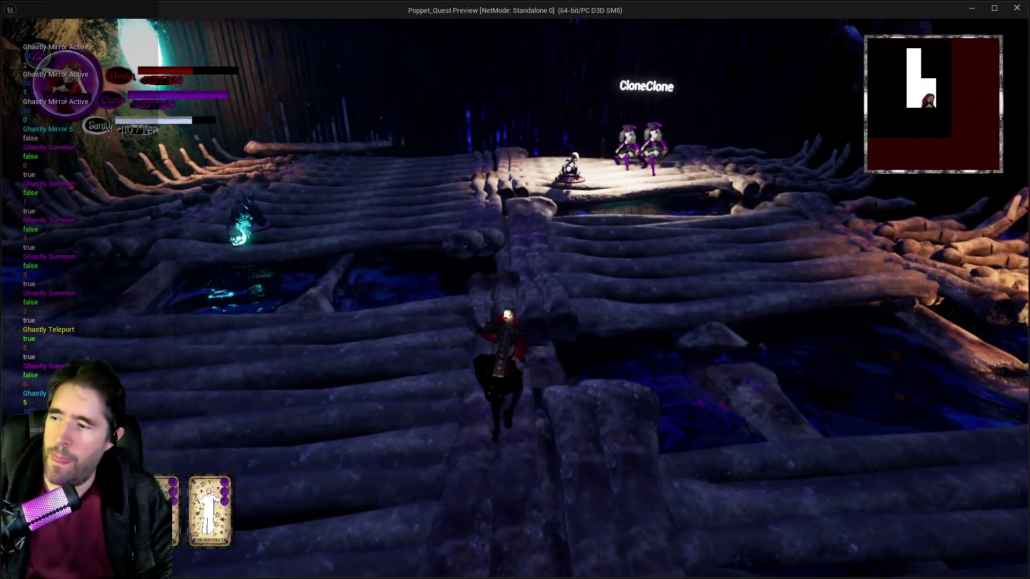
pyautogui.press('w')
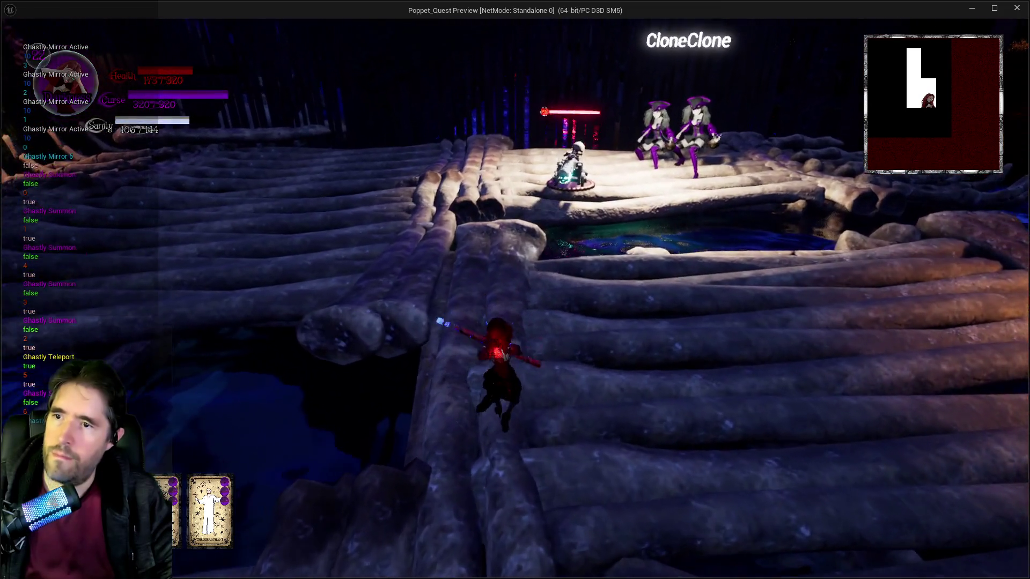
pyautogui.press('w')
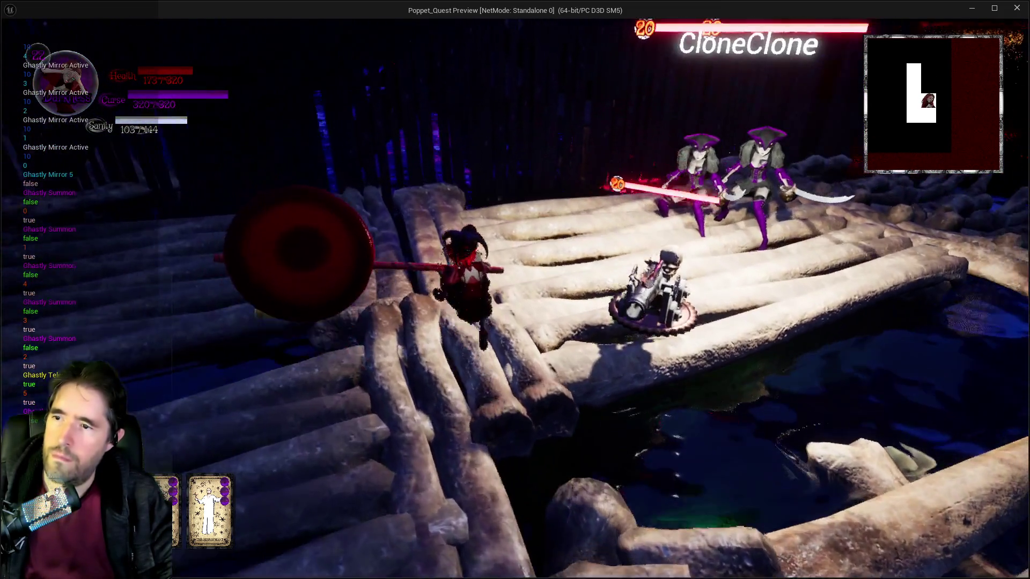
# Hammer the pirate clones near the pirate ship, then switch back to the editor
pyautogui.press('w')
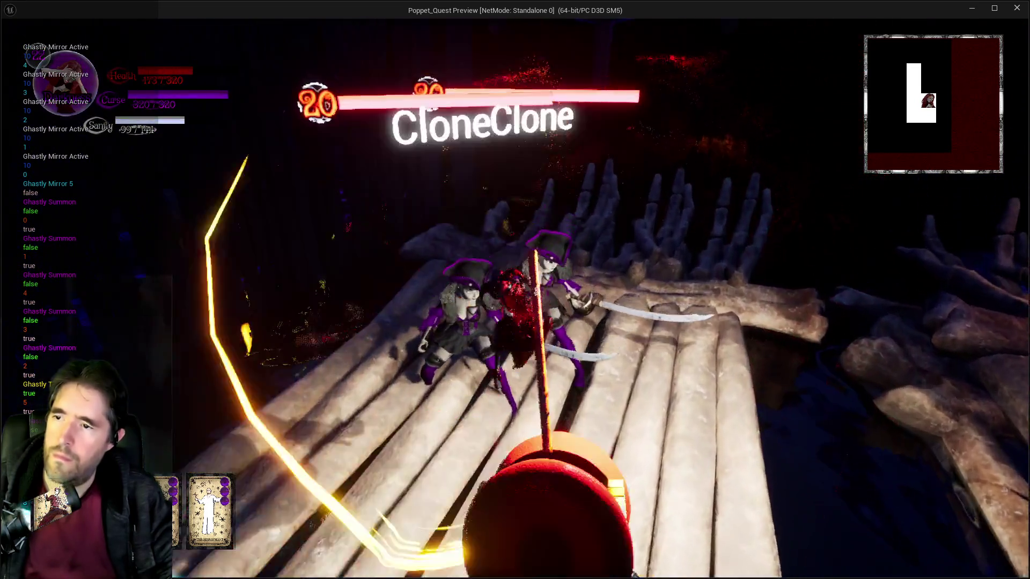
pyautogui.press('w')
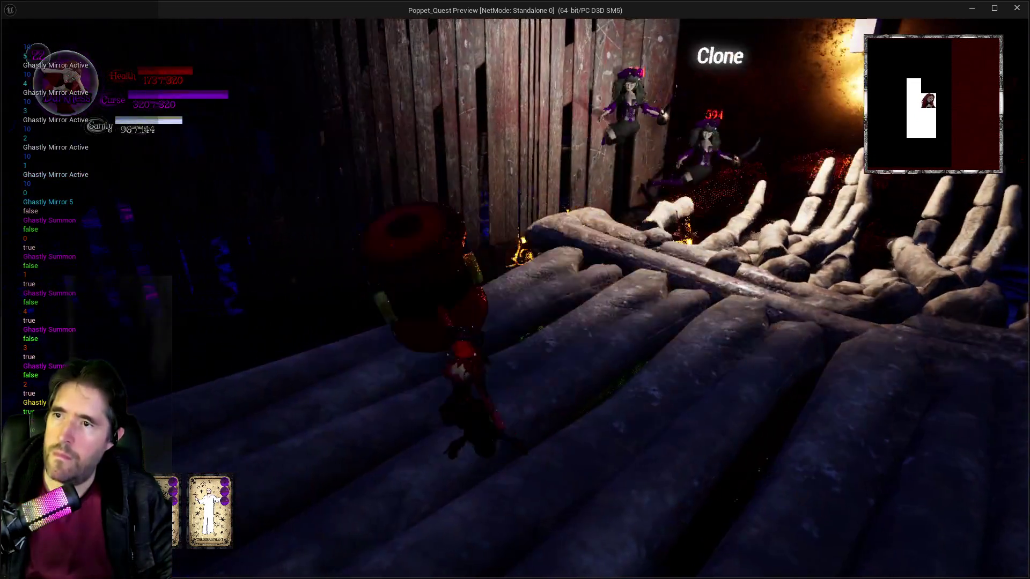
pyautogui.press('w')
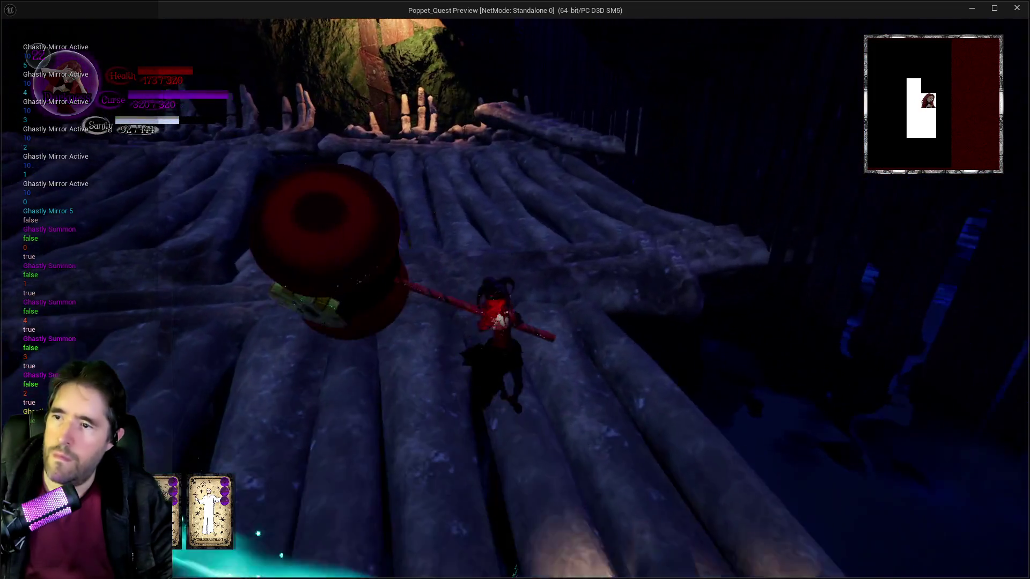
pyautogui.press('w')
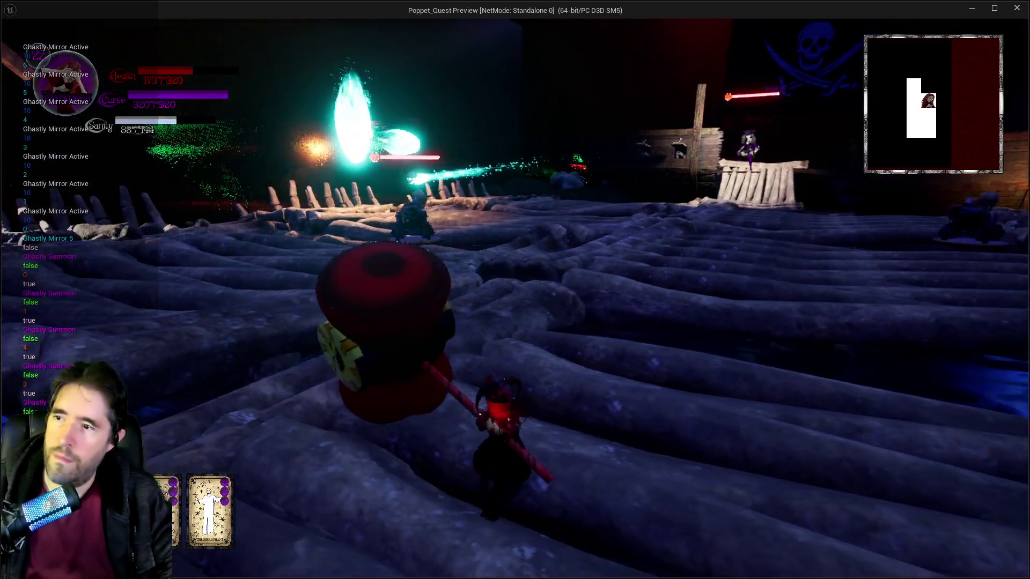
pyautogui.press('w')
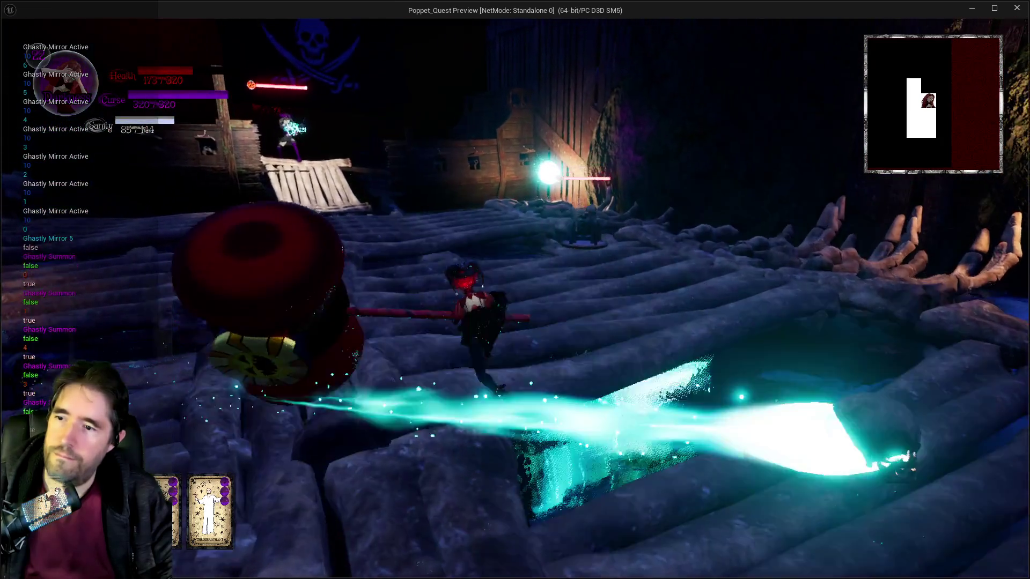
pyautogui.press('w')
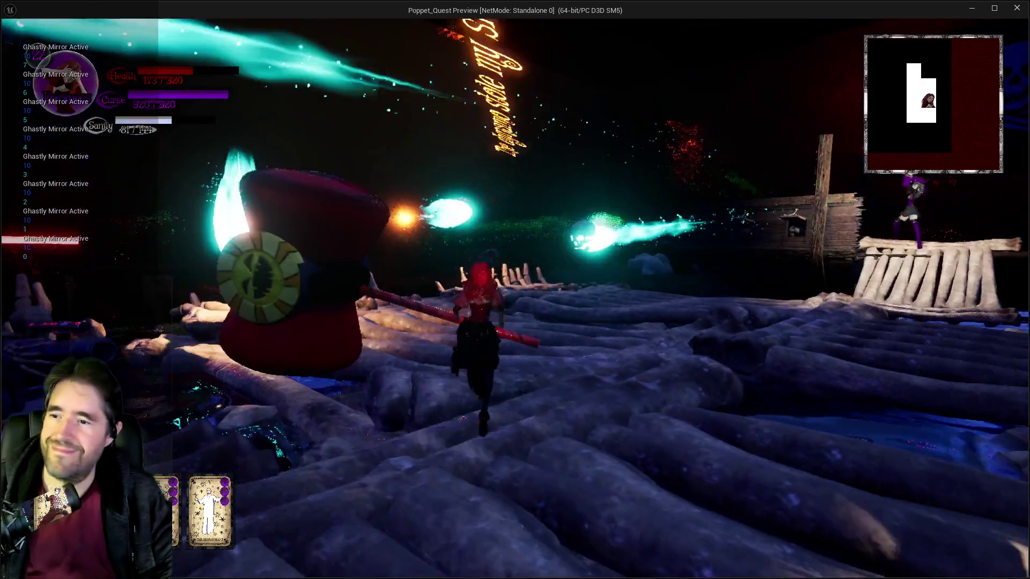
pyautogui.hotkey('alt', 'Tab')
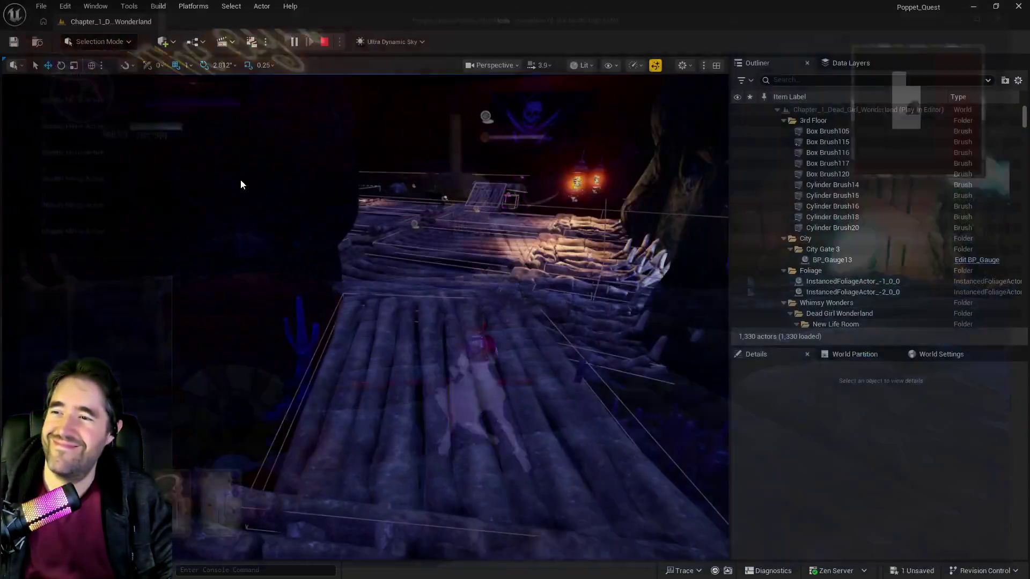
# End the play session and show the Characters folder in the floating content browser
pyautogui.press('Escape')
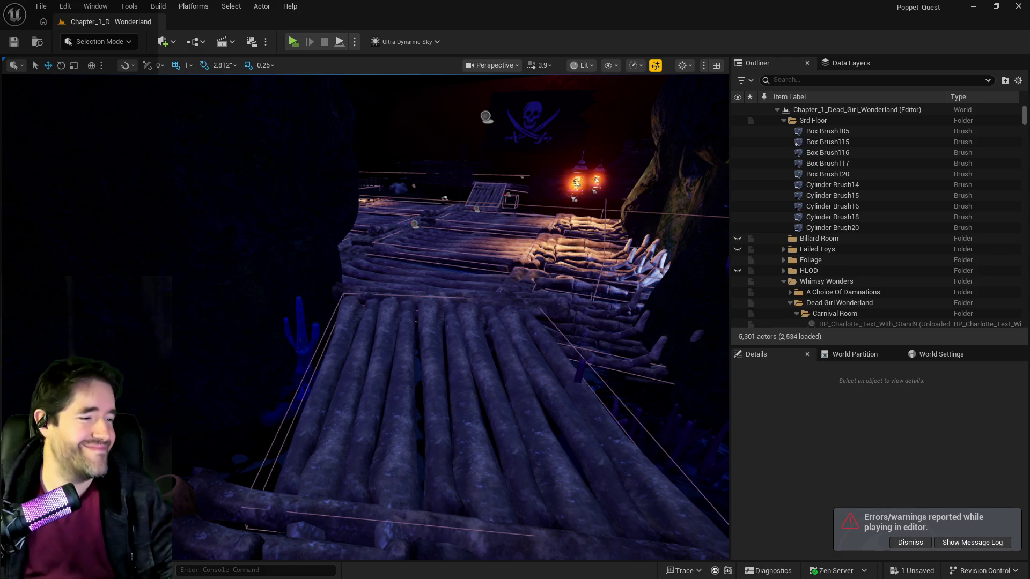
pyautogui.hotkey('alt', 'Tab')
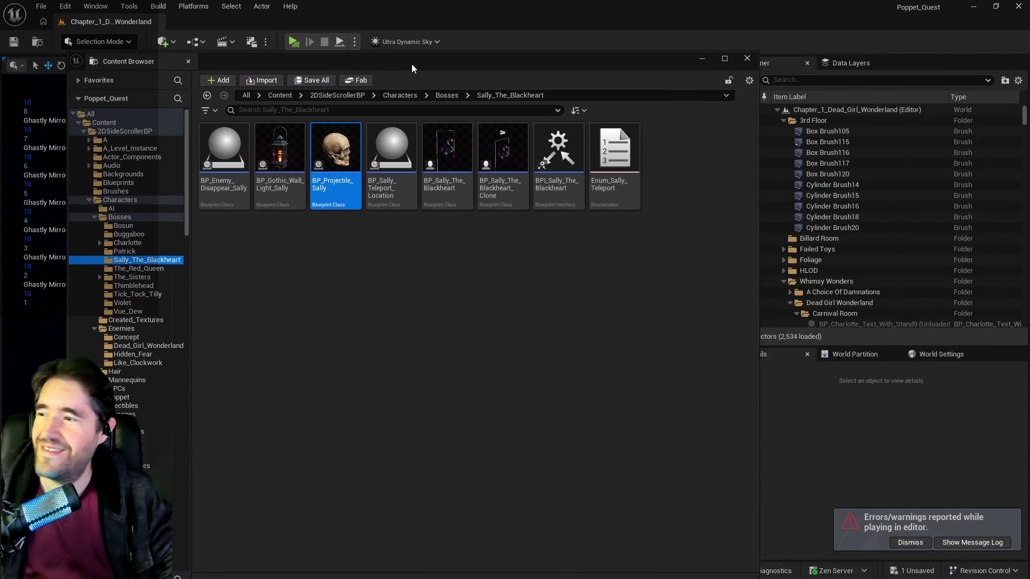
pyautogui.scroll(-5, 134, 394)
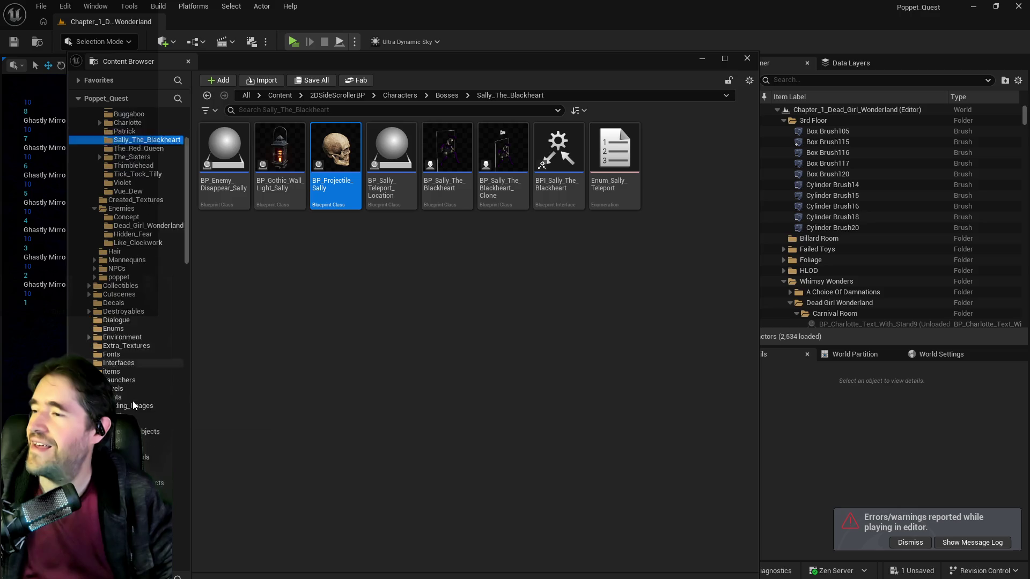
pyautogui.scroll(-12, 88, 303)
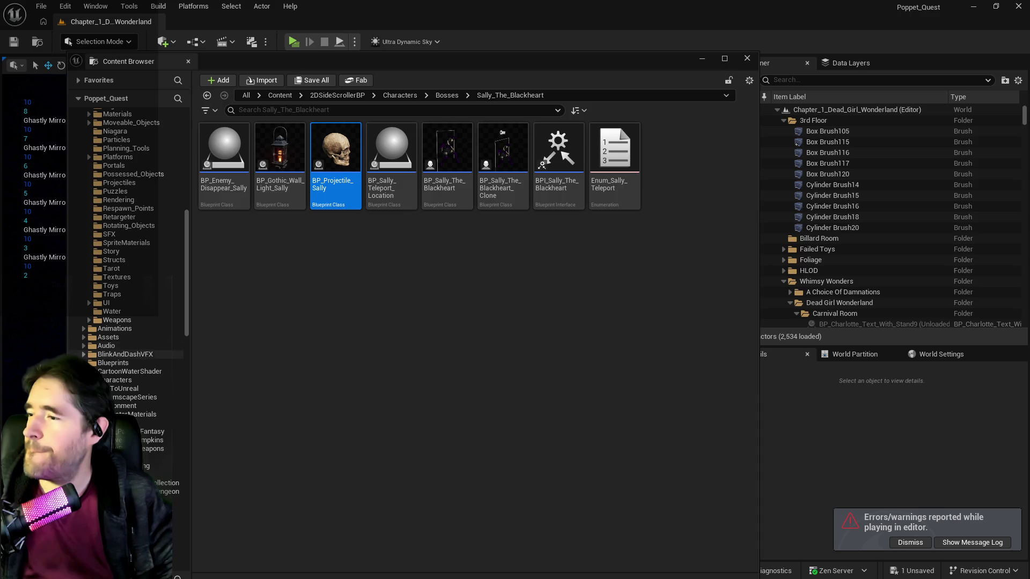
pyautogui.click(123, 380)
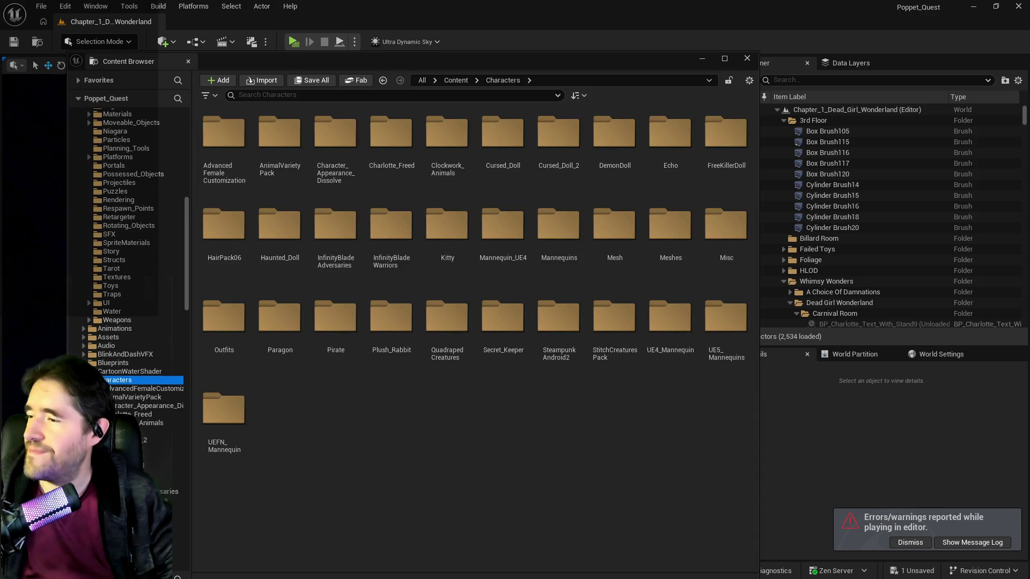
# Browse the pirate Mesh_UE5 > Separate meshes, then dismiss the content browser
pyautogui.scroll(-5, 126, 322)
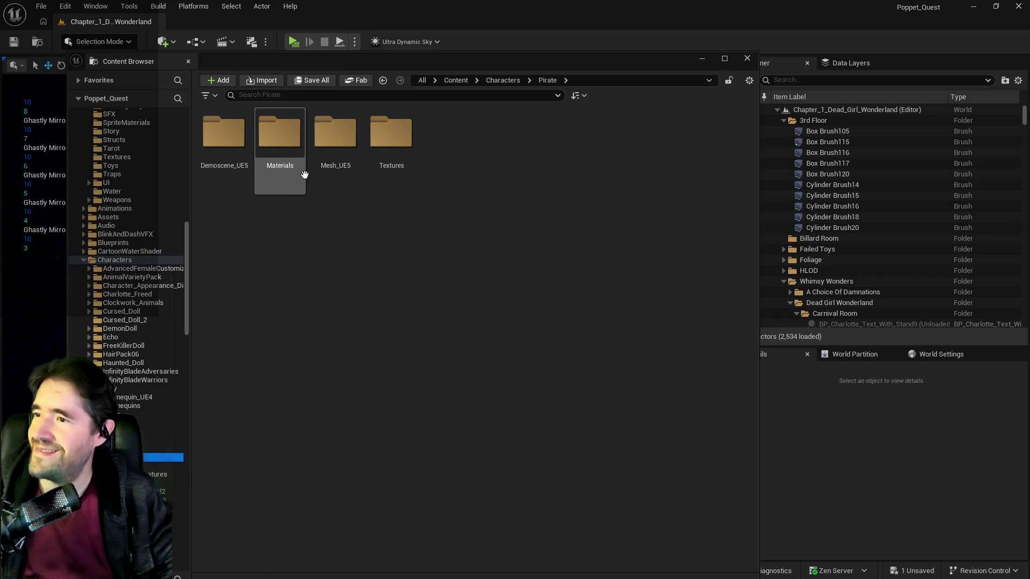
pyautogui.doubleClick(336, 156)
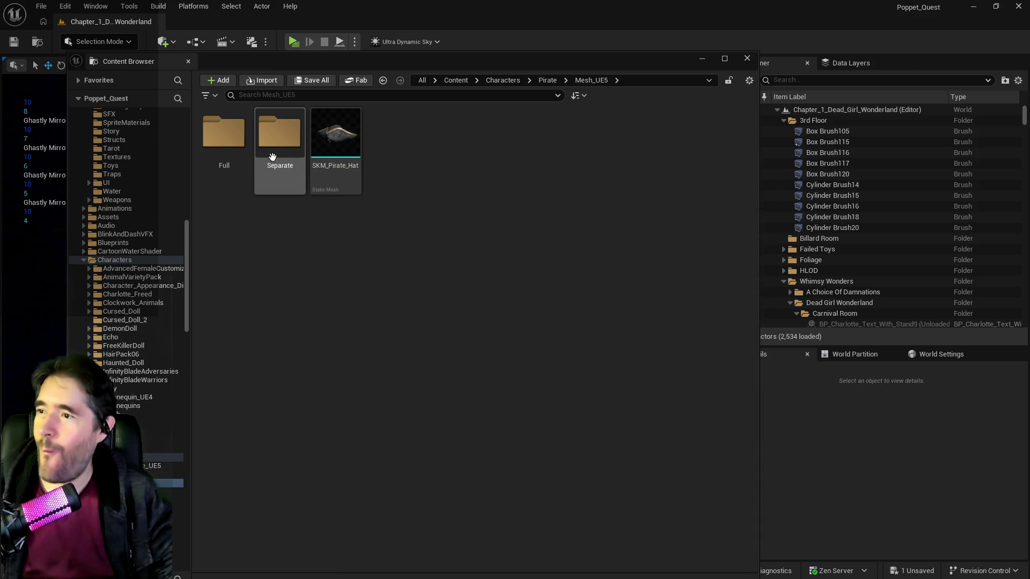
pyautogui.press('Left')
pyautogui.doubleClick(277, 178)
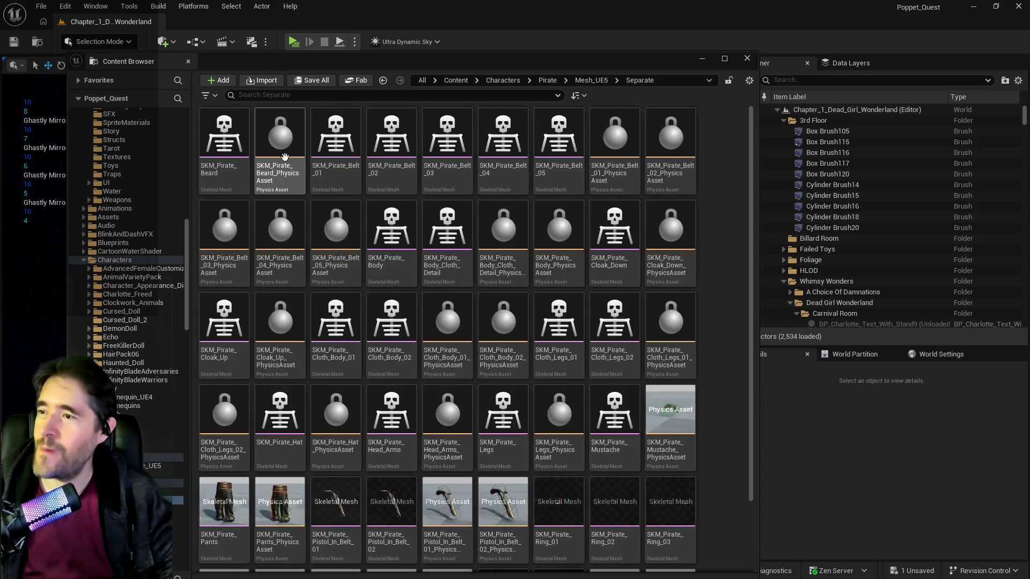
pyautogui.scroll(-2, 432, 386)
pyautogui.scroll(2, 429, 377)
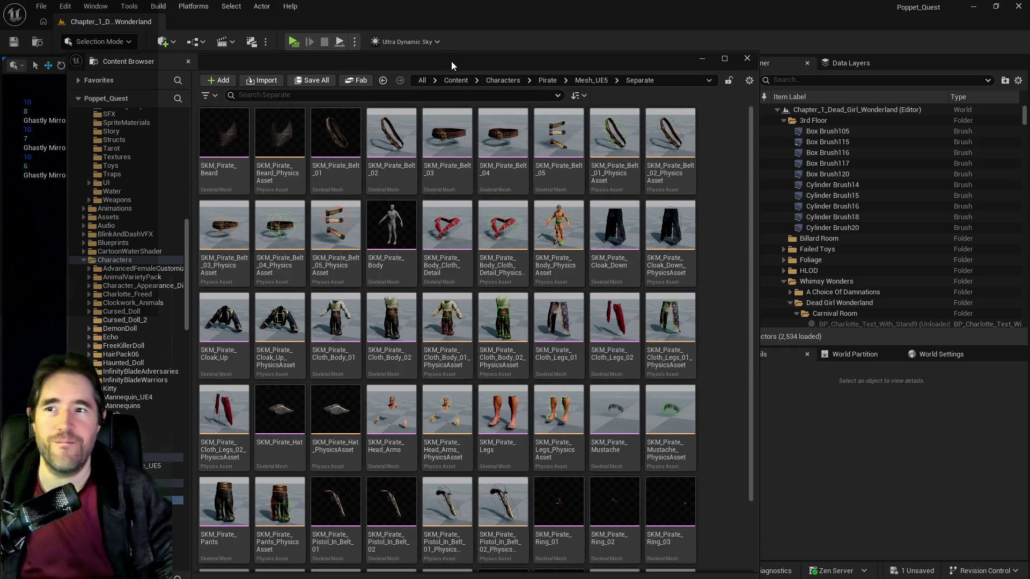
pyautogui.hotkey('ctrl', 'space')
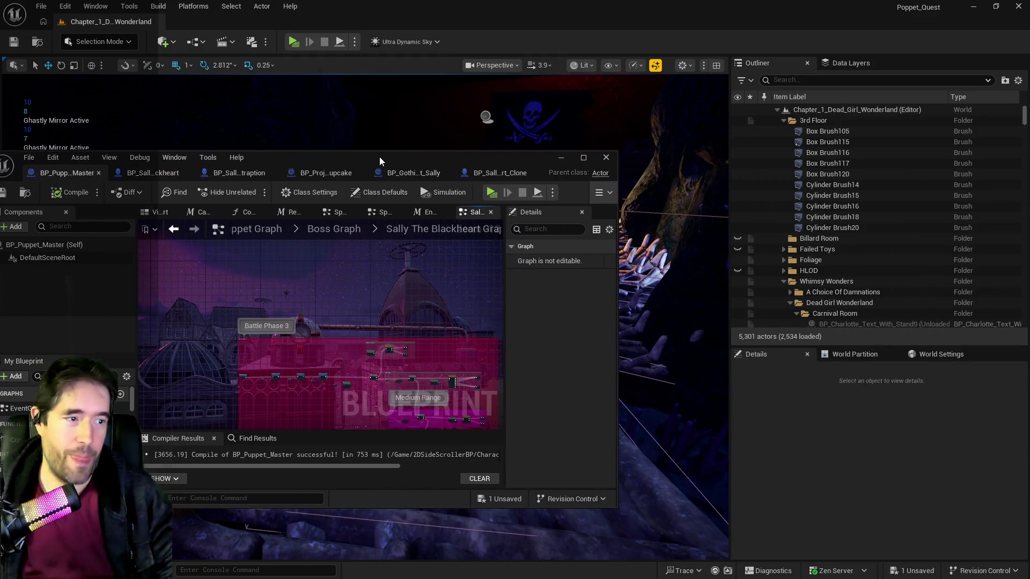
# Open the BP_Sally_The_Blackheart_Clone Blueprint and show its Viewport with the pirate clone
pyautogui.doubleClick(379, 157)
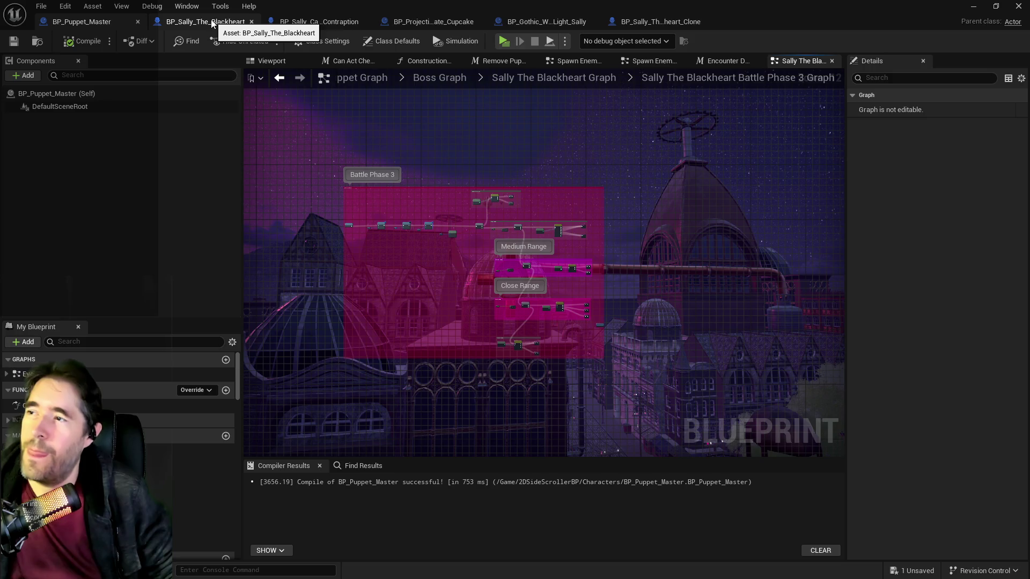
pyautogui.click(612, 22)
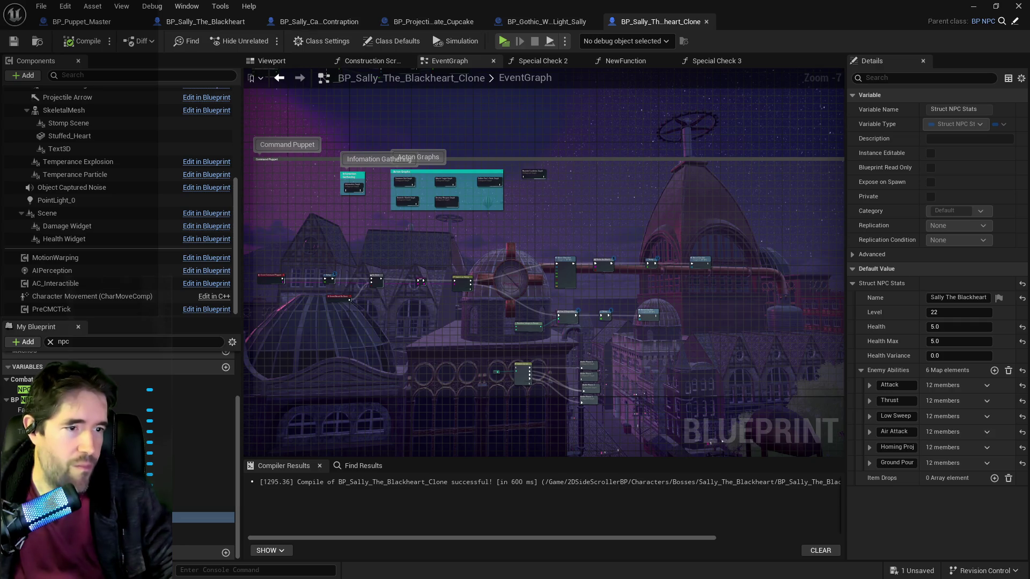
pyautogui.click(272, 61)
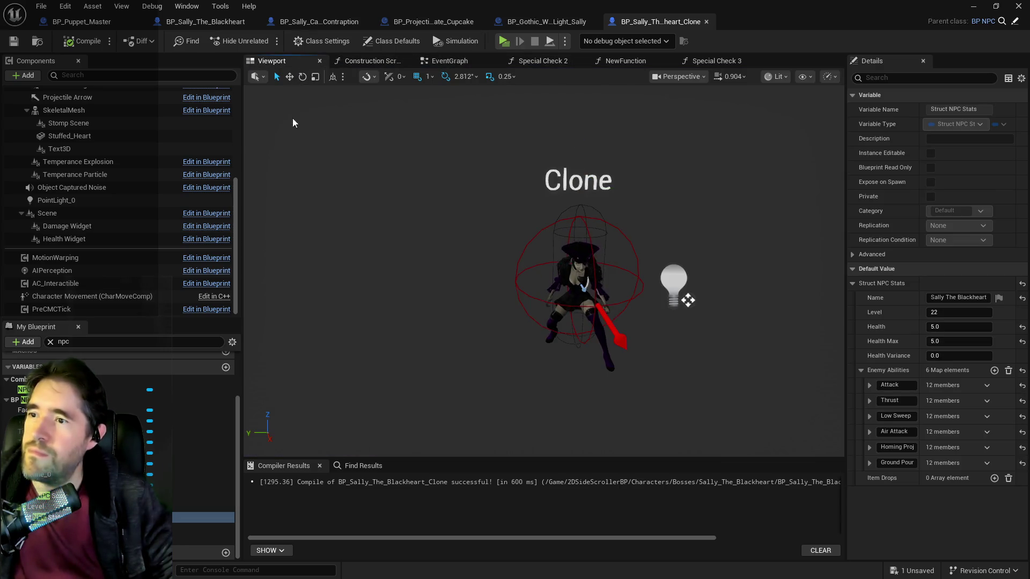
# Drag SKM_Pirate_Mustache into the clone's components and attach it under SkeletalMesh
pyautogui.scroll(5, 636, 283)
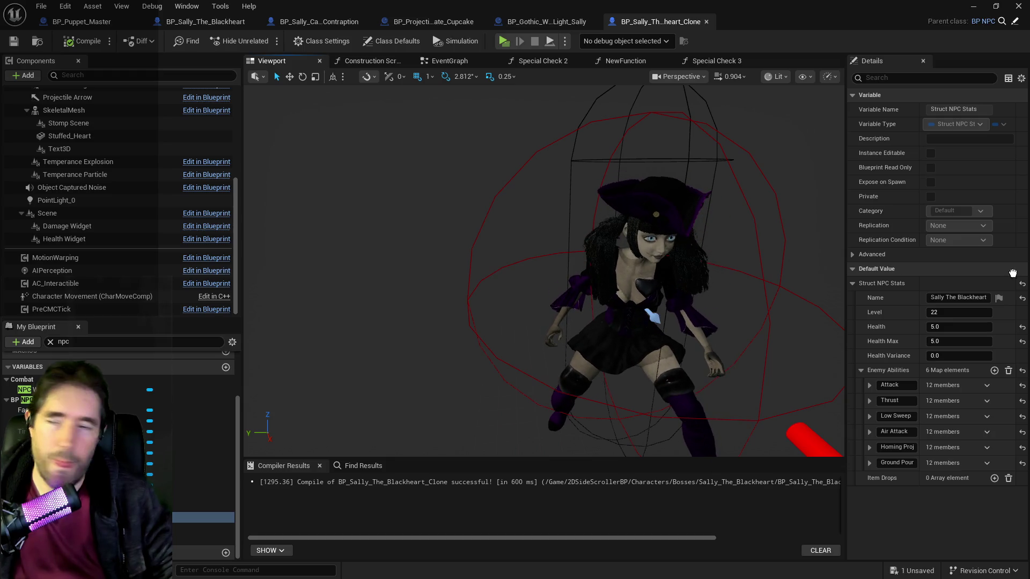
pyautogui.moveTo(288, 280); pyautogui.dragTo(93, 238)
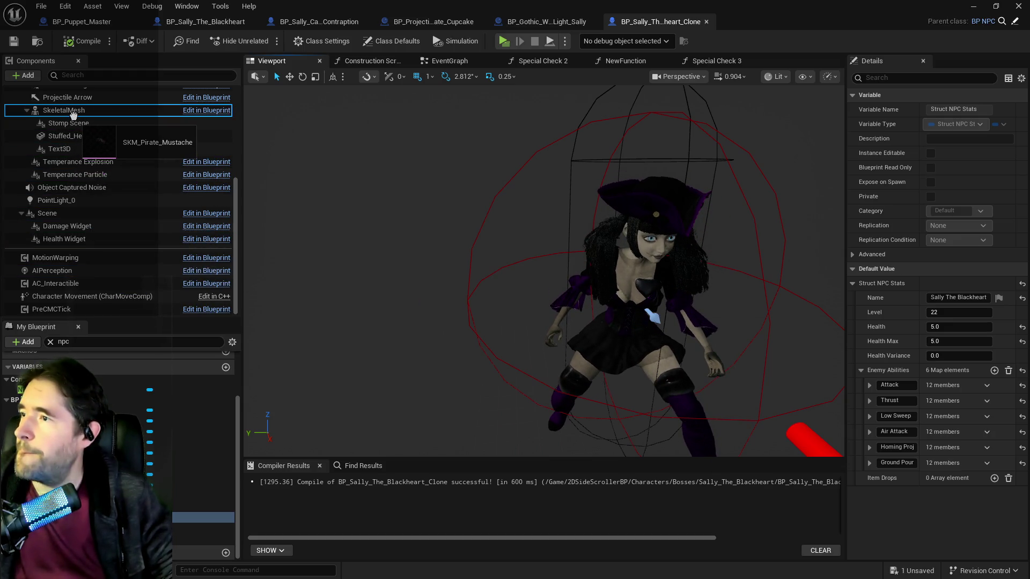
pyautogui.moveTo(74, 114); pyautogui.dragTo(73, 115)
pyautogui.moveTo(536, 268); pyautogui.dragTo(402, 263)
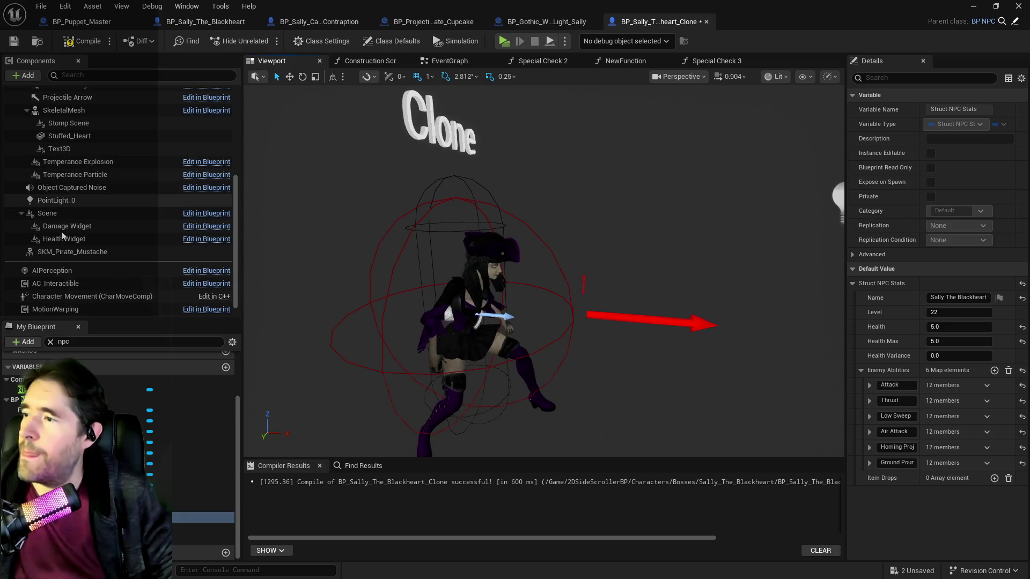
pyautogui.moveTo(63, 252); pyautogui.dragTo(64, 112)
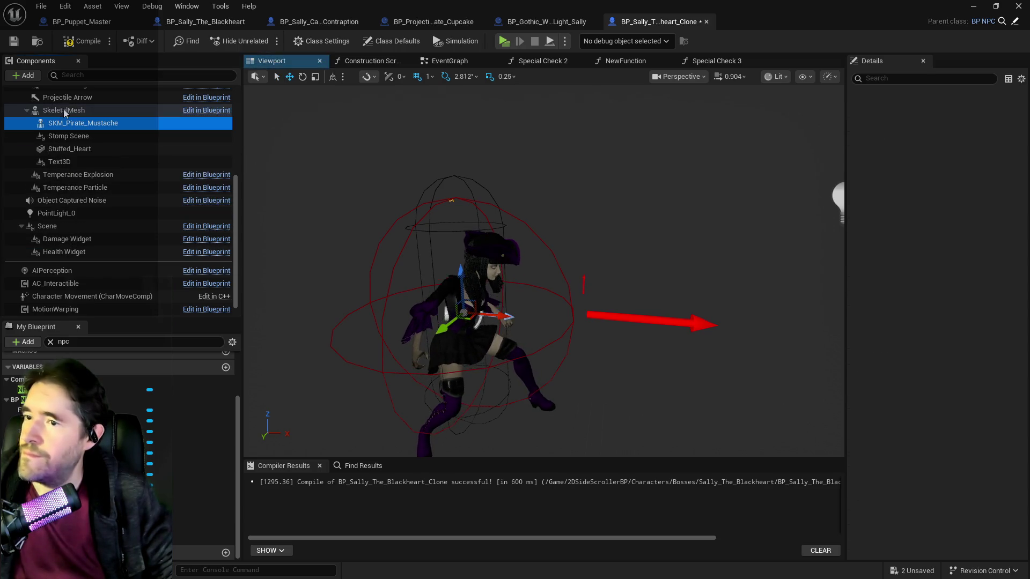
pyautogui.scroll(-3, 354, 241)
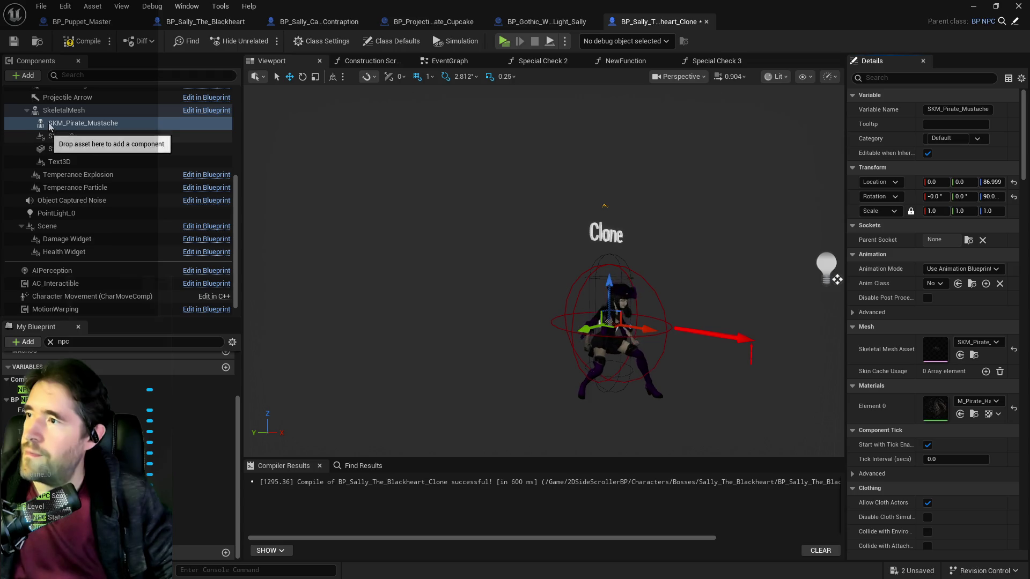
pyautogui.click(28, 75)
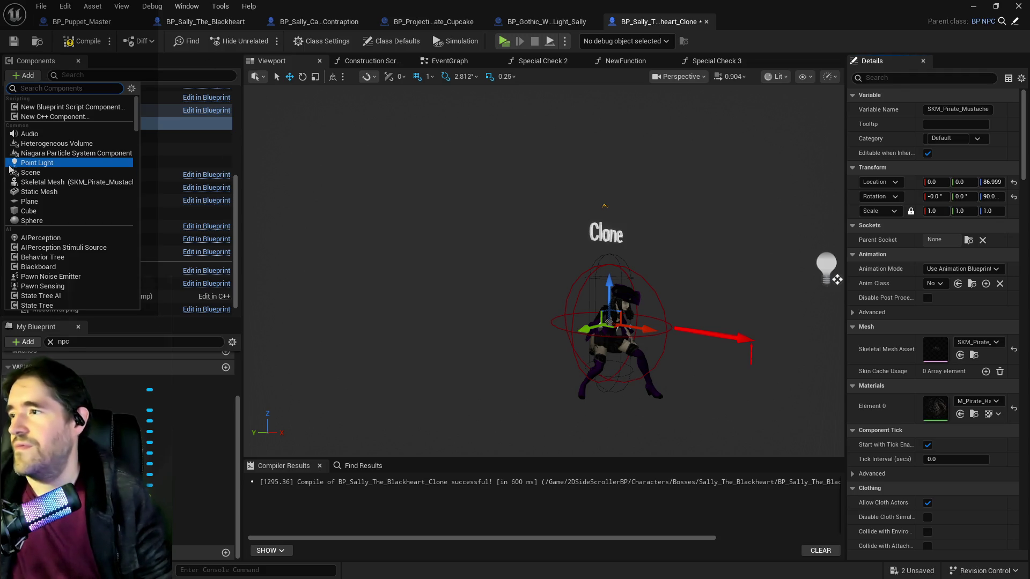
# Add a Scene component named Disguise Scene under SkeletalMesh and nest SKM_Pirate_Mustache inside it
pyautogui.click(23, 173)
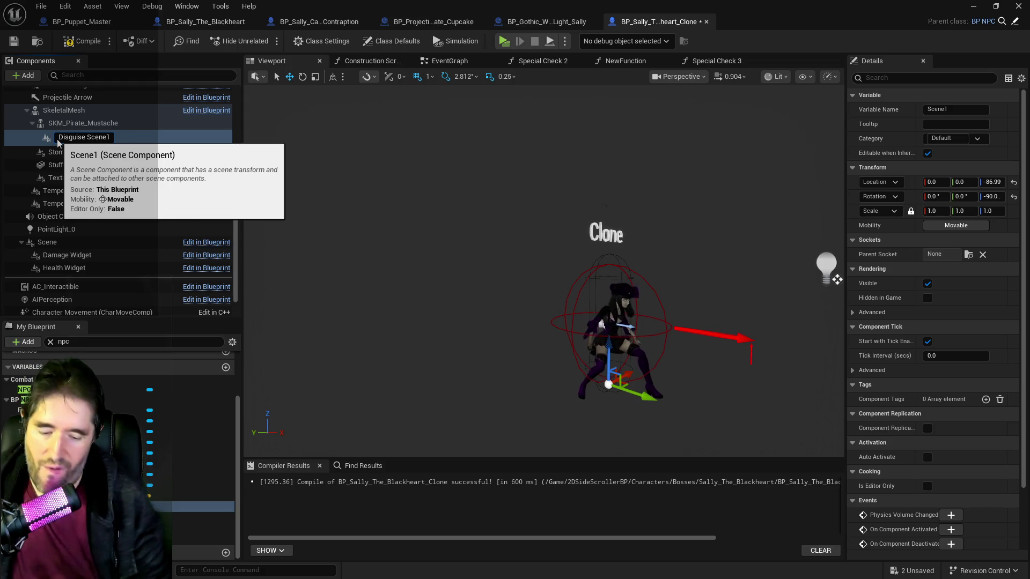
pyautogui.press('BackSpace')
pyautogui.press('Return')
pyautogui.moveTo(66, 138); pyautogui.dragTo(56, 111)
pyautogui.moveTo(56, 160); pyautogui.dragTo(61, 150)
# Undo an accidental Z move of Disguise Scene via Edit > Undo
pyautogui.moveTo(504, 347); pyautogui.dragTo(503, 346)
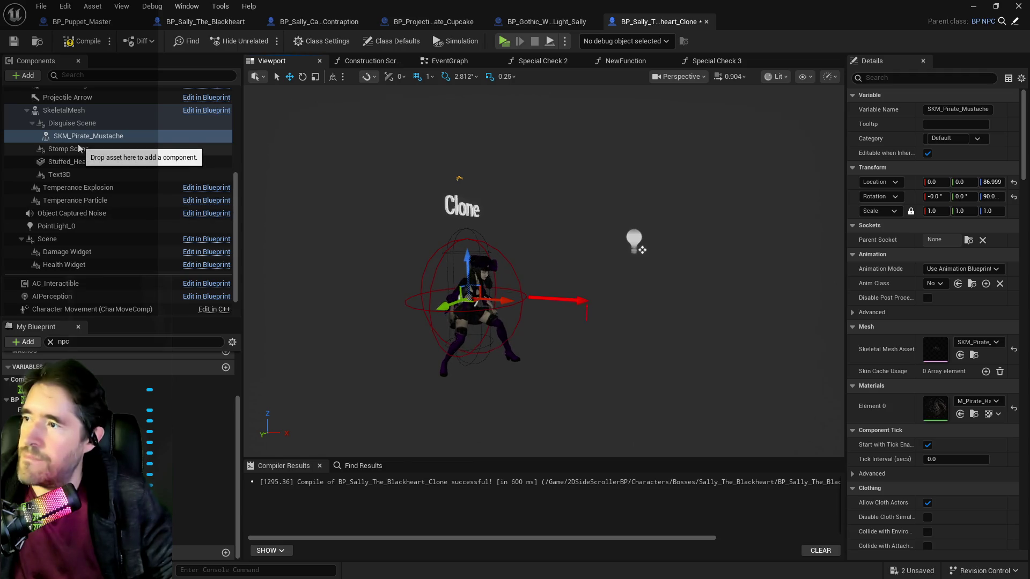
pyautogui.click(66, 125)
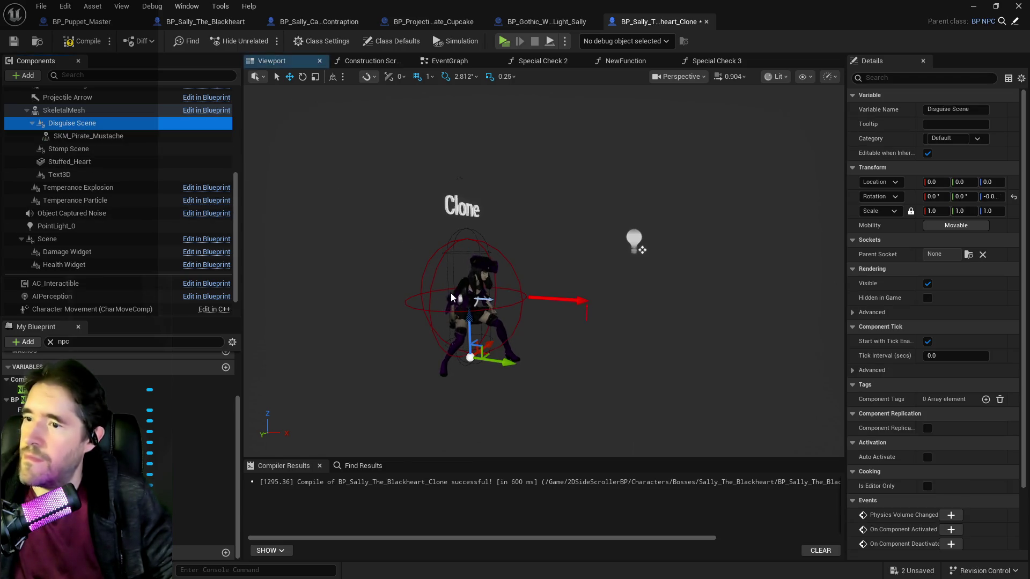
pyautogui.moveTo(466, 332); pyautogui.dragTo(468, 330)
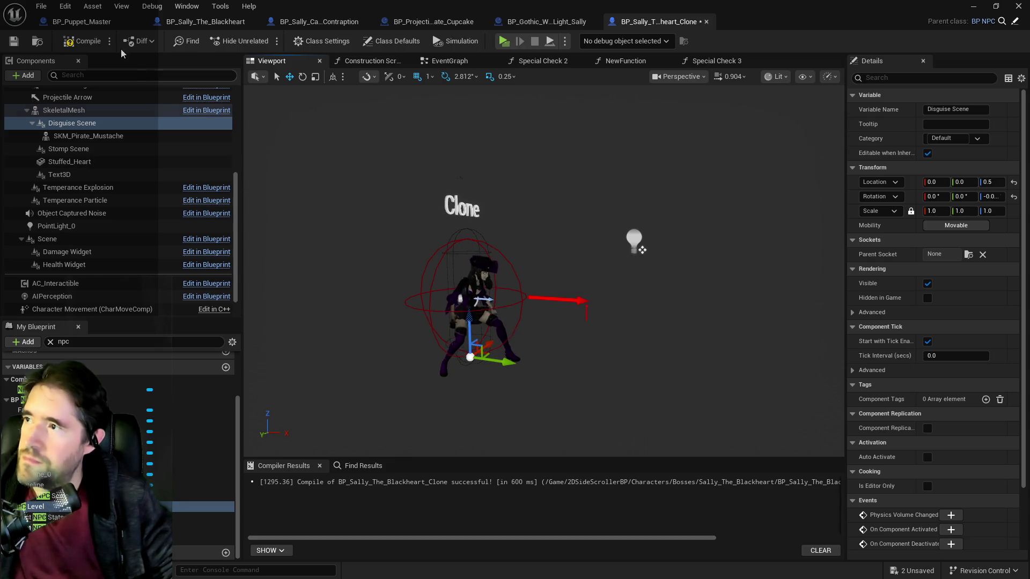
pyautogui.click(59, 8)
pyautogui.click(107, 36)
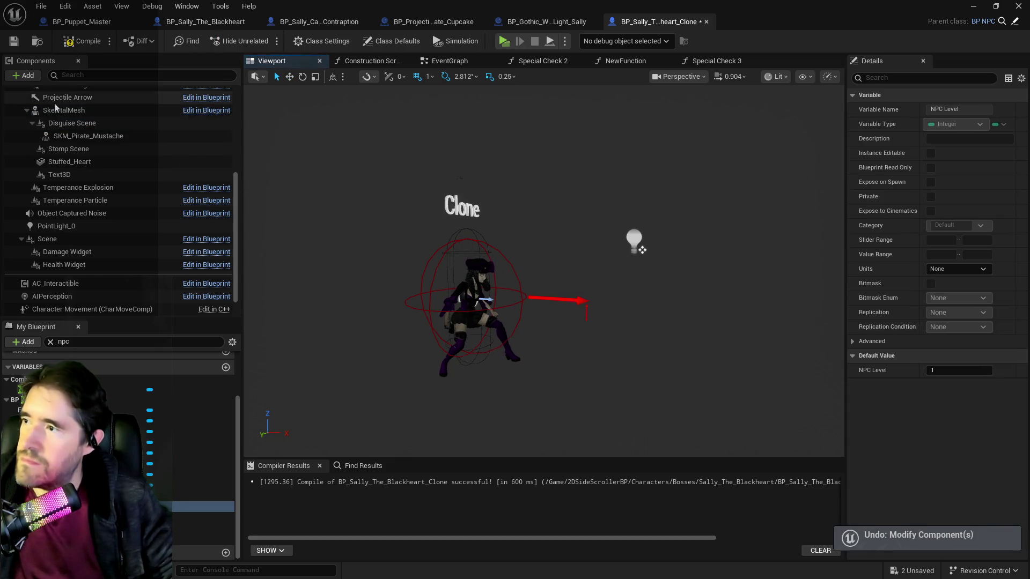
# Lower SKM_Pirate_Mustache with the Z gizmo and reset its Z rotation to 0
pyautogui.click(67, 136)
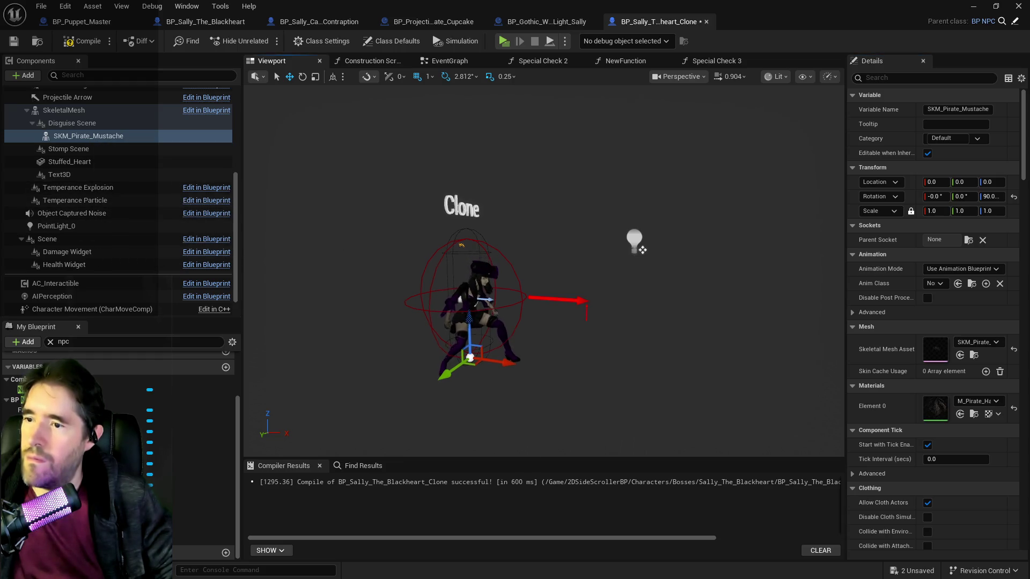
pyautogui.moveTo(464, 320); pyautogui.dragTo(471, 320)
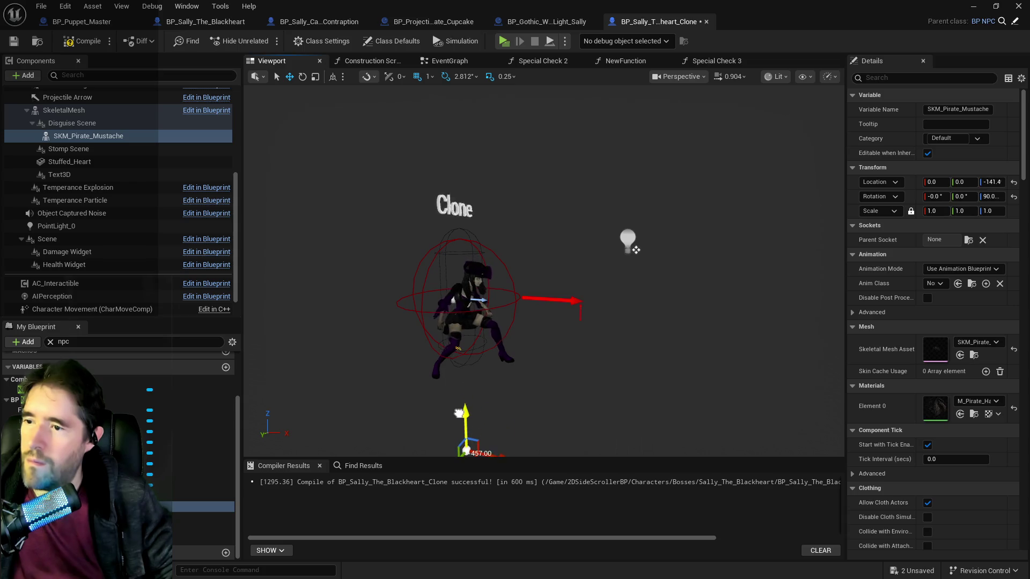
pyautogui.click(986, 196)
pyautogui.write('-90')
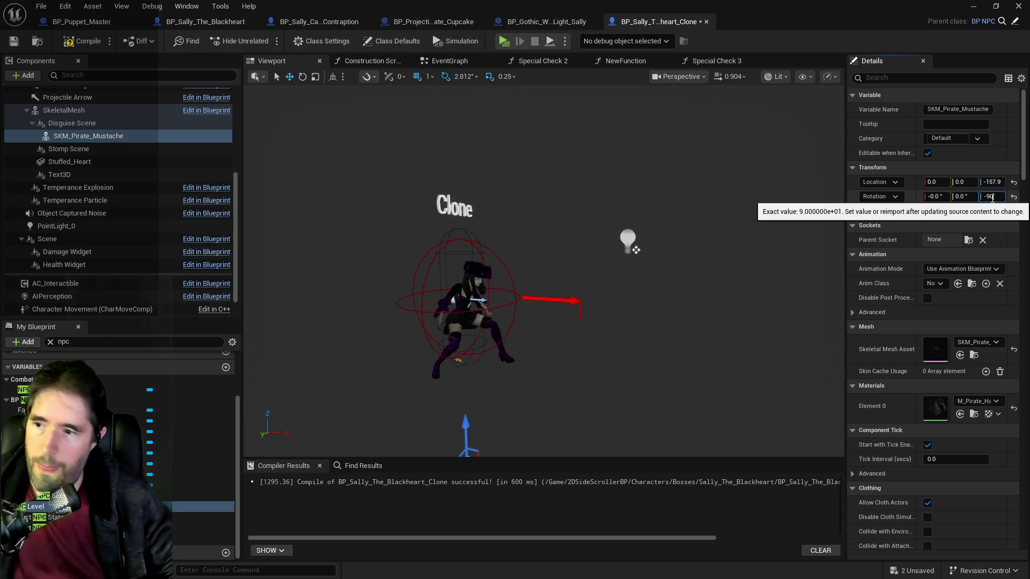
pyautogui.press('Return')
pyautogui.moveTo(553, 351)
pyautogui.mouseDown()
pyautogui.moveTo(553, 306)
pyautogui.moveTo(554, 351)
pyautogui.mouseUp()
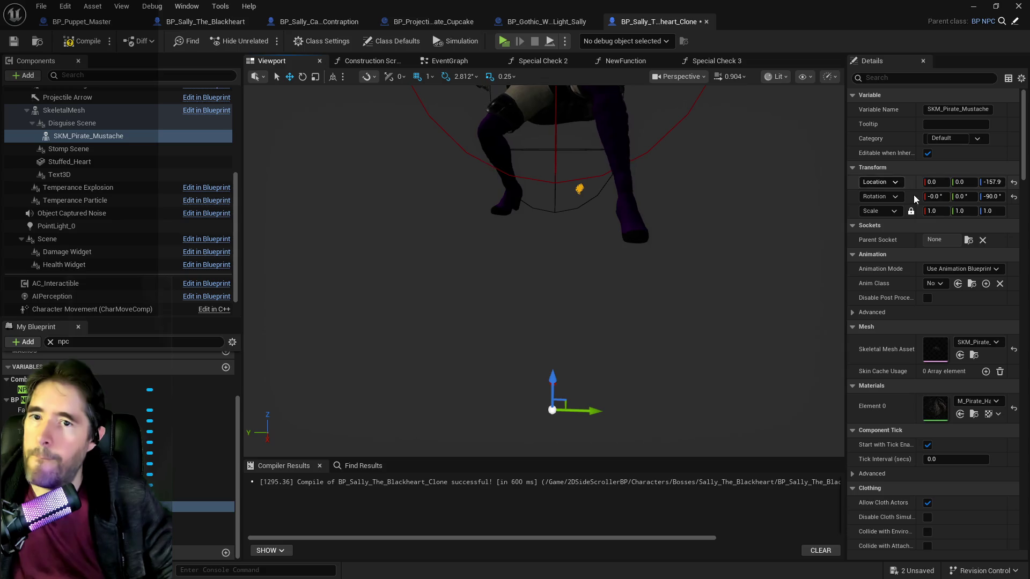
pyautogui.click(991, 196)
pyautogui.write('0')
pyautogui.press('Return')
pyautogui.moveTo(730, 154); pyautogui.dragTo(691, 182)
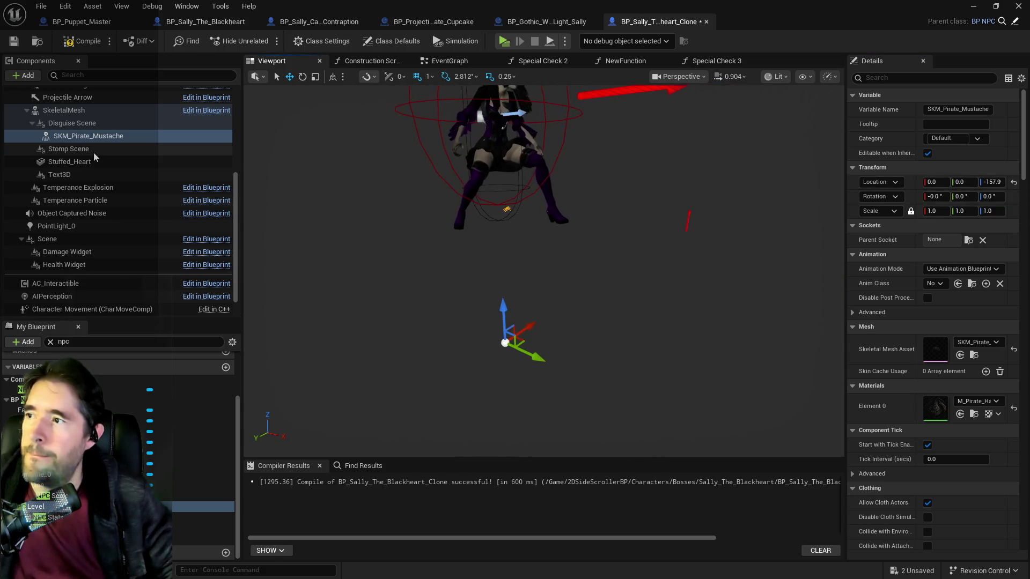
# Set Disguise Scene's uniform scale to 5, after first trying 10
pyautogui.click(69, 123)
pyautogui.click(933, 211)
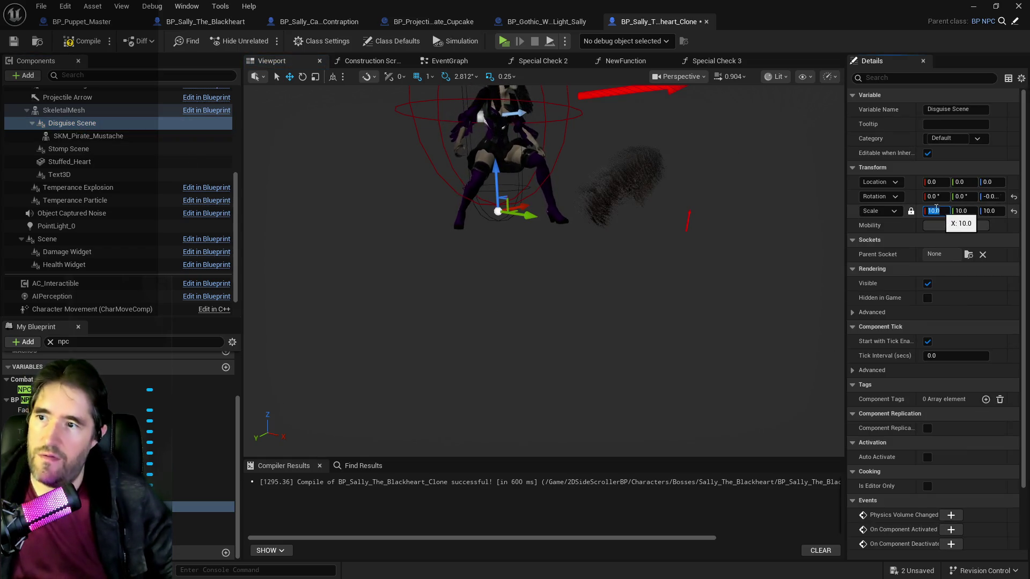
pyautogui.press('Return')
pyautogui.click(91, 136)
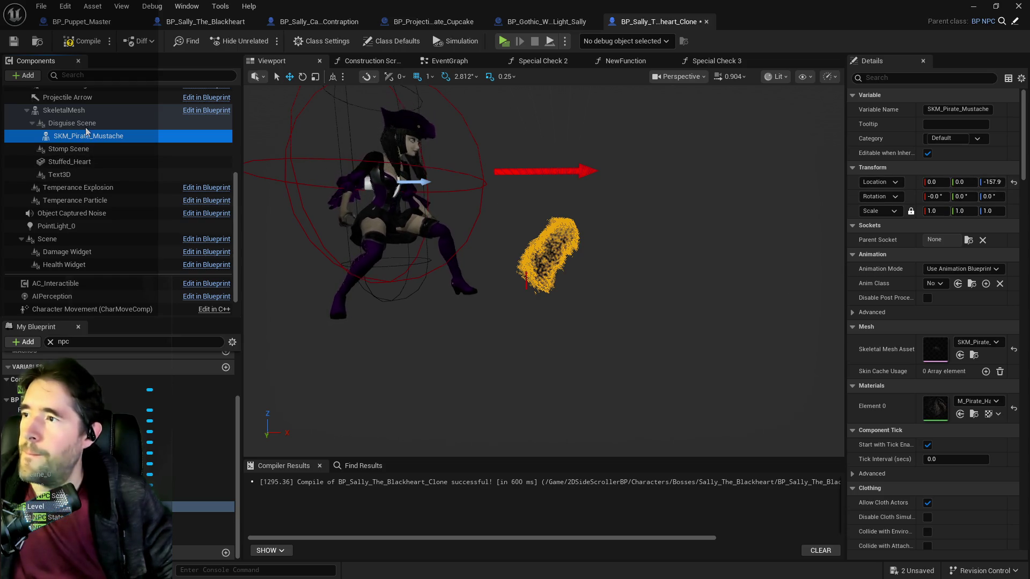
pyautogui.click(72, 124)
pyautogui.click(938, 212)
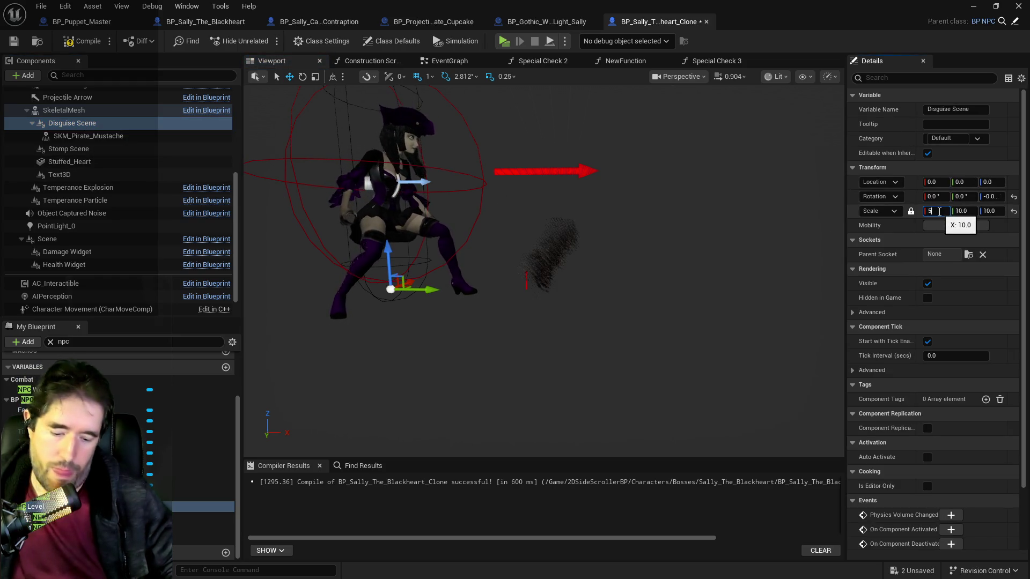
pyautogui.write('5')
pyautogui.press('Return')
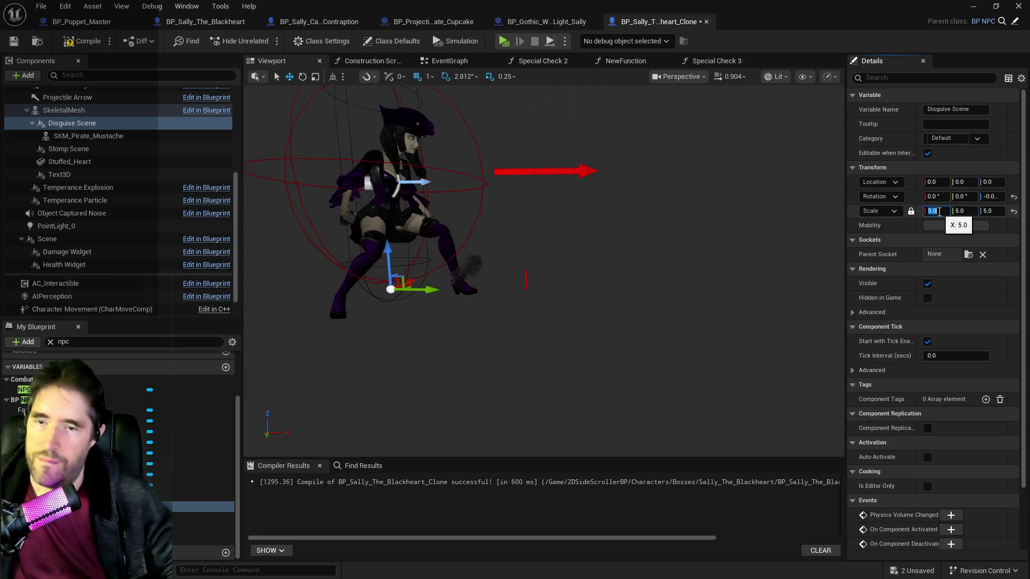
pyautogui.click(424, 286)
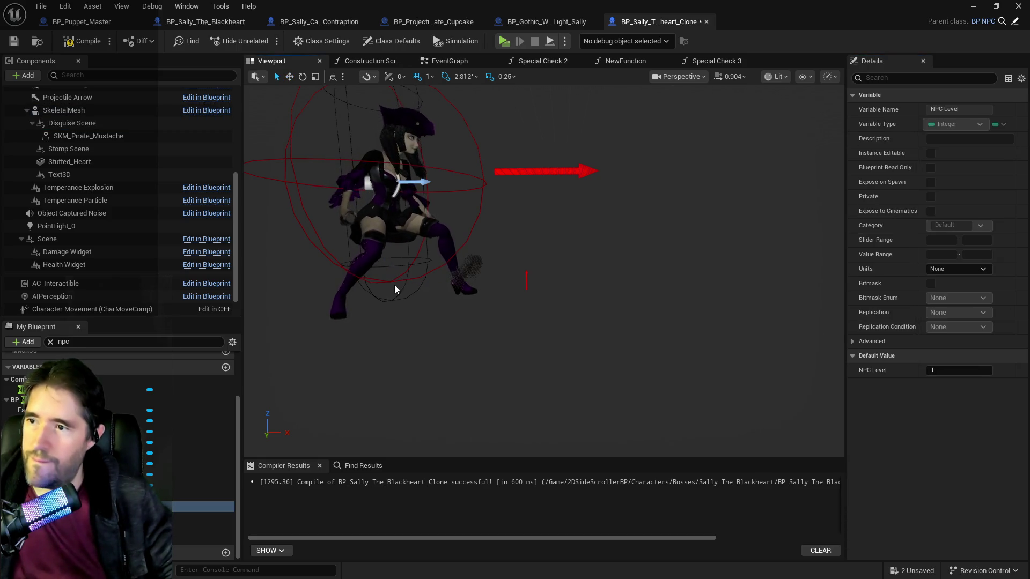
# Undo the stray Disguise Scene move and open its Parent Socket list
pyautogui.click(72, 123)
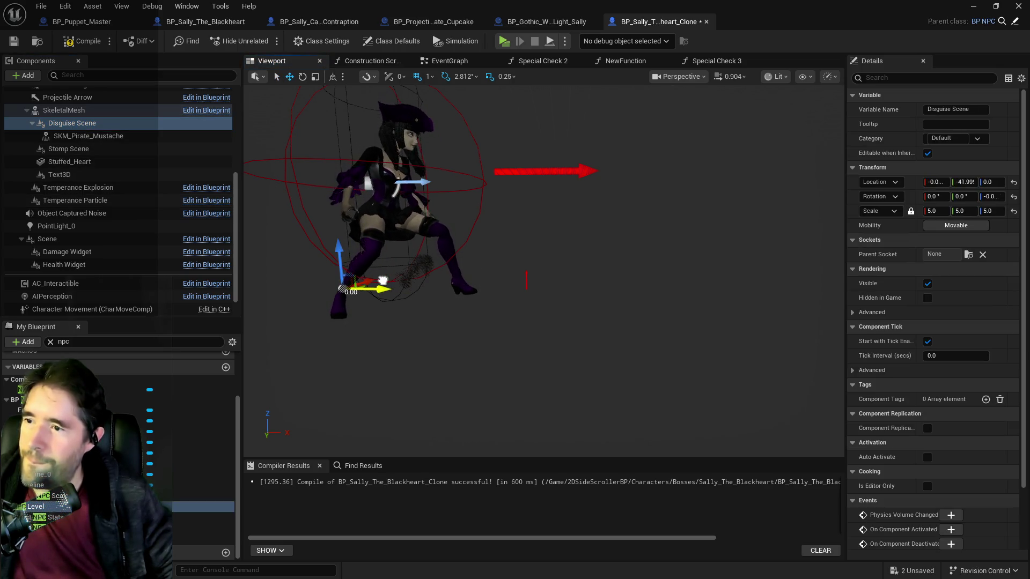
pyautogui.click(65, 5)
pyautogui.click(70, 28)
pyautogui.click(55, 124)
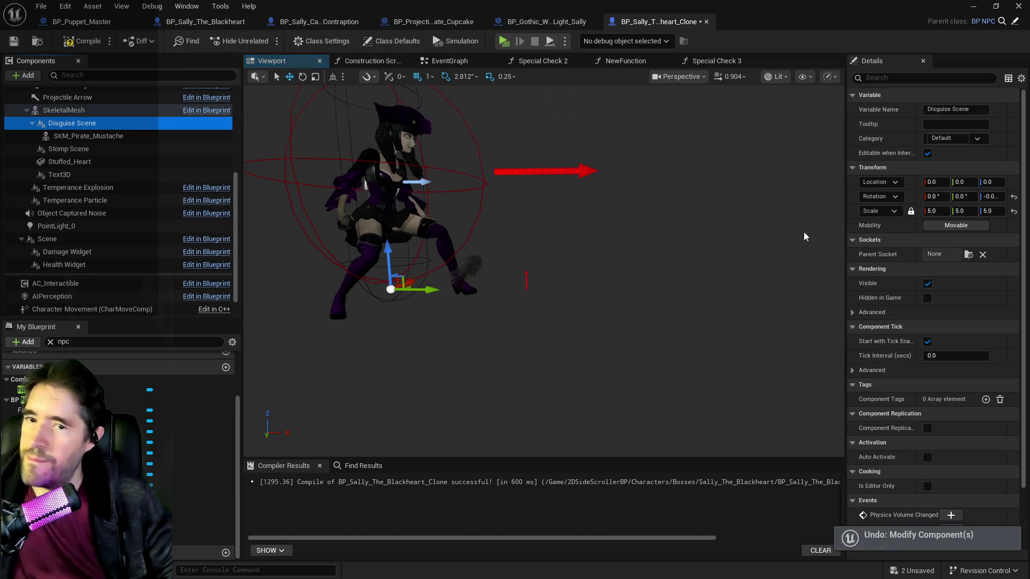
pyautogui.click(967, 254)
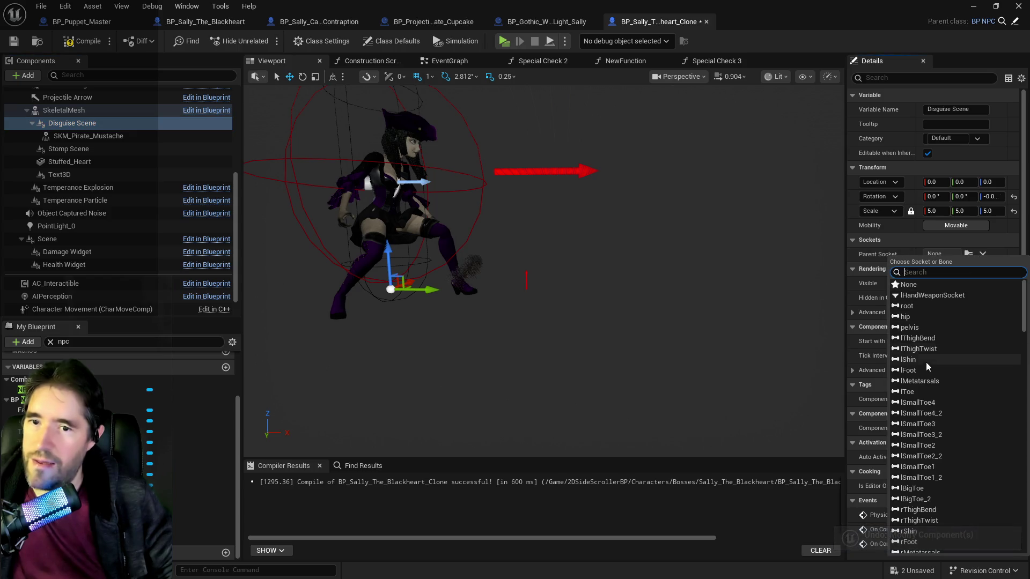
# Attach Disguise Scene to the head socket and rotate it -90° on Z
pyautogui.scroll(-10, 913, 424)
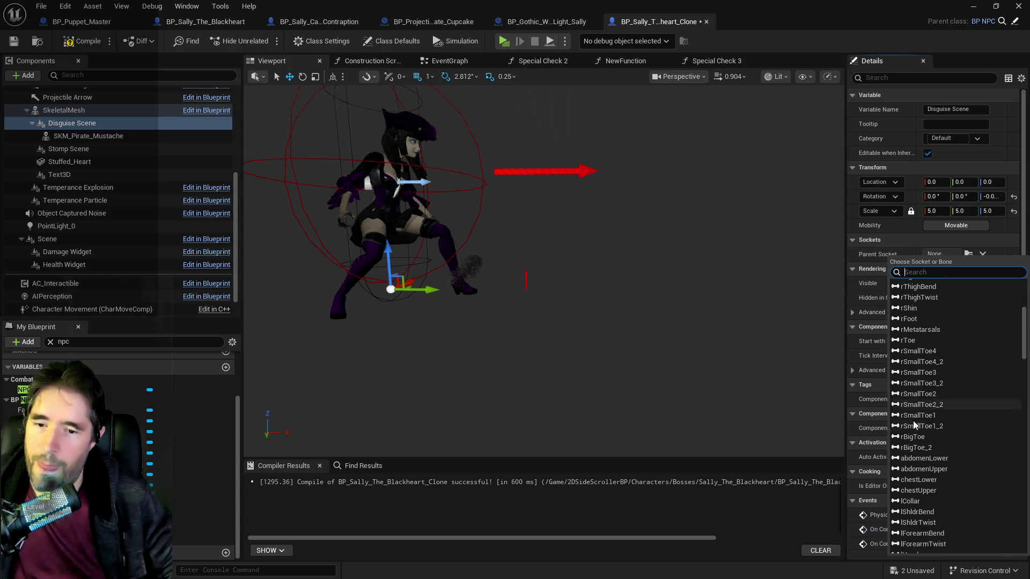
pyautogui.scroll(-7, 913, 420)
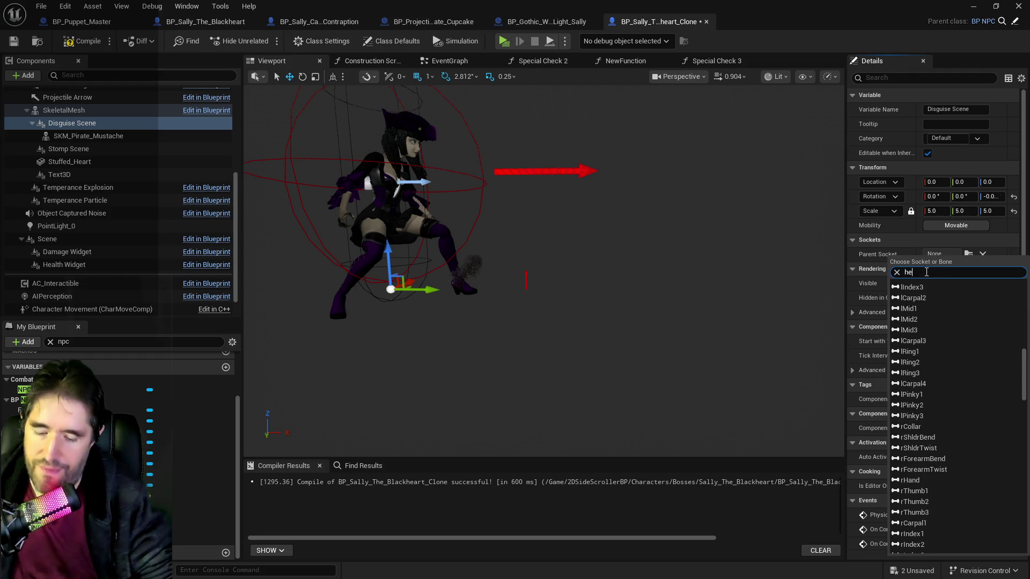
pyautogui.write('head')
pyautogui.click(912, 285)
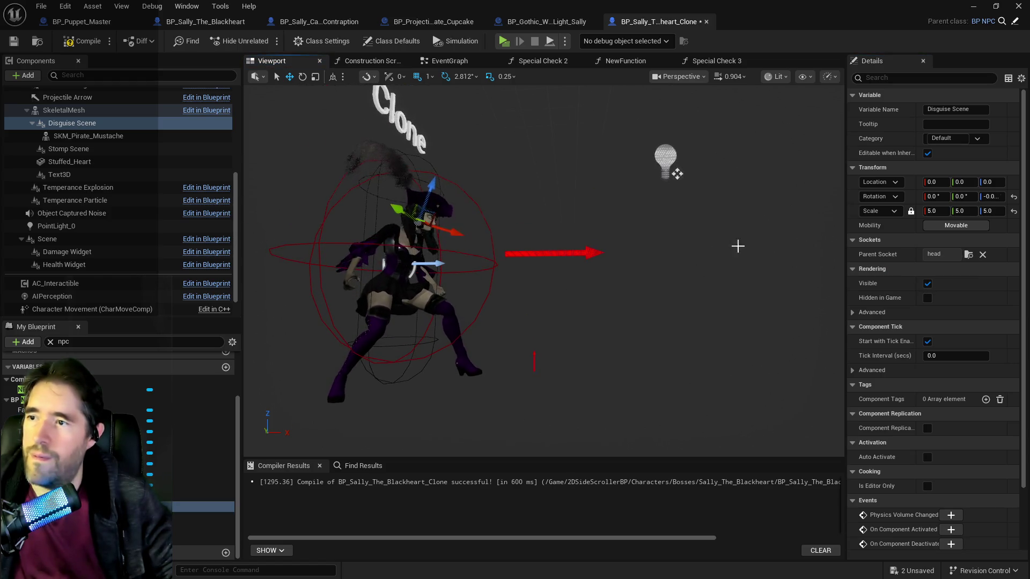
pyautogui.moveTo(579, 220); pyautogui.dragTo(512, 221)
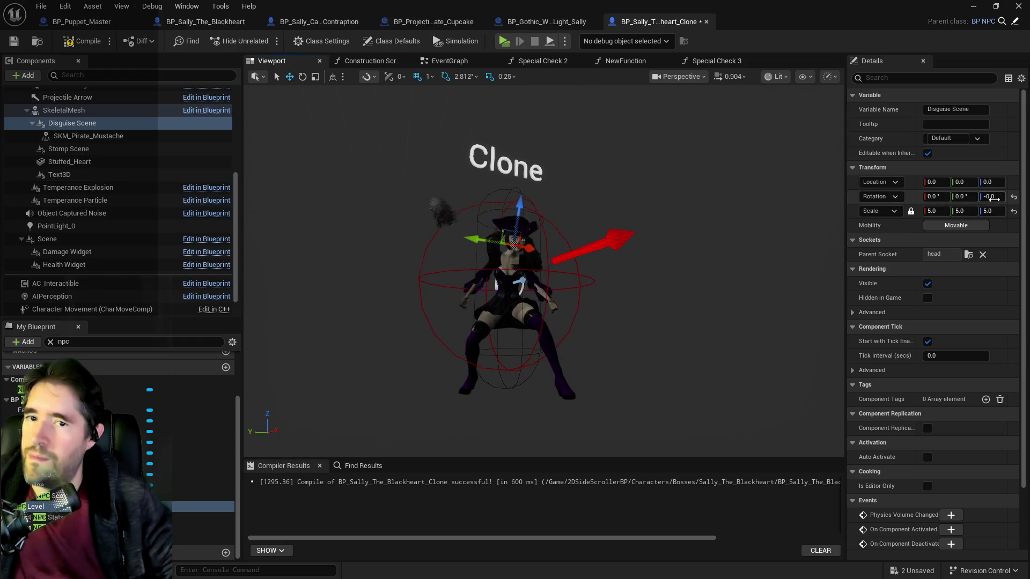
pyautogui.click(991, 197)
pyautogui.write('-90')
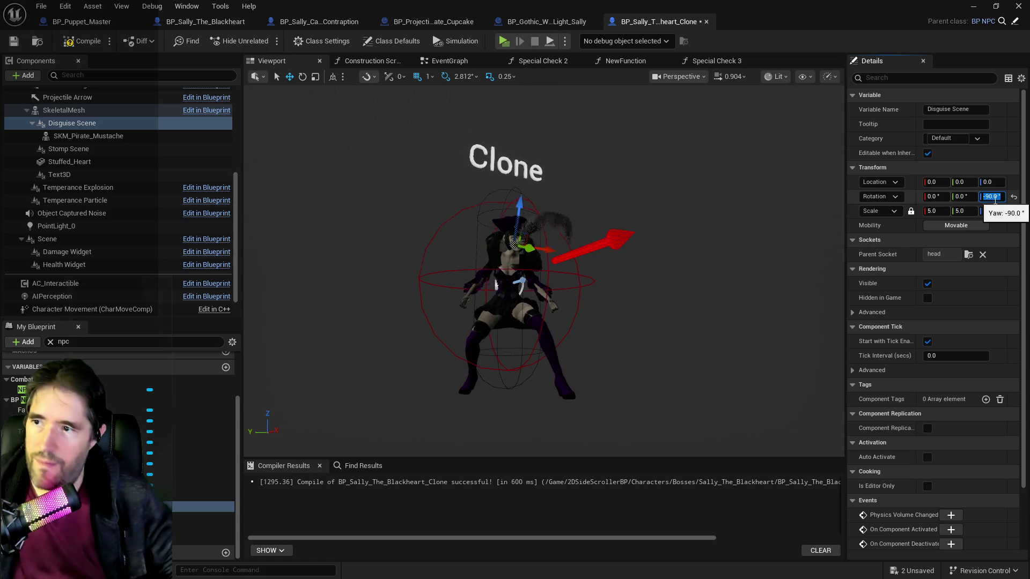
pyautogui.press('Return')
# Drag Disguise Scene onto the clone's face, to roughly -54, -20.49, 0
pyautogui.moveTo(536, 268); pyautogui.dragTo(669, 214)
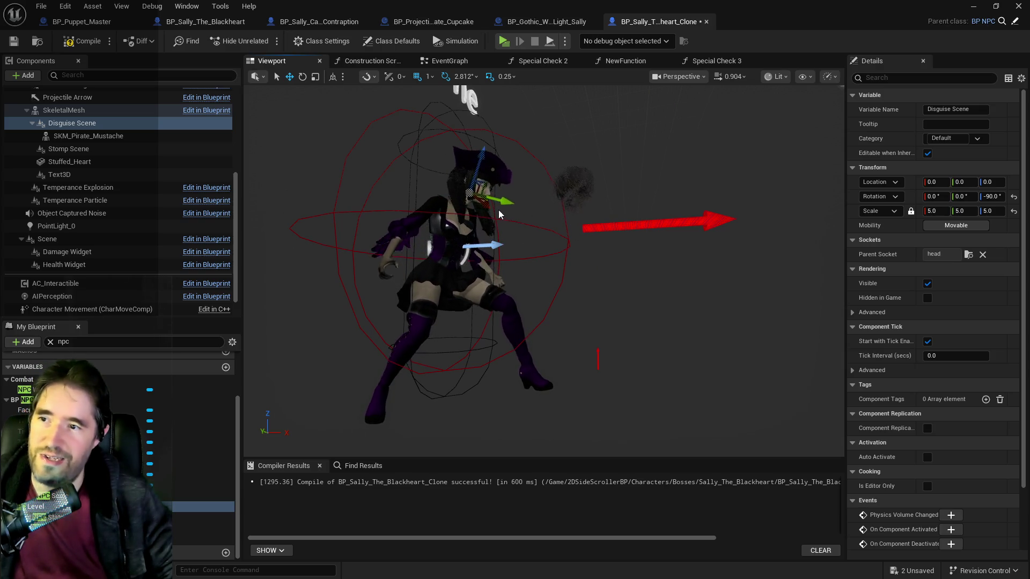
pyautogui.press('Escape')
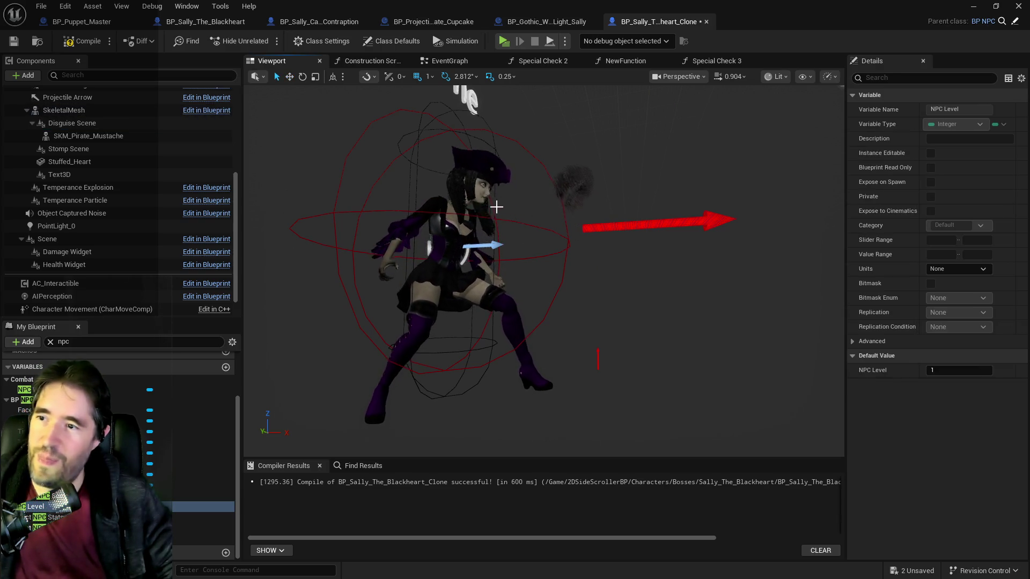
pyautogui.click(80, 136)
pyautogui.click(80, 125)
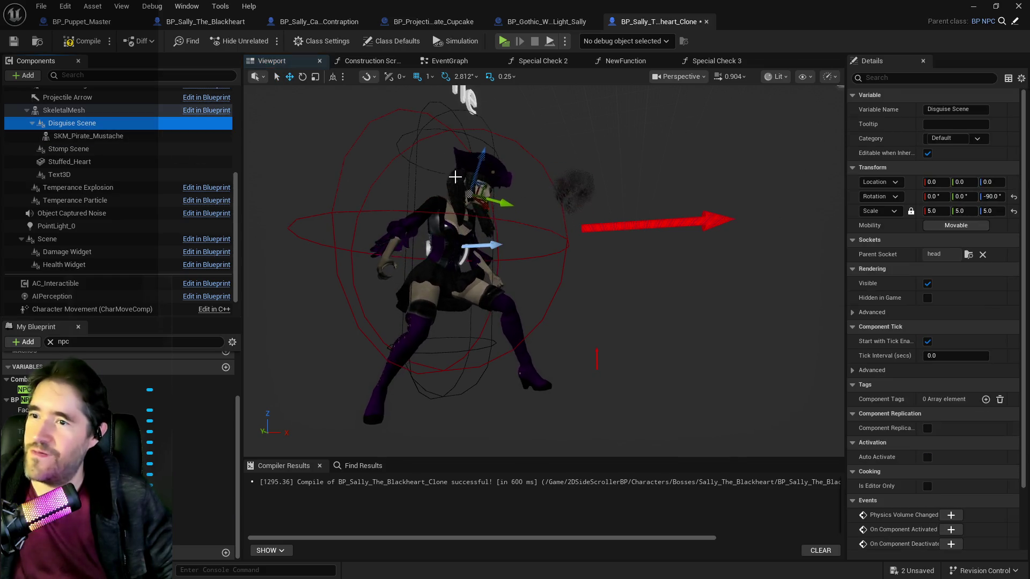
pyautogui.moveTo(484, 207); pyautogui.dragTo(447, 187)
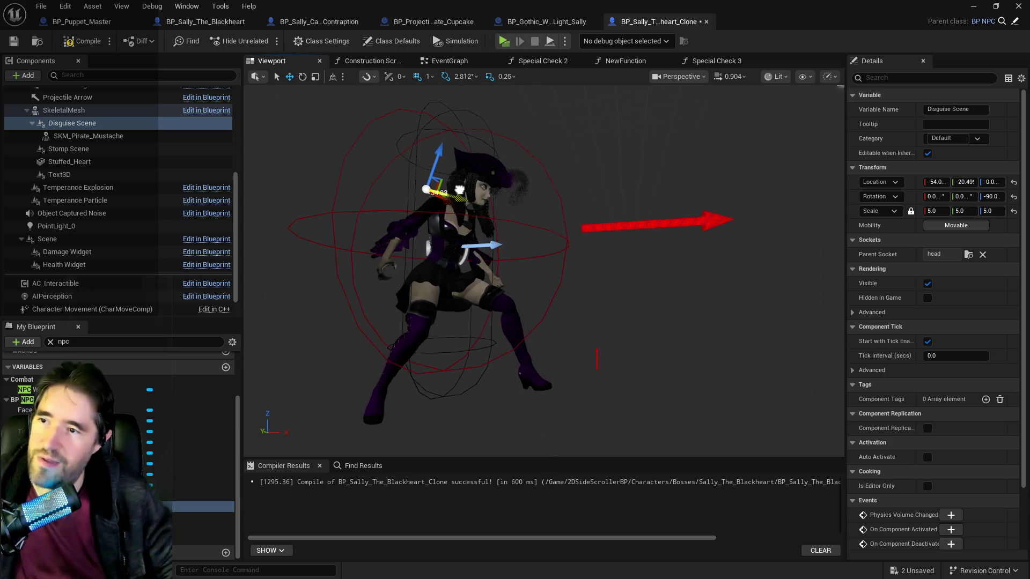
pyautogui.click(33, 506)
pyautogui.moveTo(391, 134)
pyautogui.mouseDown()
pyautogui.moveTo(421, 133)
pyautogui.moveTo(391, 134)
pyautogui.mouseUp()
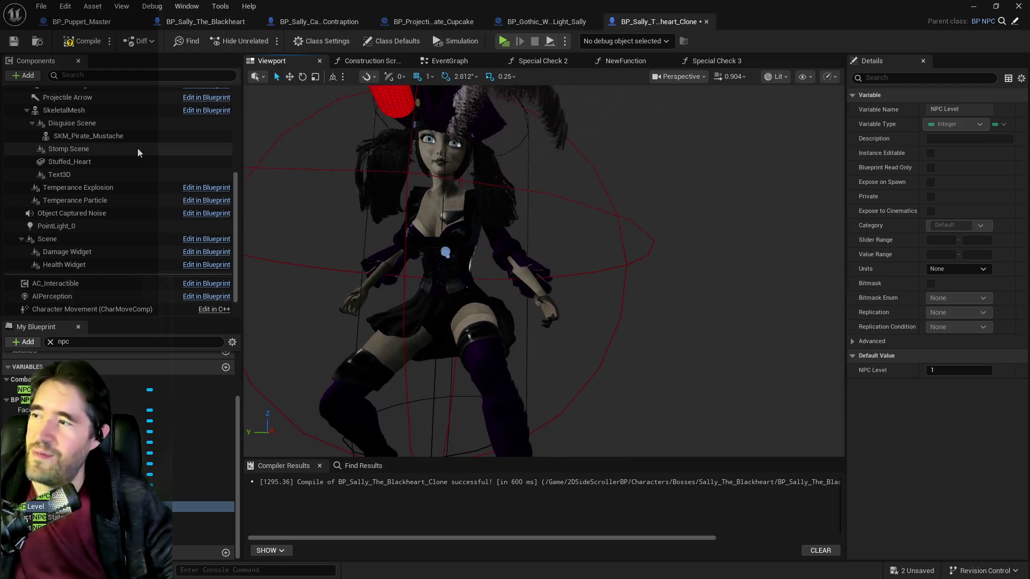
# Scale the disguise uniformly to 3
pyautogui.click(81, 123)
pyautogui.click(925, 211)
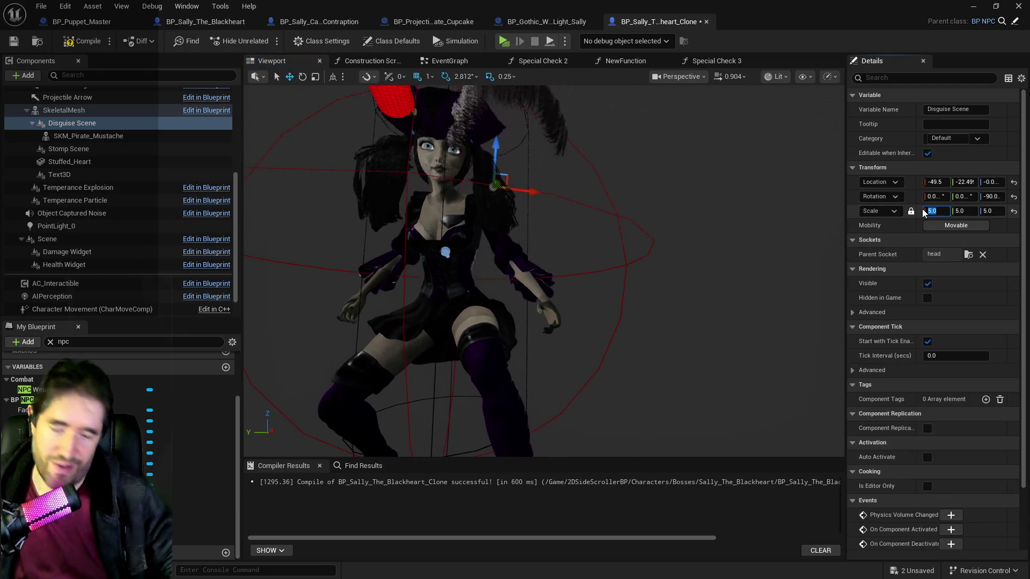
pyautogui.write('3')
pyautogui.press('Return')
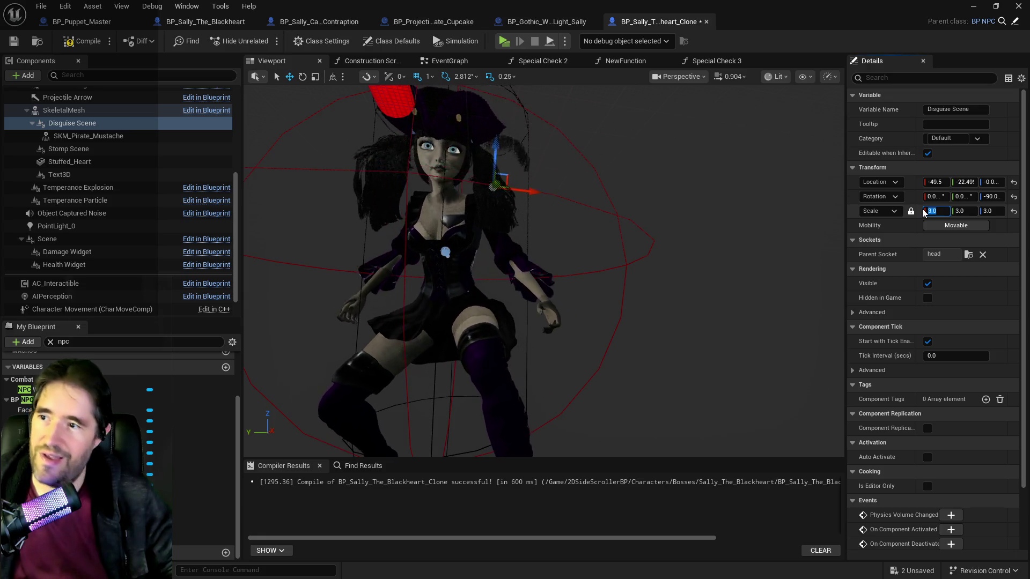
pyautogui.moveTo(552, 230)
pyautogui.mouseDown()
pyautogui.moveTo(517, 247)
pyautogui.moveTo(561, 229)
pyautogui.mouseUp()
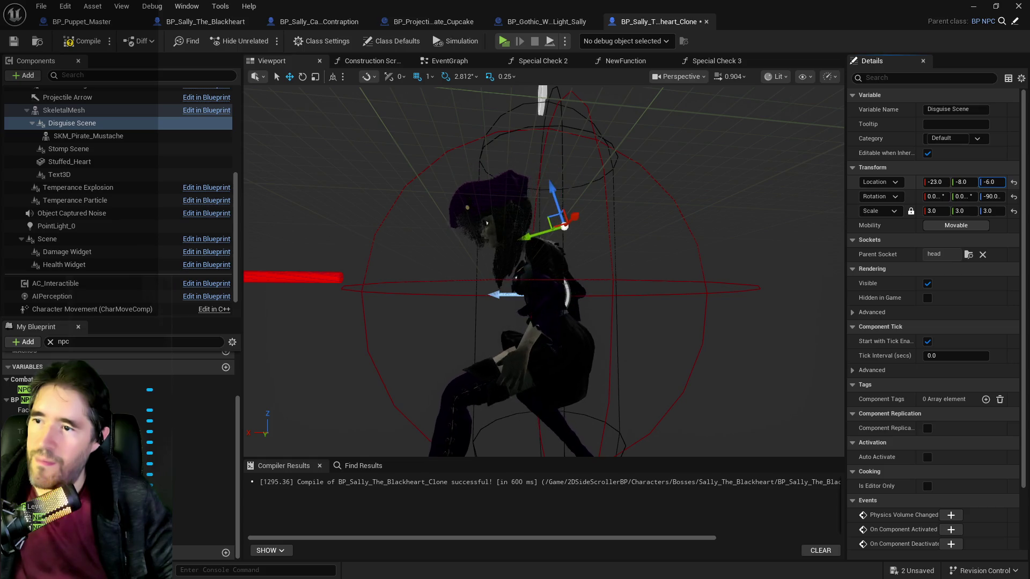
pyautogui.write('-15')
pyautogui.moveTo(697, 322); pyautogui.dragTo(509, 322)
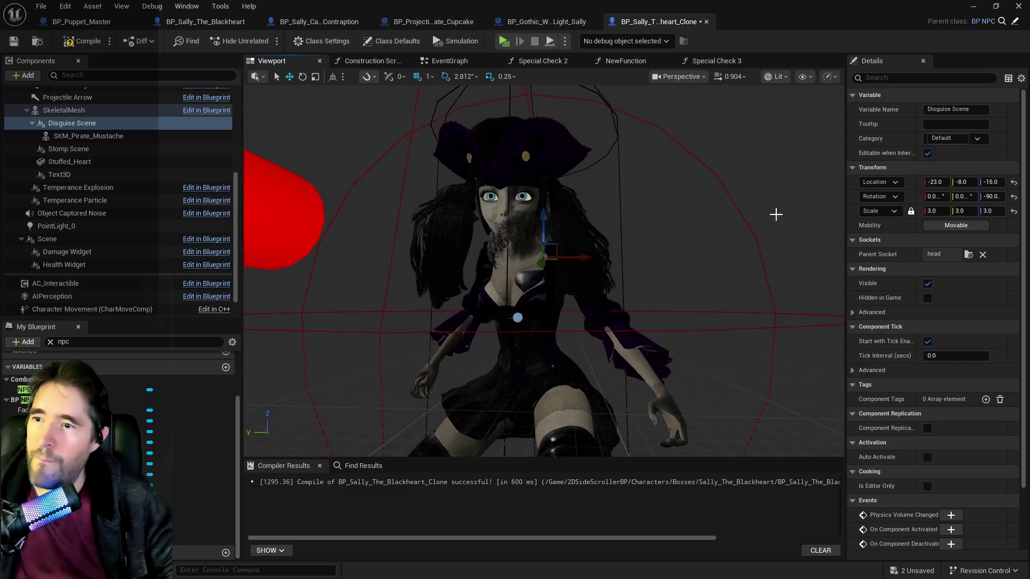
# Set the disguise's Y location to 0 and slide it back along X over Sally's mouth
pyautogui.click(964, 182)
pyautogui.write('-3')
pyautogui.press('Return')
pyautogui.write('0')
pyautogui.press('Return')
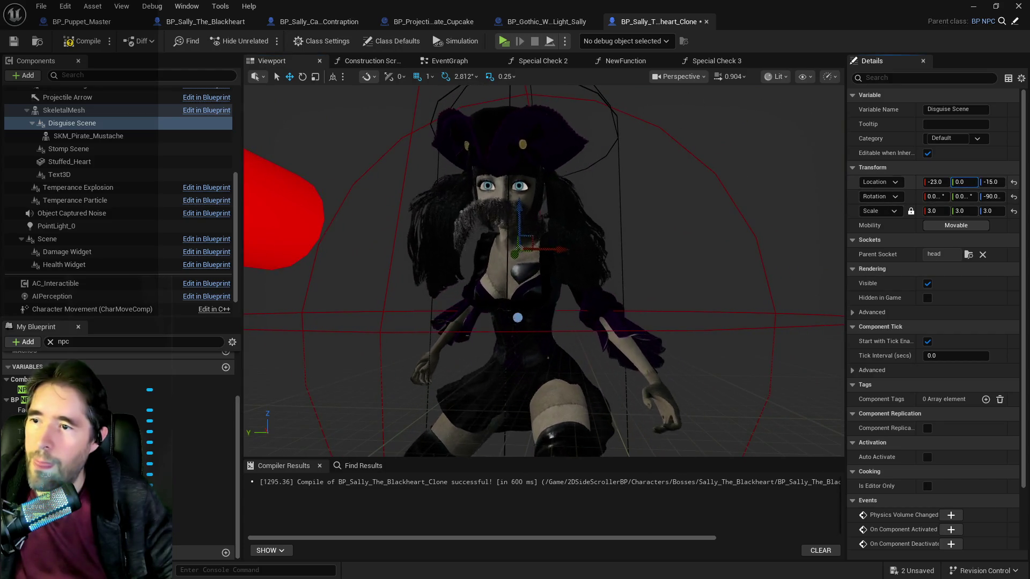
pyautogui.moveTo(536, 268)
pyautogui.mouseDown()
pyautogui.moveTo(456, 252)
pyautogui.moveTo(510, 279)
pyautogui.moveTo(429, 311)
pyautogui.moveTo(354, 322)
pyautogui.moveTo(397, 322)
pyautogui.mouseUp()
pyautogui.write('-29')
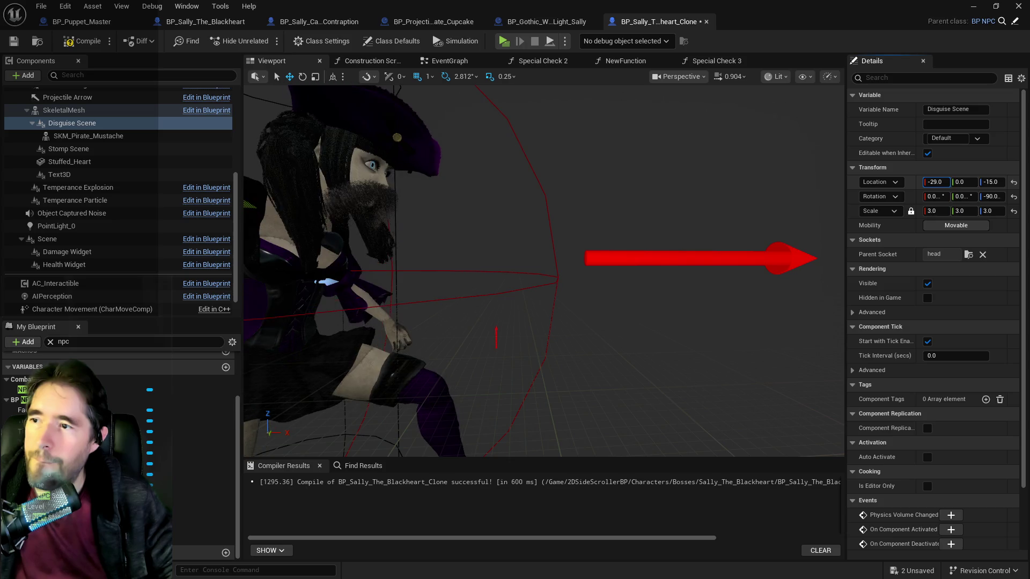
pyautogui.moveTo(935, 182)
pyautogui.mouseDown()
pyautogui.moveTo(927, 181)
pyautogui.moveTo(942, 182)
pyautogui.mouseUp()
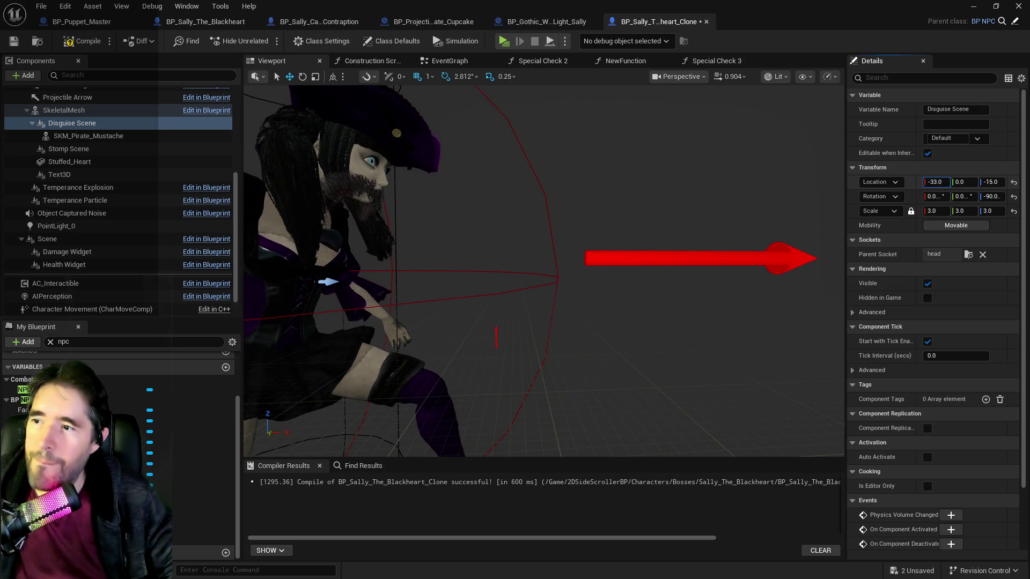
pyautogui.moveTo(543, 271)
pyautogui.mouseDown()
pyautogui.moveTo(581, 268)
pyautogui.moveTo(590, 314)
pyautogui.moveTo(465, 298)
pyautogui.mouseUp()
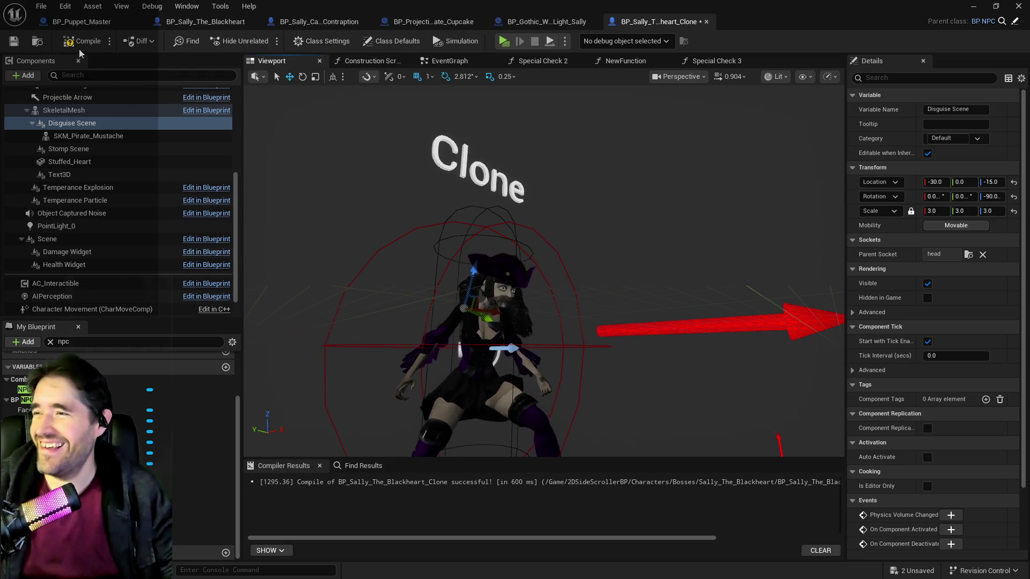
# Compile the clone Blueprint and switch to BP_Sally_The_Blackheart's Special Check 3 graph
pyautogui.click(14, 48)
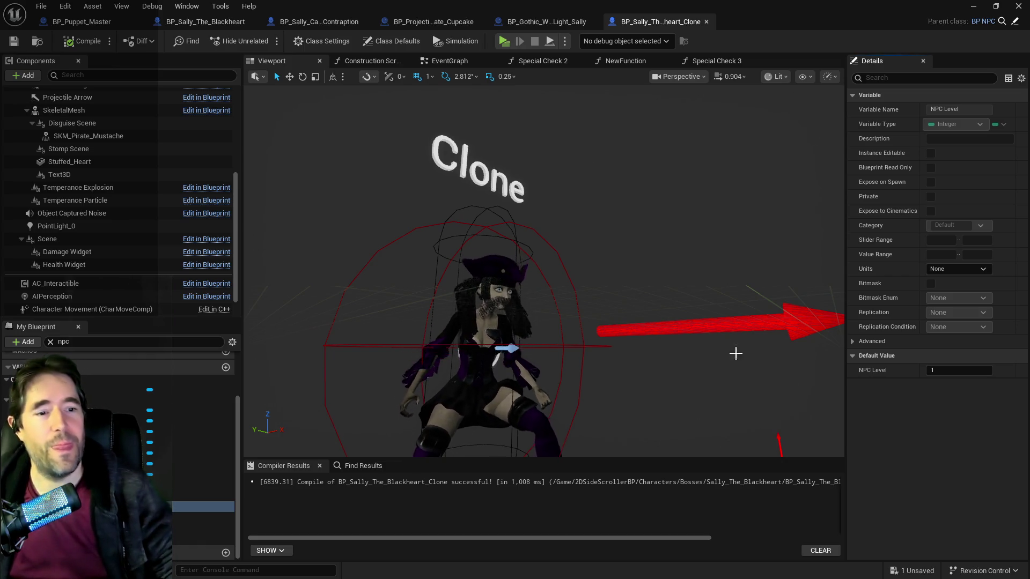
pyautogui.scroll(-2, 620, 292)
pyautogui.scroll(10, 581, 360)
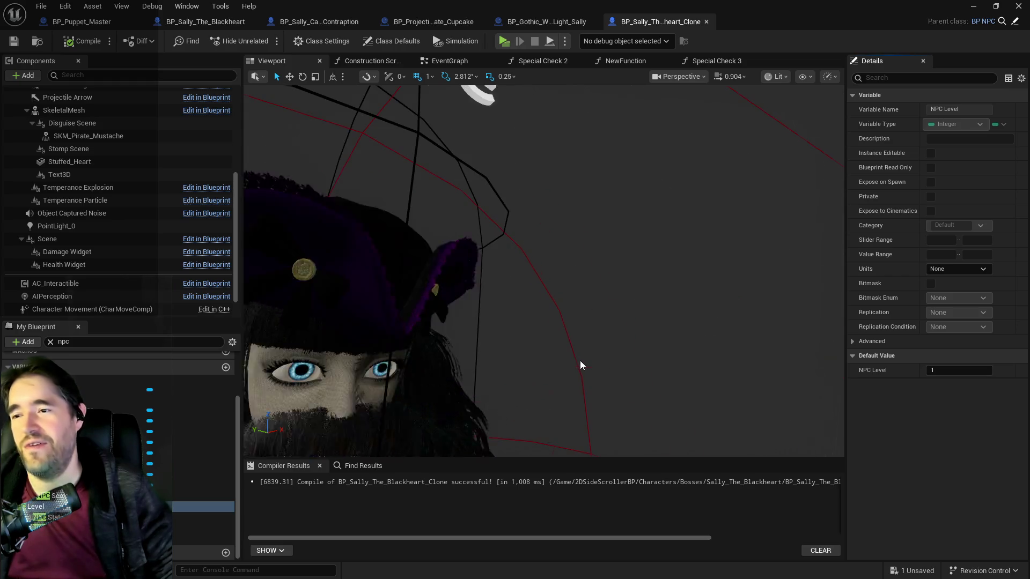
pyautogui.scroll(-10, 580, 360)
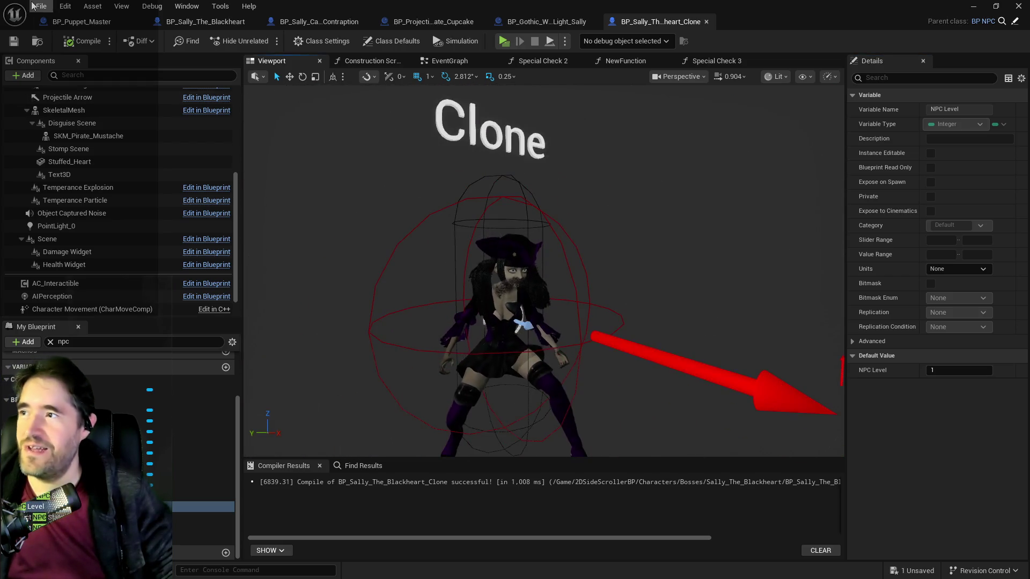
pyautogui.click(199, 21)
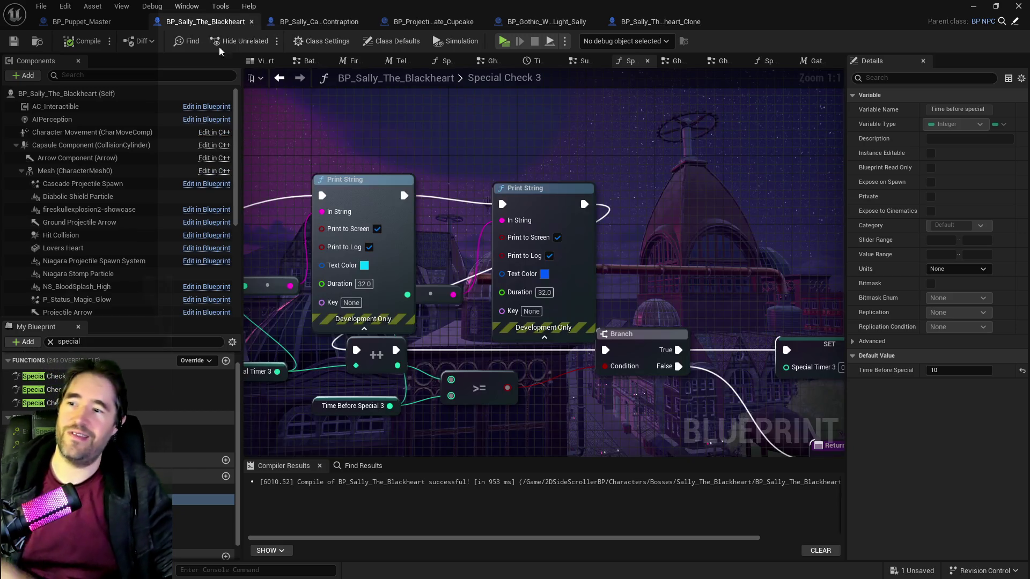
# Check the SET and Add Gameplay Tag nodes, then close the Gather Unit Type and Special Check 2 graphs
pyautogui.scroll(-3, 595, 259)
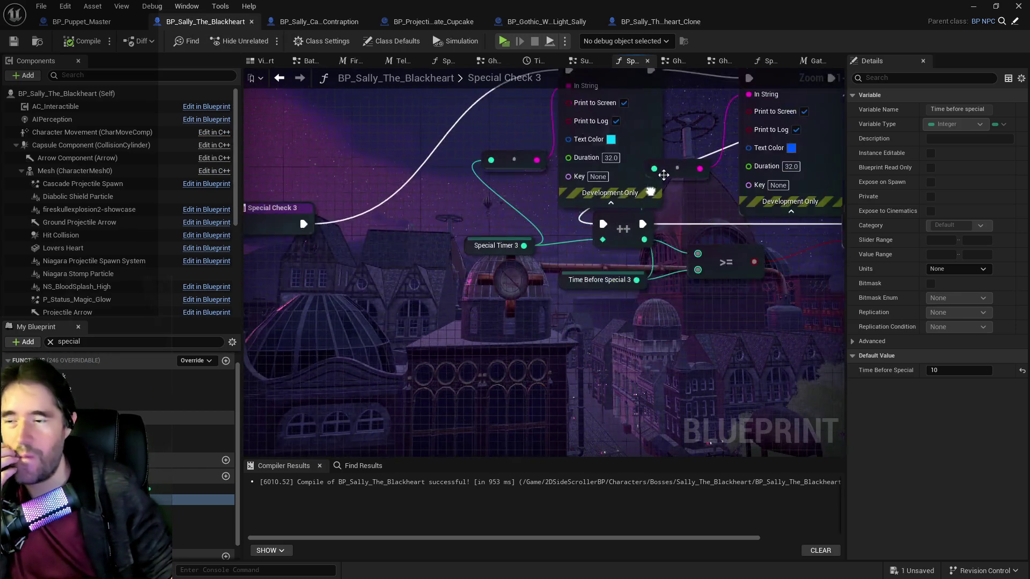
pyautogui.moveTo(595, 260)
pyautogui.mouseDown()
pyautogui.moveTo(542, 157)
pyautogui.moveTo(837, 161)
pyautogui.moveTo(536, 182)
pyautogui.moveTo(567, 190)
pyautogui.moveTo(472, 301)
pyautogui.moveTo(408, 209)
pyautogui.moveTo(573, 216)
pyautogui.mouseUp()
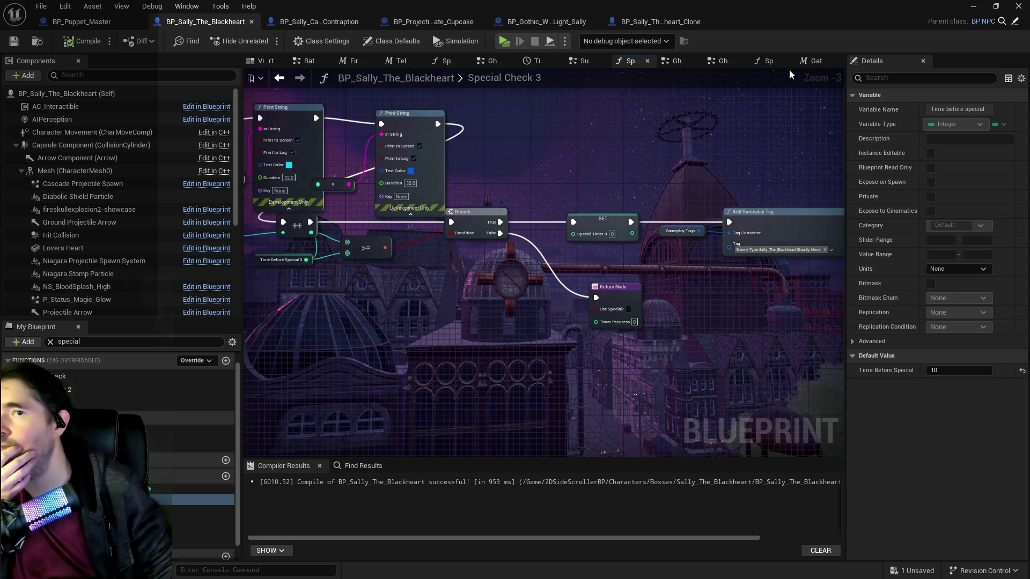
pyautogui.click(812, 62)
pyautogui.scroll(-2, 683, 183)
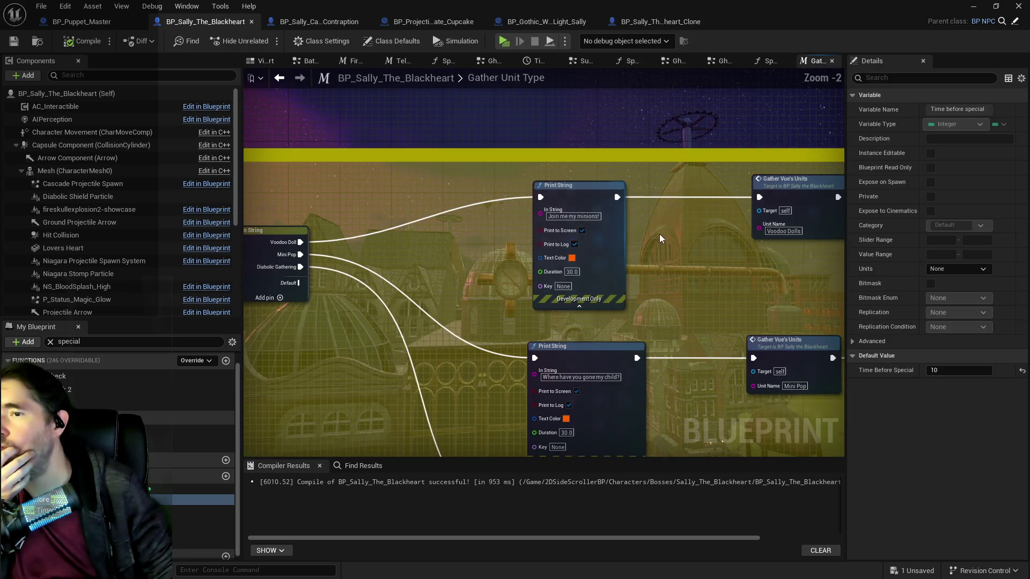
pyautogui.scroll(-2, 515, 203)
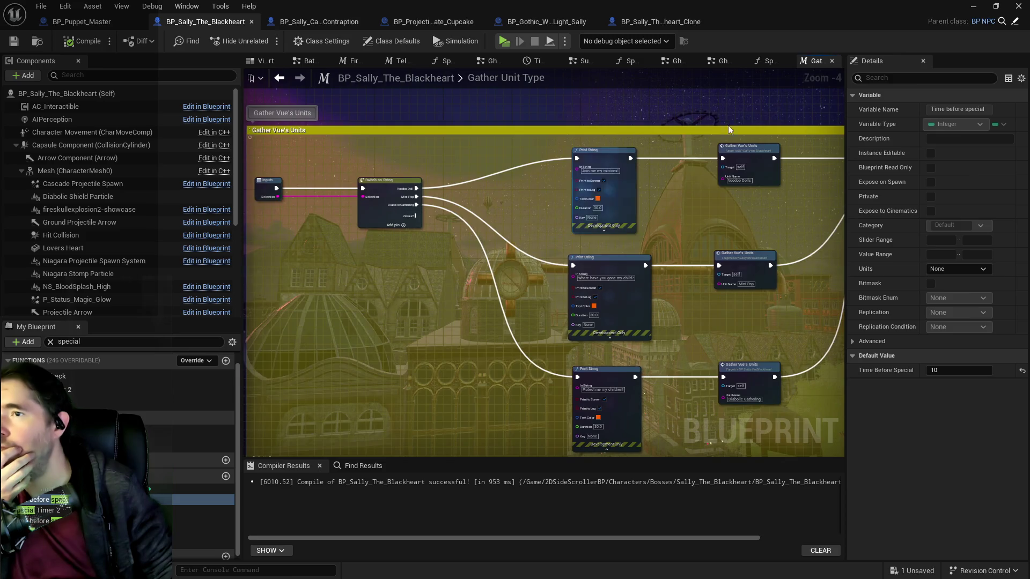
pyautogui.middleClick(808, 61)
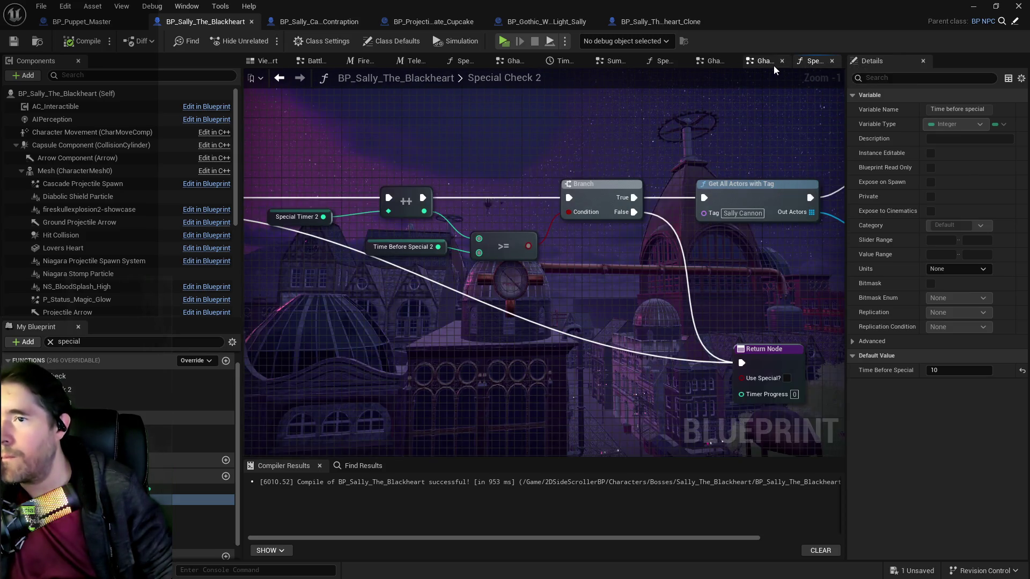
pyautogui.scroll(2, 638, 129)
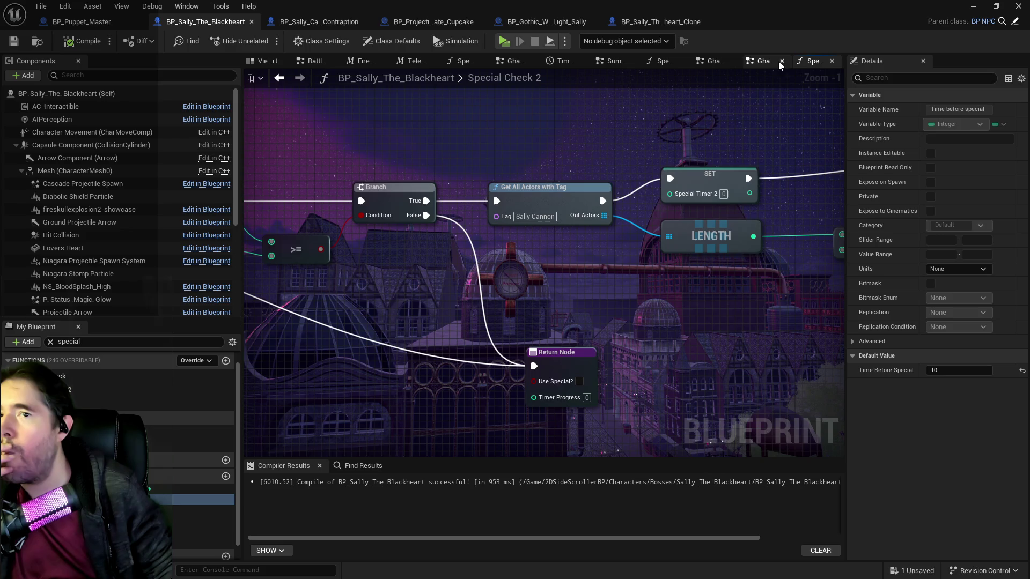
pyautogui.middleClick(819, 62)
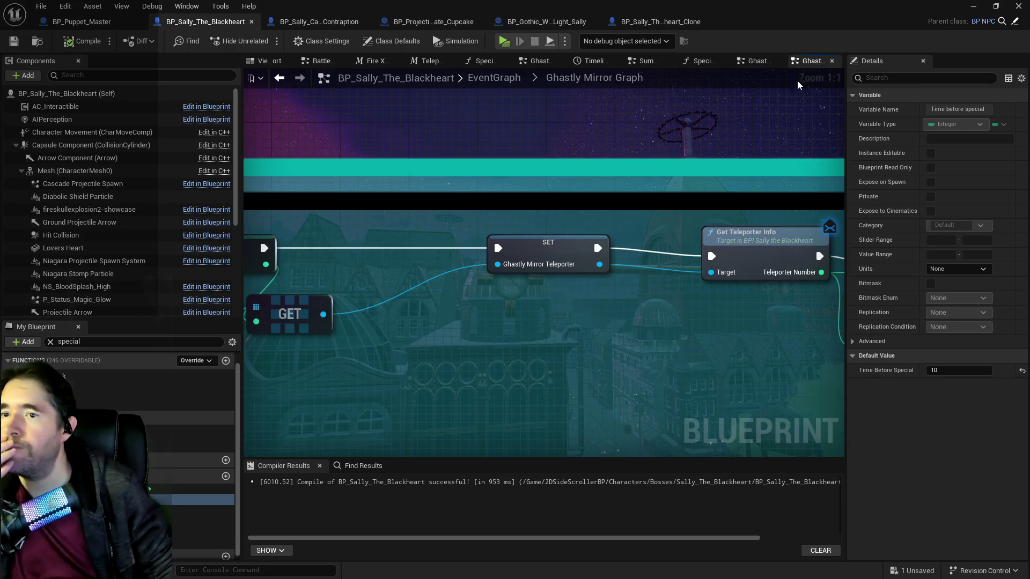
# Tidy the Ghastly Mirror Graph: move the Print String and GET nodes, and Sally Teleport Locations beside LENGTH
pyautogui.scroll(-4, 705, 186)
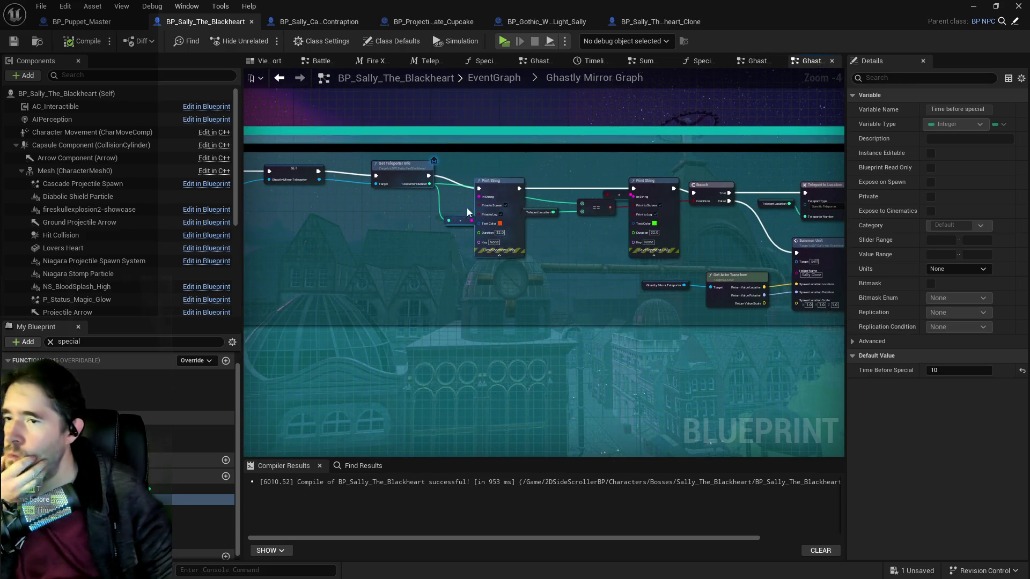
pyautogui.moveTo(499, 209); pyautogui.dragTo(511, 187)
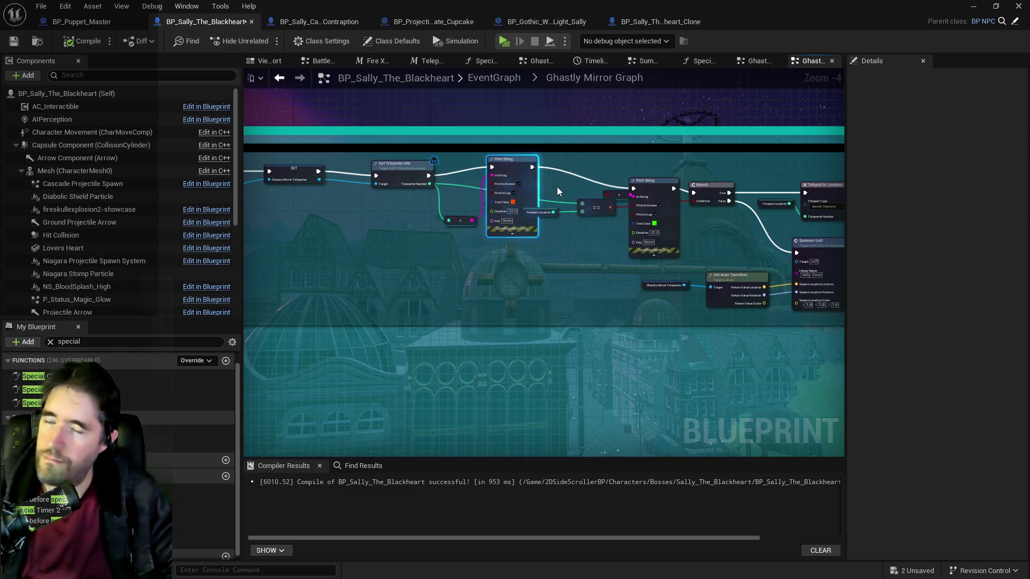
pyautogui.scroll(3, 469, 186)
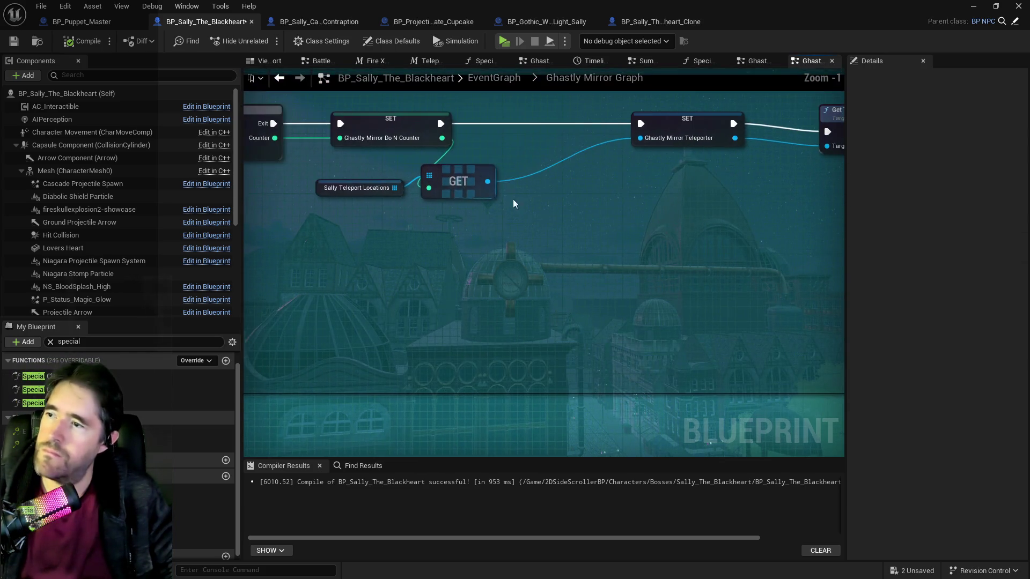
pyautogui.moveTo(459, 180); pyautogui.dragTo(534, 172)
pyautogui.moveTo(332, 190); pyautogui.dragTo(407, 175)
pyautogui.scroll(-1, 566, 236)
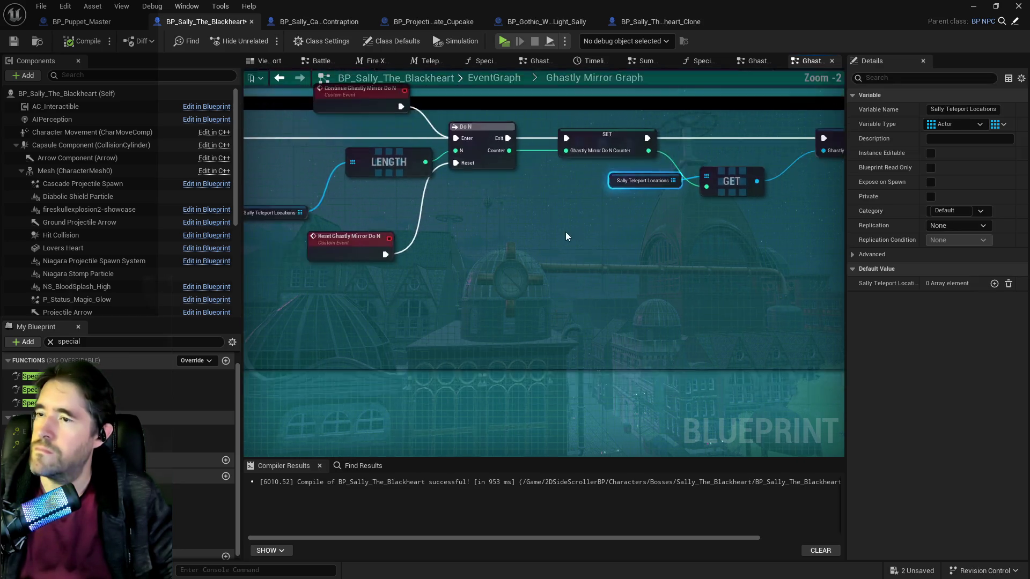
pyautogui.scroll(-1, 560, 234)
pyautogui.scroll(1, 429, 198)
pyautogui.moveTo(307, 228)
pyautogui.mouseDown()
pyautogui.moveTo(327, 168)
pyautogui.moveTo(623, 254)
pyautogui.moveTo(273, 237)
pyautogui.moveTo(261, 226)
pyautogui.moveTo(308, 232)
pyautogui.moveTo(332, 288)
pyautogui.moveTo(604, 310)
pyautogui.moveTo(346, 284)
pyautogui.mouseUp()
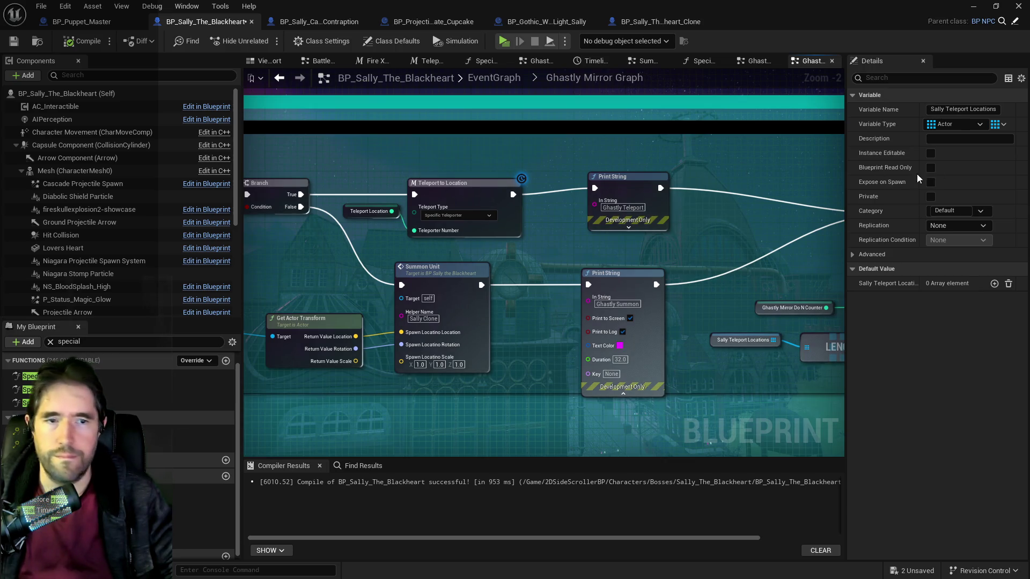
# Review the Do N, SET, Setup Ghastly Mirror, Branch, Teleport to Location and Summon Unit nodes
pyautogui.scroll(-2, 710, 234)
pyautogui.moveTo(710, 233)
pyautogui.mouseDown()
pyautogui.moveTo(464, 262)
pyautogui.moveTo(546, 288)
pyautogui.mouseUp()
pyautogui.moveTo(469, 240); pyautogui.dragTo(823, 198)
pyautogui.moveTo(458, 212)
pyautogui.mouseDown()
pyautogui.moveTo(474, 197)
pyautogui.moveTo(395, 168)
pyautogui.mouseUp()
pyautogui.scroll(1, 455, 193)
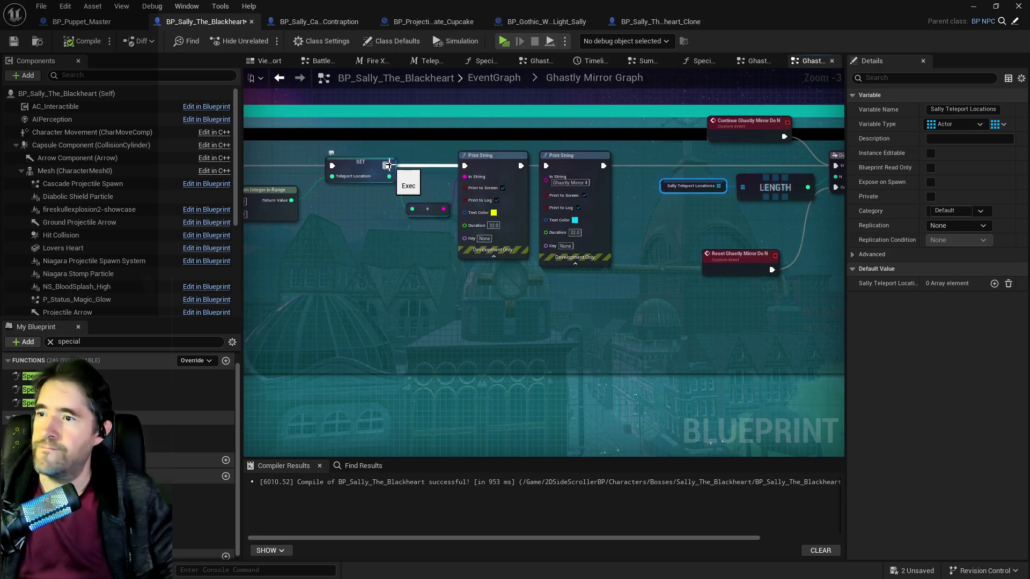
pyautogui.moveTo(777, 193); pyautogui.dragTo(305, 182)
pyautogui.moveTo(751, 214)
pyautogui.mouseDown()
pyautogui.moveTo(437, 217)
pyautogui.moveTo(352, 206)
pyautogui.mouseUp()
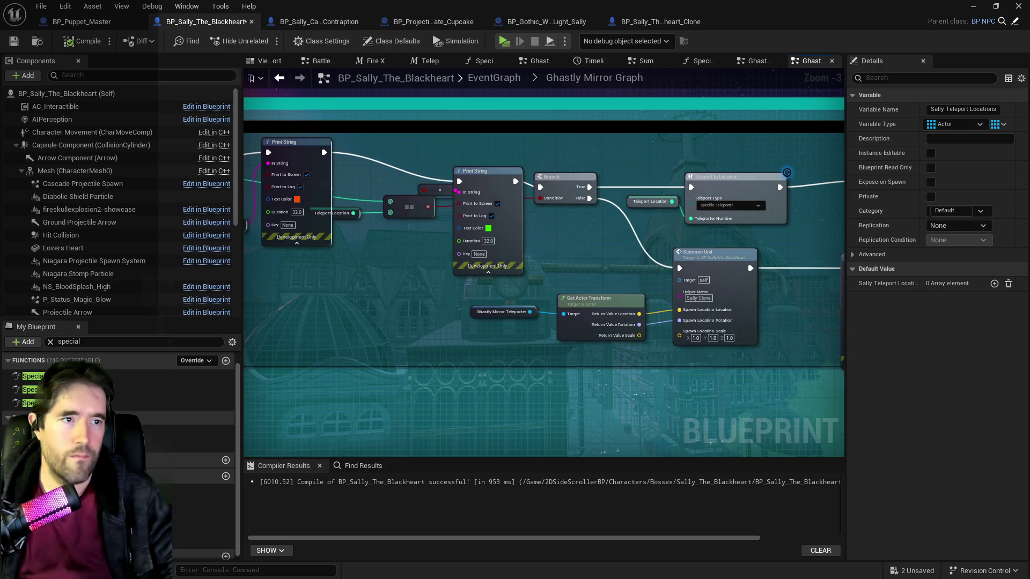
pyautogui.hotkey('alt', 'Tab')
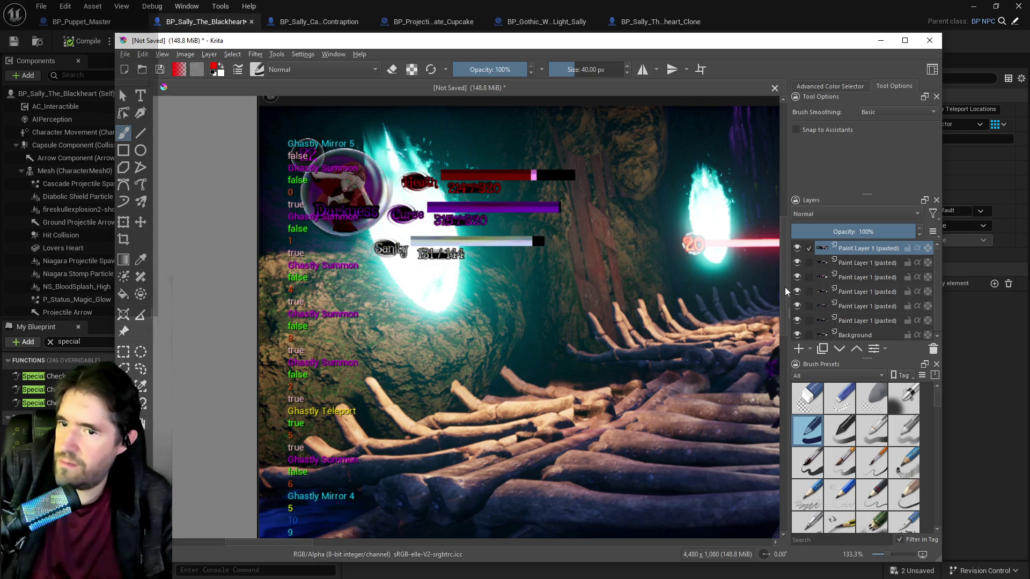
# Scroll the Krita screenshot to read the Ghastly Mirror 4 and Ghastly Mirror Active countdown prints
pyautogui.scroll(-5, 785, 346)
pyautogui.scroll(1, 785, 346)
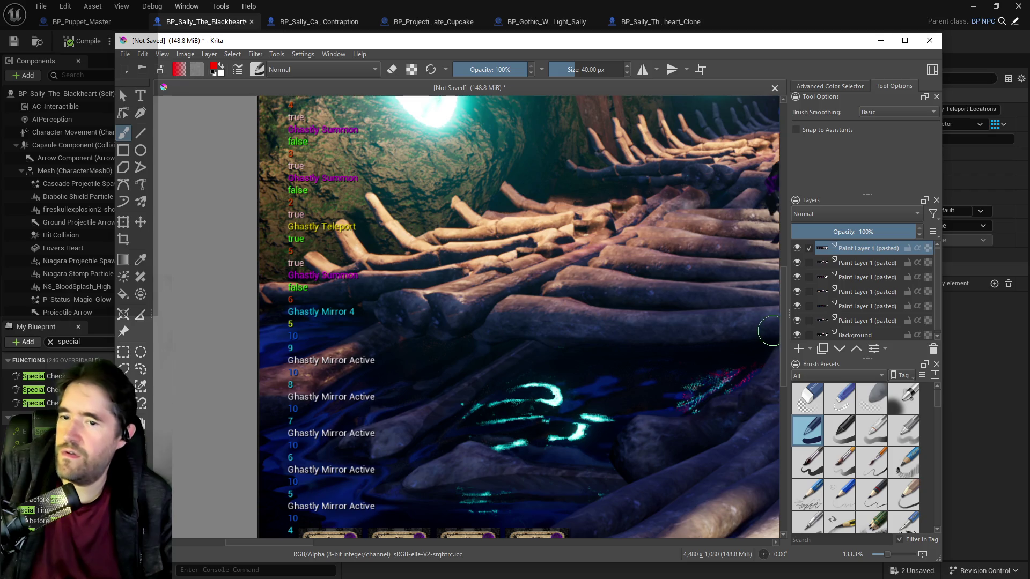
pyautogui.scroll(2, 782, 328)
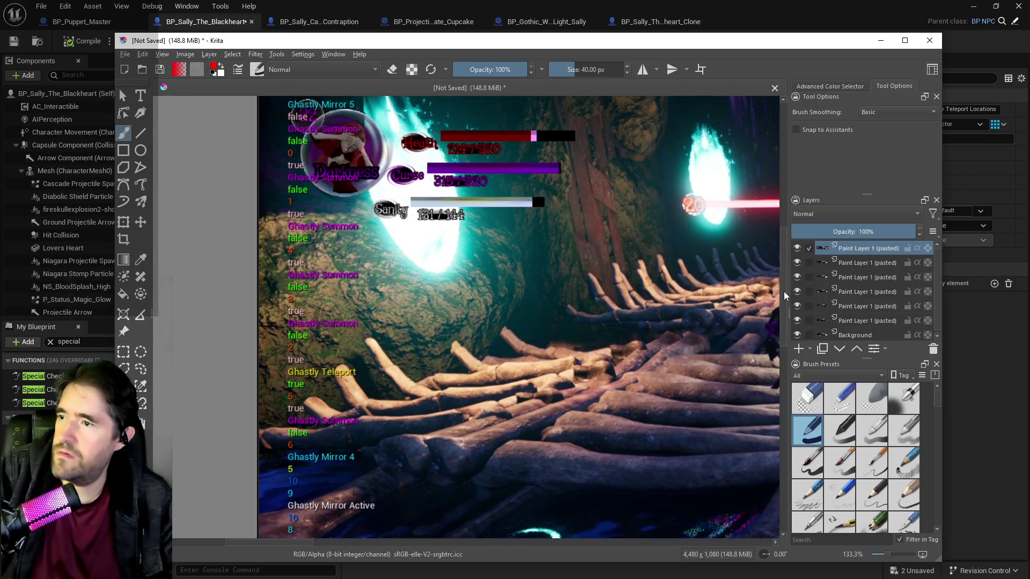
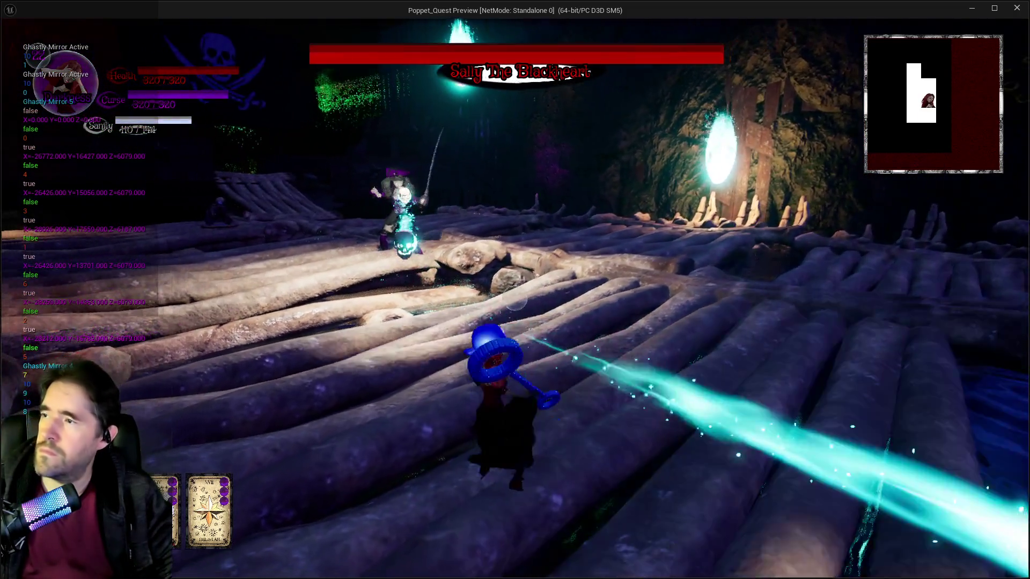
# Pause the boss-fight playtest and close the Poppet Quest preview window
pyautogui.press('Escape')
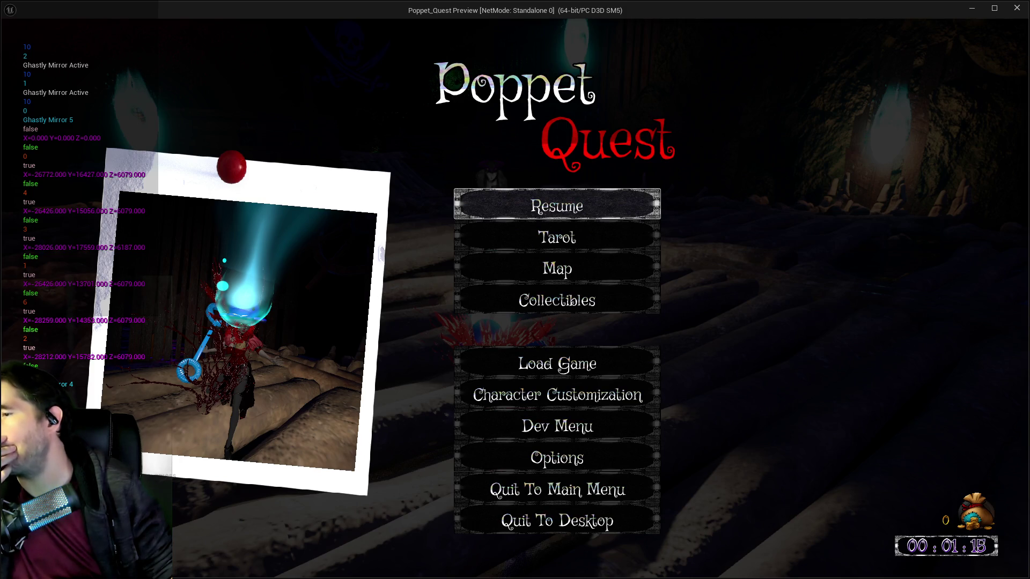
pyautogui.press('Down')
pyautogui.press('Down')
pyautogui.press('Down')
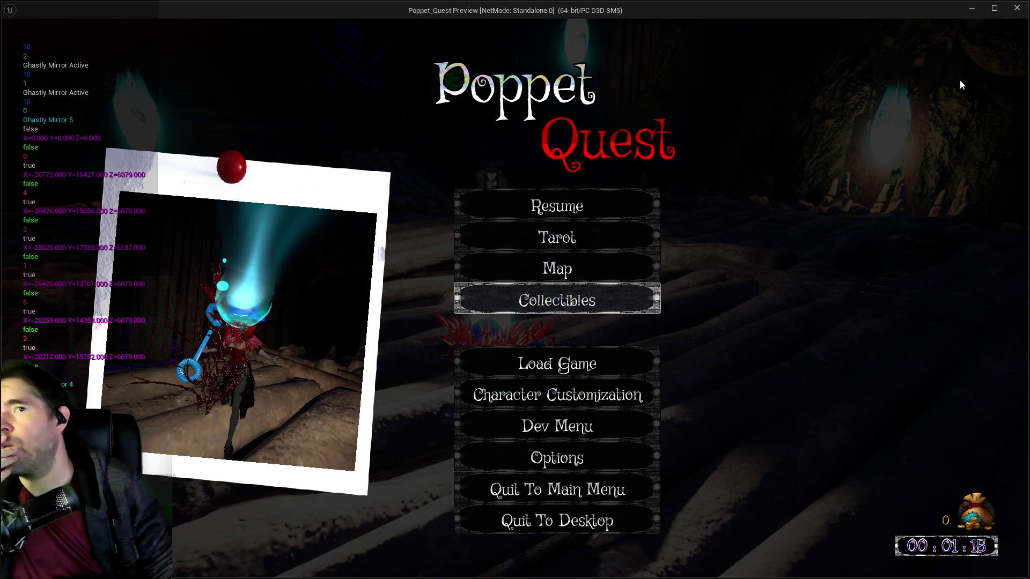
pyautogui.click(1006, 14)
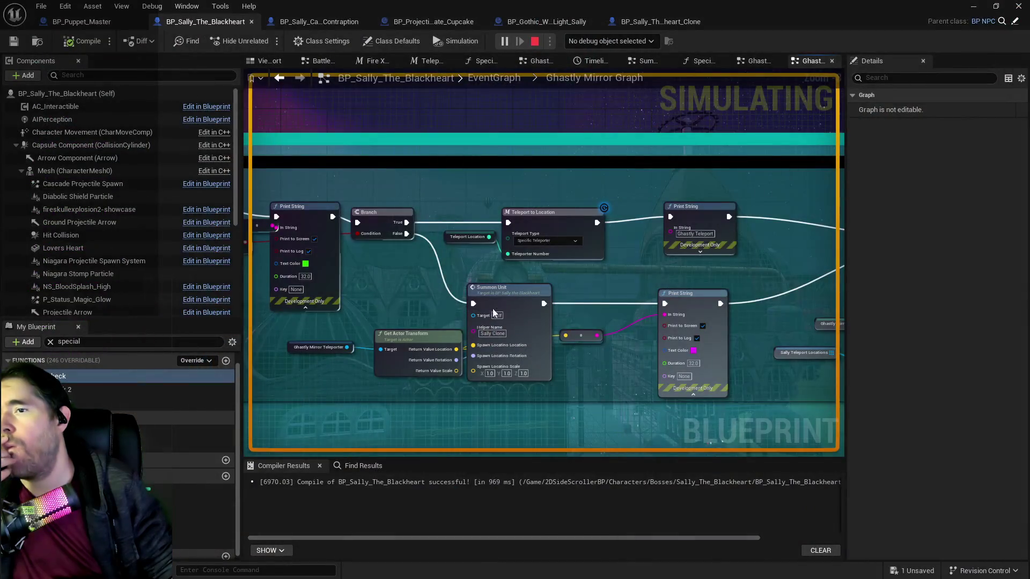
# Dismiss the play-in-editor errors notice and shift the Sally Teleport Locations and GET nodes down-right
pyautogui.moveTo(368, 308); pyautogui.dragTo(750, 334)
pyautogui.click(946, 546)
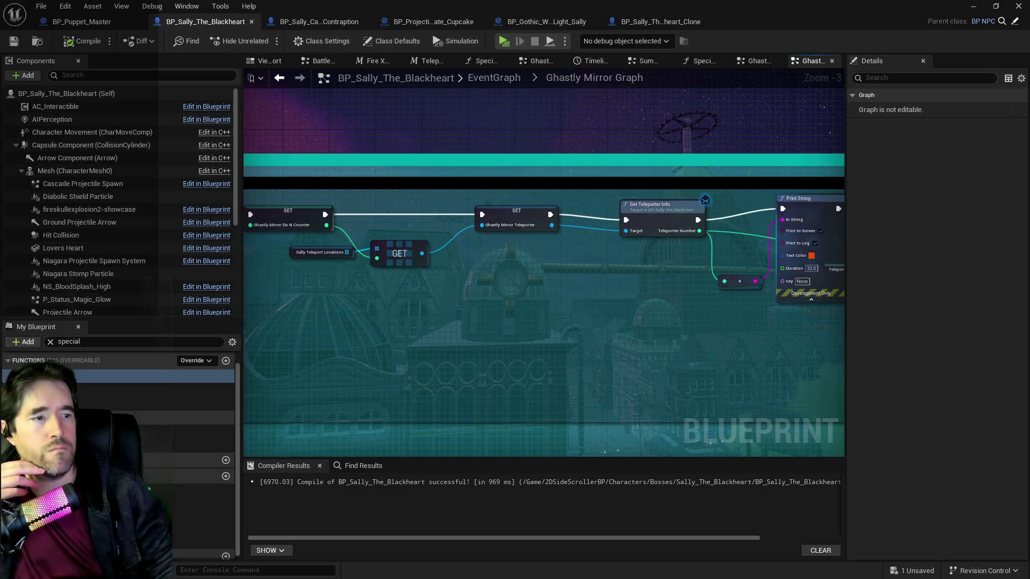
pyautogui.moveTo(542, 316)
pyautogui.mouseDown()
pyautogui.moveTo(265, 325)
pyautogui.moveTo(535, 340)
pyautogui.moveTo(731, 335)
pyautogui.mouseUp()
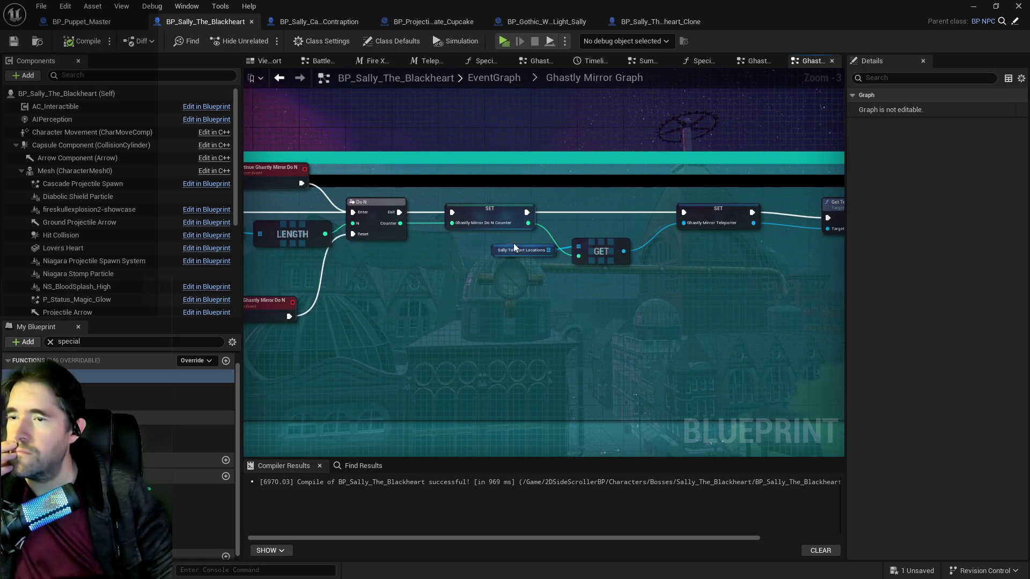
pyautogui.keyDown('ctrl'); pyautogui.click(600, 251); pyautogui.keyUp('ctrl')
pyautogui.moveTo(610, 262); pyautogui.dragTo(640, 297)
pyautogui.moveTo(563, 268); pyautogui.dragTo(670, 261)
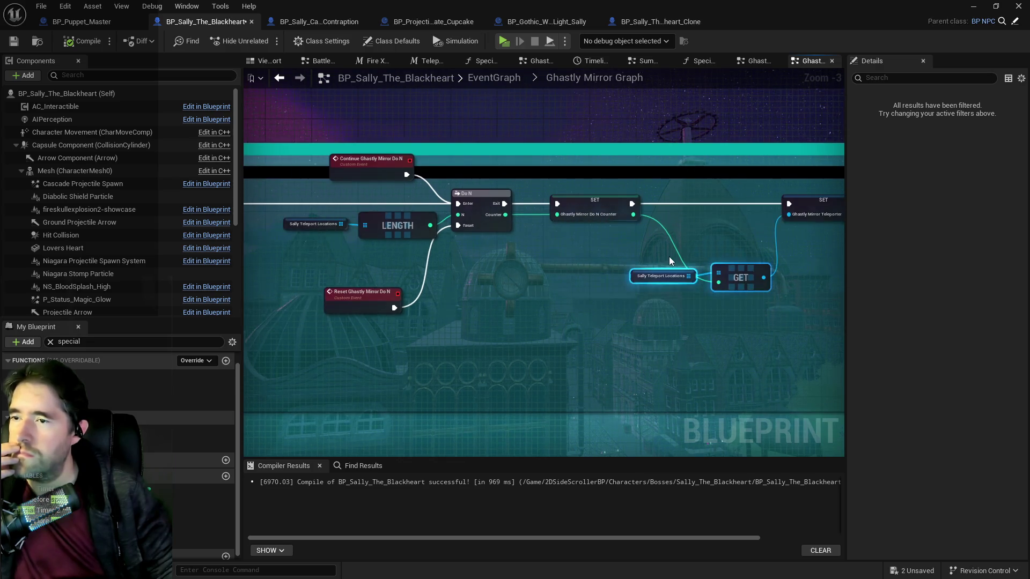
# Insert a Subtract node between the Do N counter and the GET index, realigning Sally Teleport Locations
pyautogui.moveTo(634, 215); pyautogui.dragTo(668, 222)
pyautogui.write('subtr')
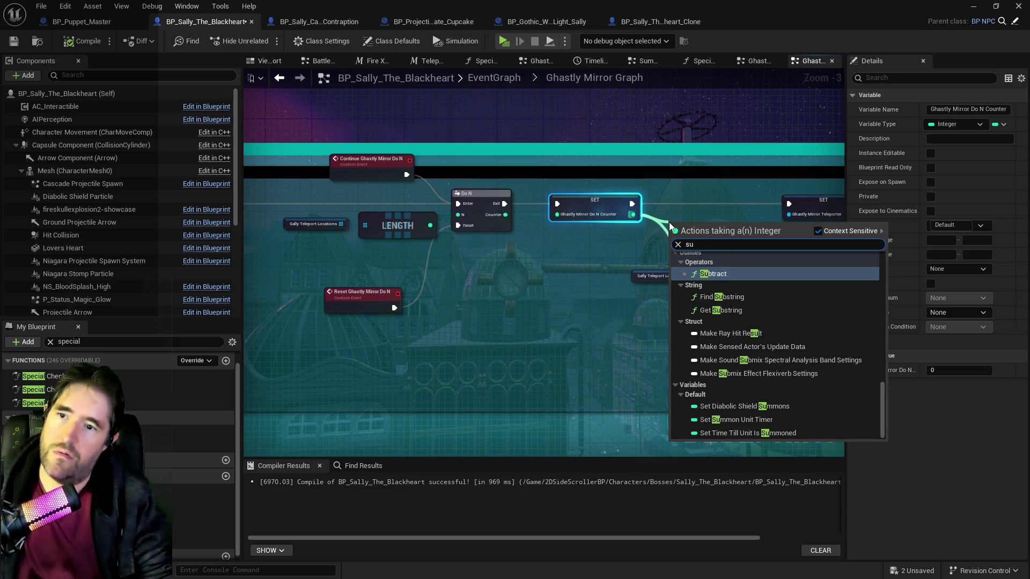
pyautogui.click(709, 277)
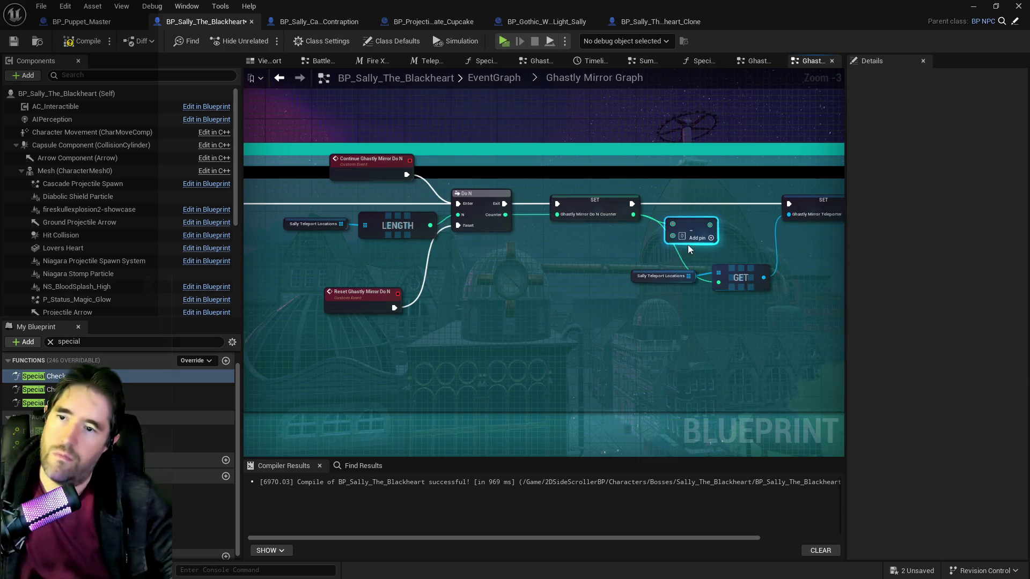
pyautogui.moveTo(709, 224)
pyautogui.mouseDown()
pyautogui.moveTo(709, 278)
pyautogui.moveTo(719, 281)
pyautogui.mouseUp()
pyautogui.moveTo(732, 271); pyautogui.dragTo(785, 277)
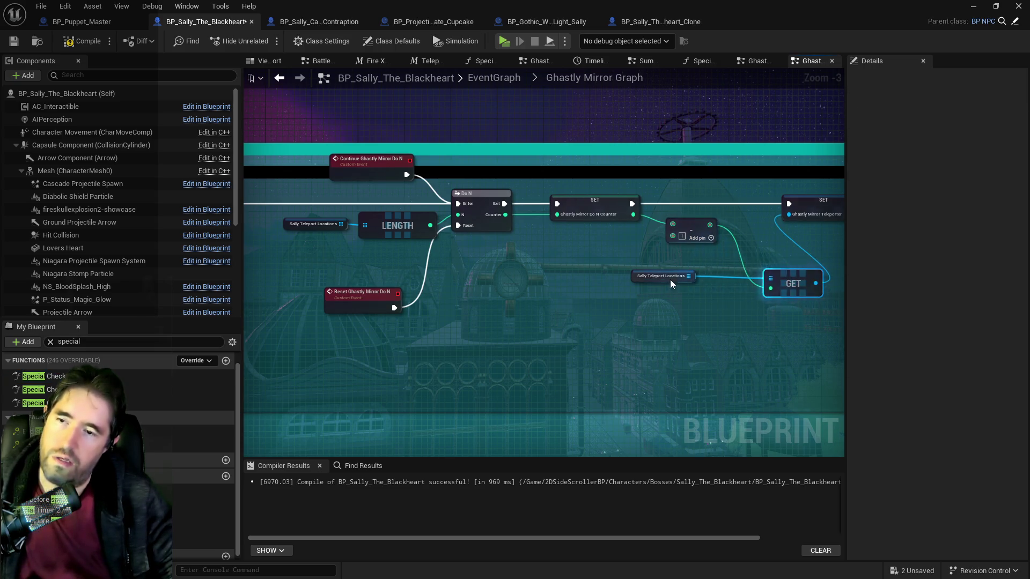
pyautogui.moveTo(631, 279); pyautogui.dragTo(678, 284)
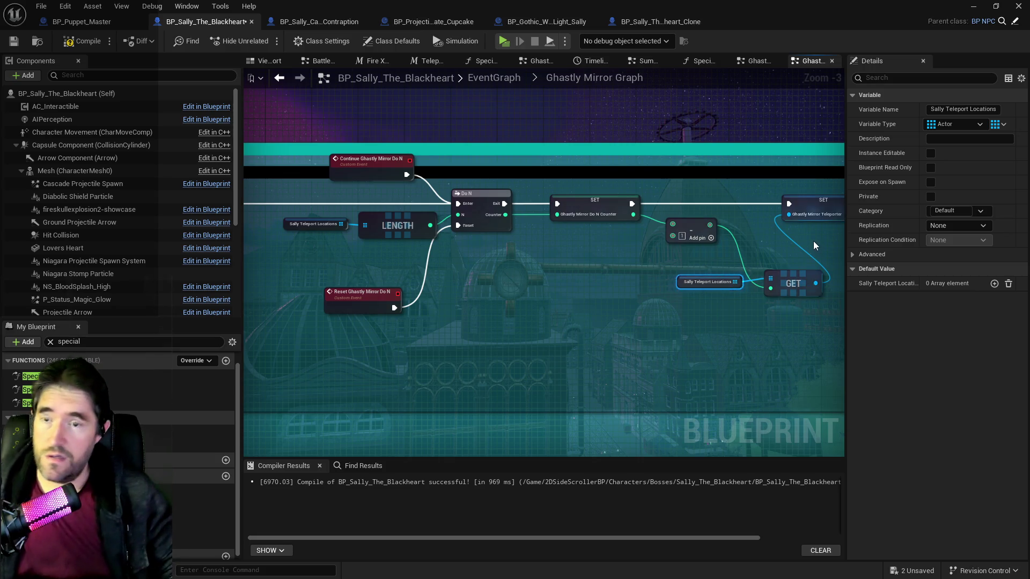
# Review Get Teleporter Info, Print String and Teleport nodes, then open the Summon Unit function graph
pyautogui.moveTo(766, 236); pyautogui.dragTo(500, 236)
pyautogui.click(700, 192)
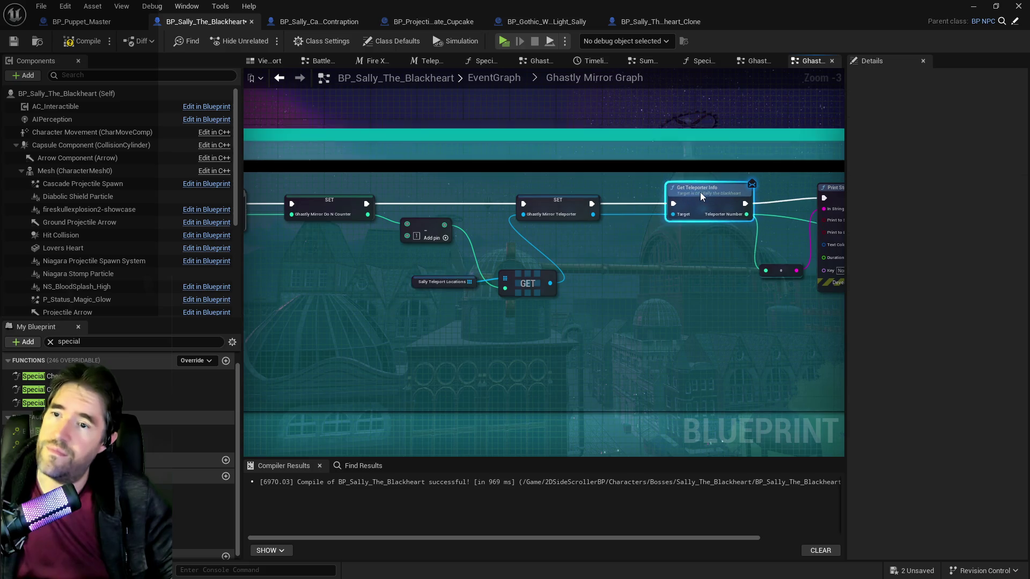
pyautogui.moveTo(644, 219); pyautogui.dragTo(557, 220)
pyautogui.moveTo(574, 292); pyautogui.dragTo(398, 257)
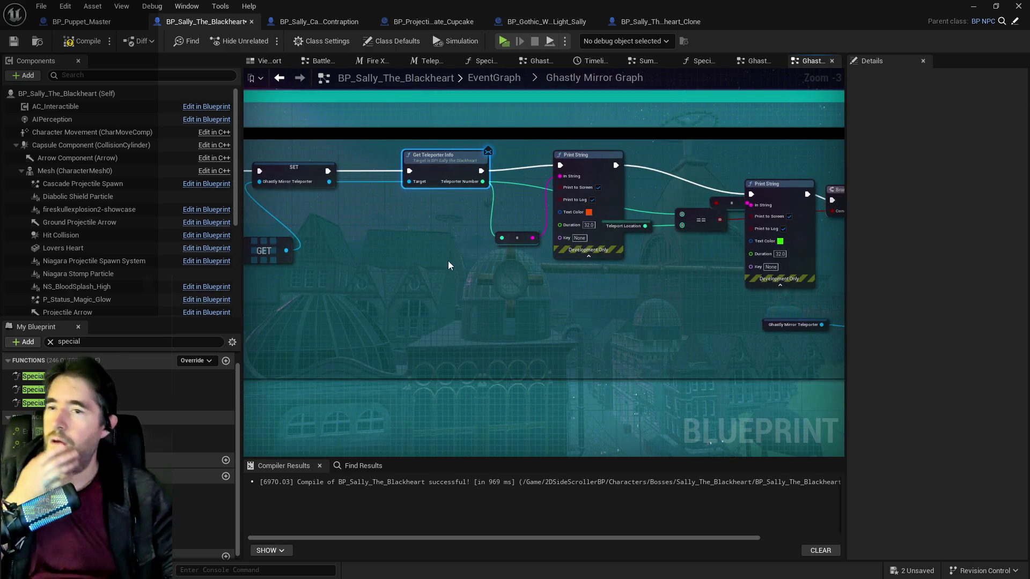
pyautogui.moveTo(774, 320)
pyautogui.mouseDown()
pyautogui.moveTo(496, 346)
pyautogui.moveTo(622, 345)
pyautogui.moveTo(558, 346)
pyautogui.mouseUp()
pyautogui.scroll(-2, 558, 347)
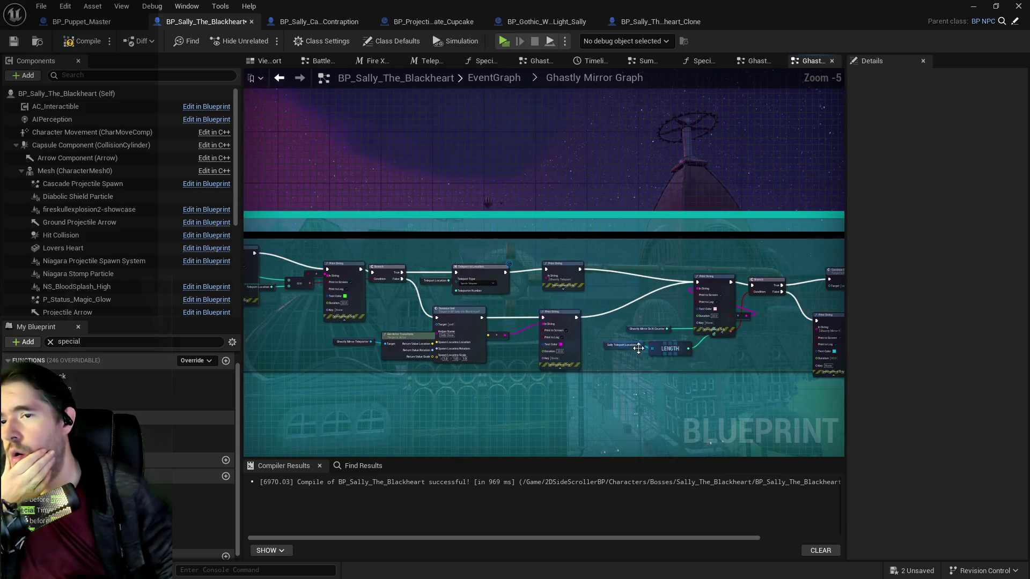
pyautogui.scroll(2, 638, 348)
pyautogui.moveTo(508, 290)
pyautogui.mouseDown()
pyautogui.moveTo(517, 340)
pyautogui.moveTo(415, 336)
pyautogui.mouseUp()
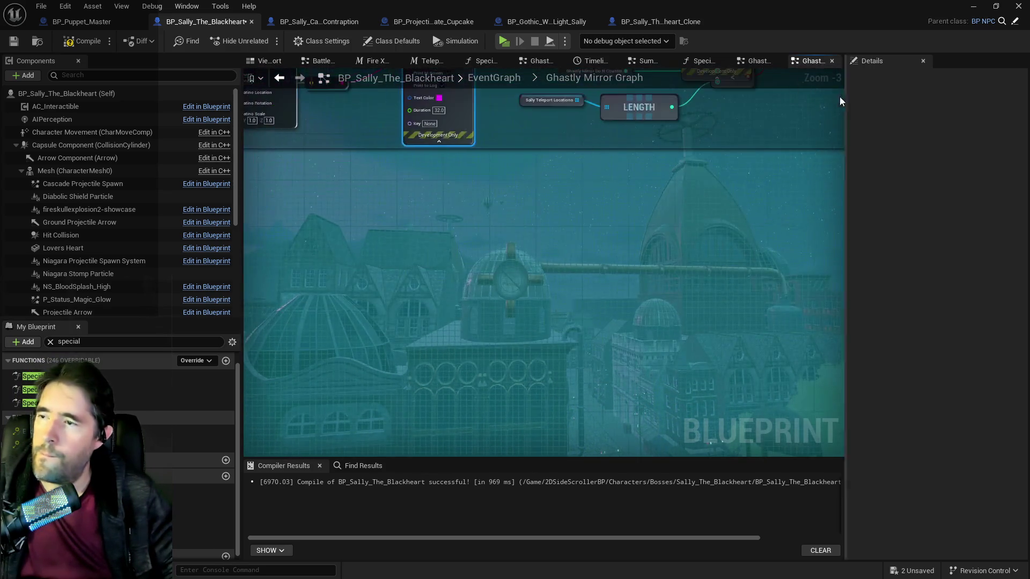
pyautogui.moveTo(517, 289); pyautogui.dragTo(617, 325)
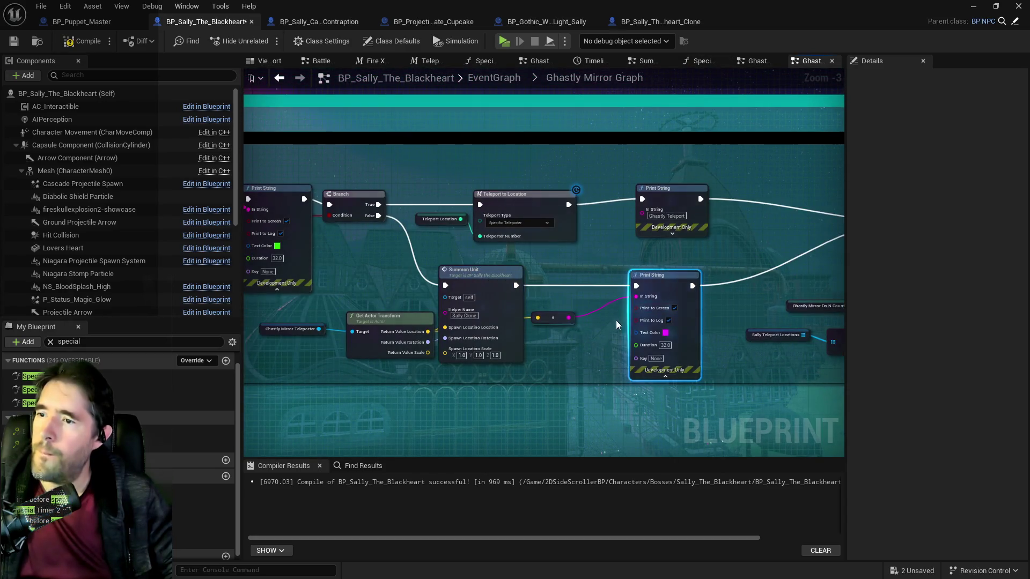
pyautogui.doubleClick(510, 311)
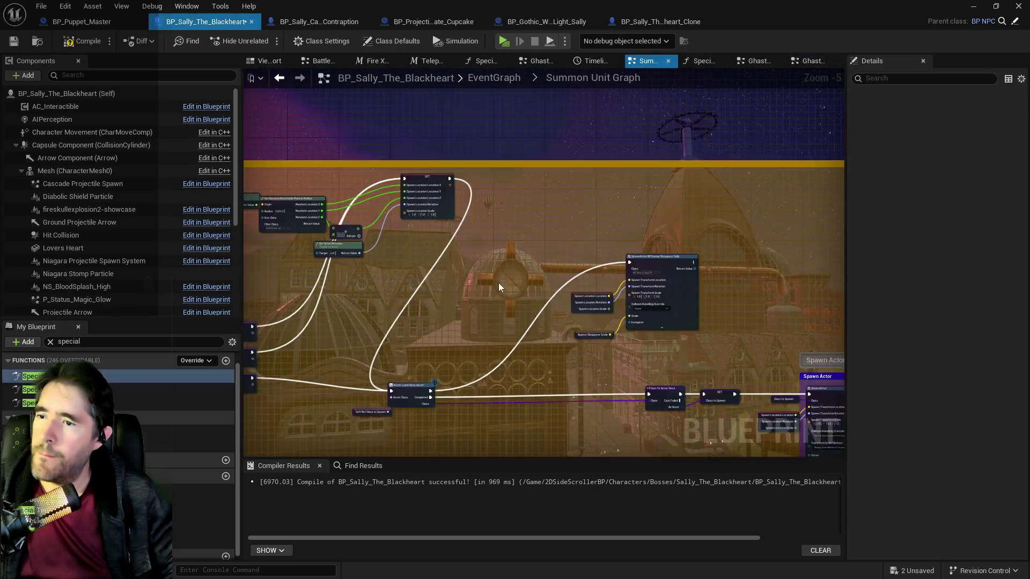
# Paste a Print String above Spawned In that prints the spawned actor's Get Actor Location
pyautogui.scroll(6, 589, 327)
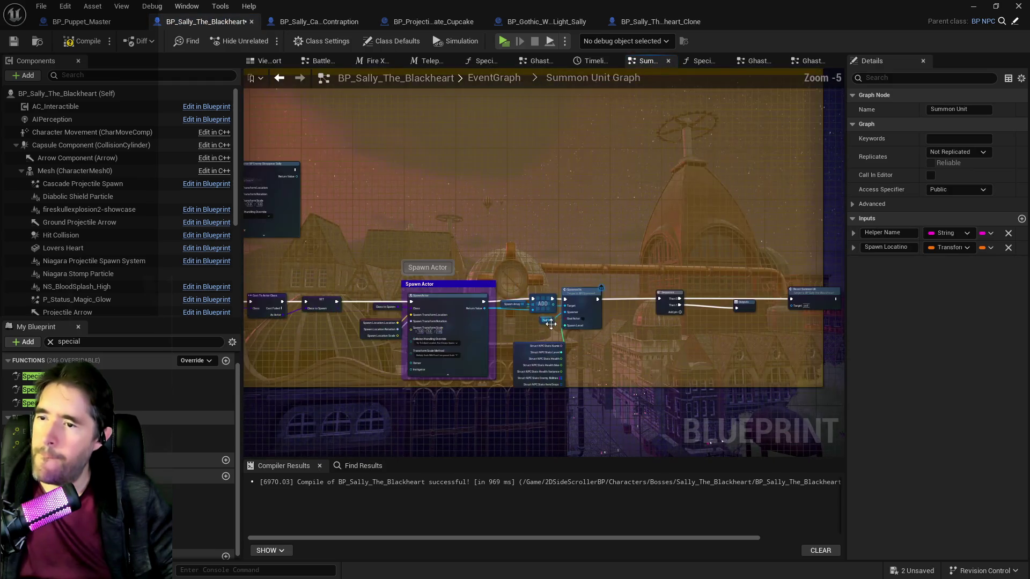
pyautogui.moveTo(607, 334); pyautogui.dragTo(530, 297)
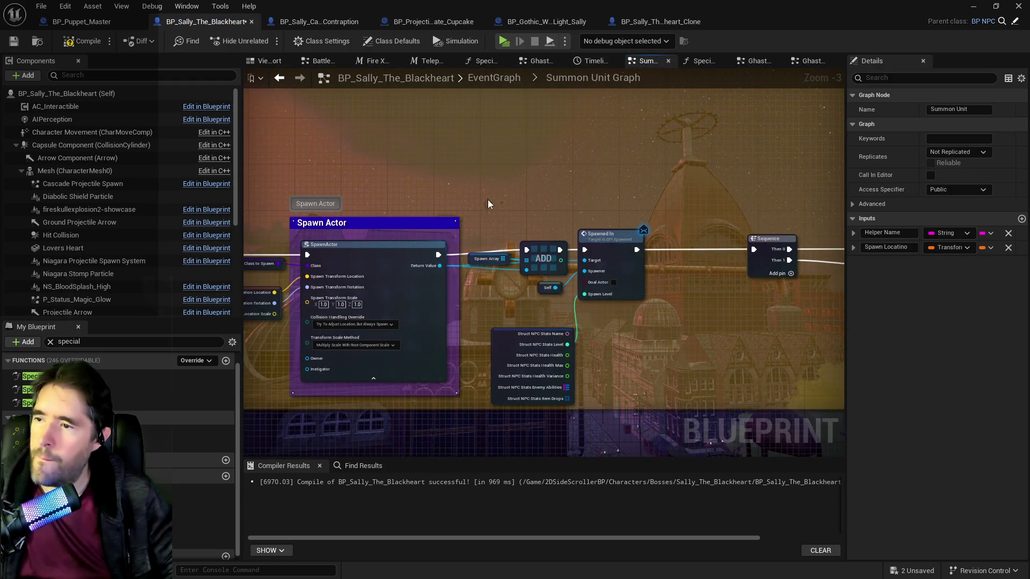
pyautogui.moveTo(497, 196); pyautogui.dragTo(470, 204)
pyautogui.hotkey('ctrl', 'v')
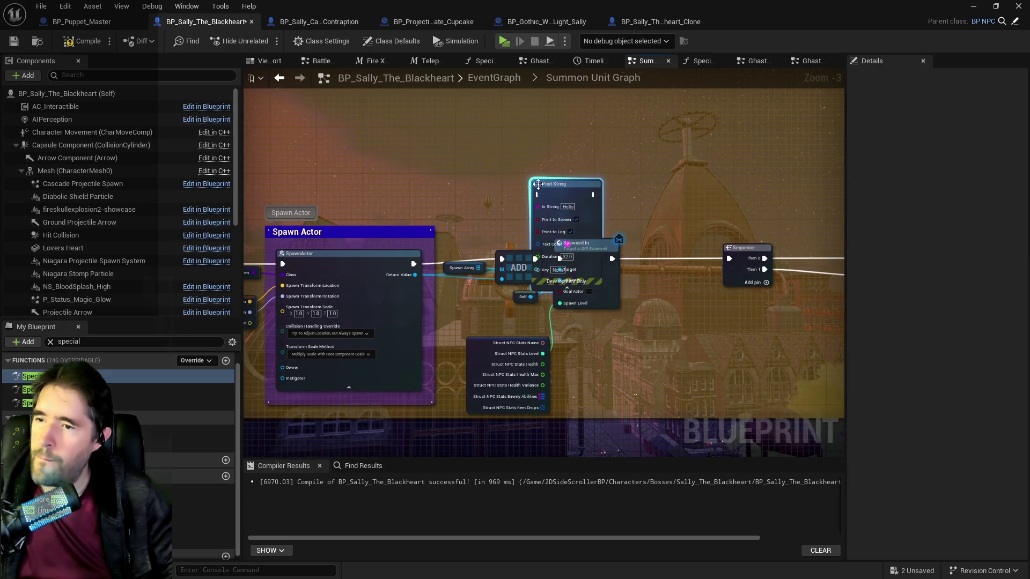
pyautogui.moveTo(414, 276)
pyautogui.mouseDown()
pyautogui.moveTo(451, 221)
pyautogui.moveTo(439, 191)
pyautogui.mouseUp()
pyautogui.write('ge')
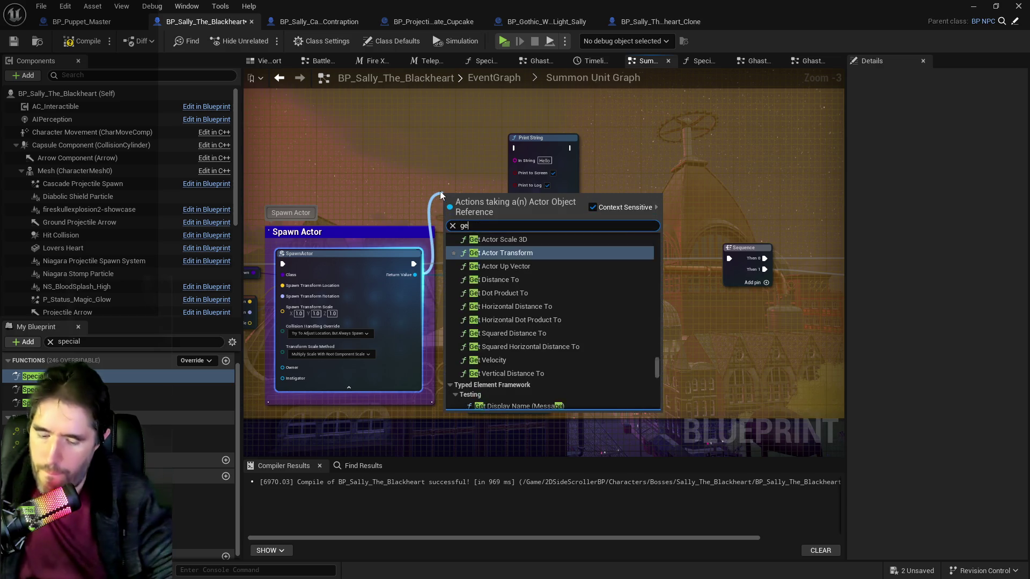
pyautogui.write('t actor loc')
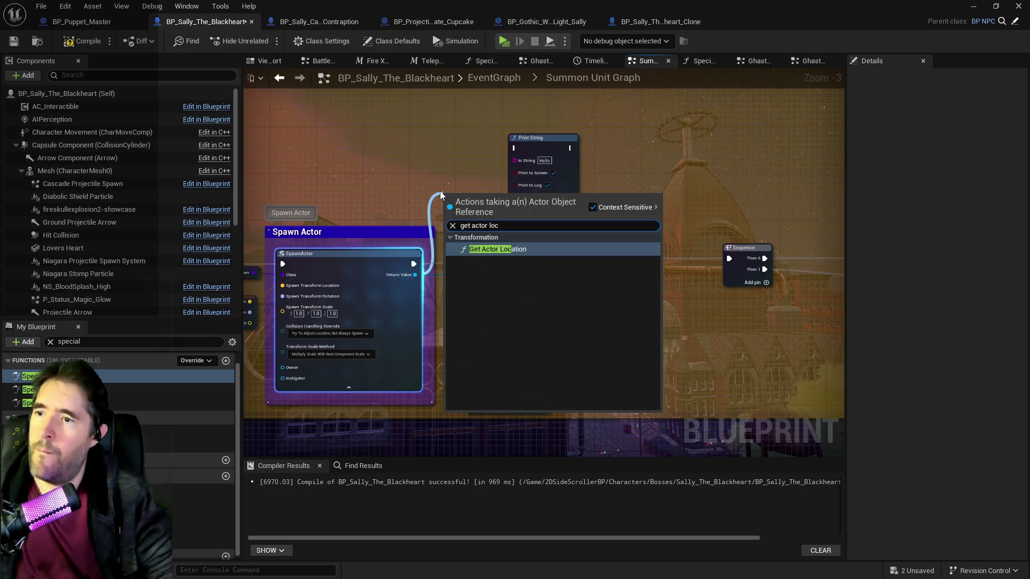
pyautogui.click(480, 250)
pyautogui.moveTo(488, 197)
pyautogui.mouseDown()
pyautogui.moveTo(449, 193)
pyautogui.moveTo(518, 167)
pyautogui.mouseUp()
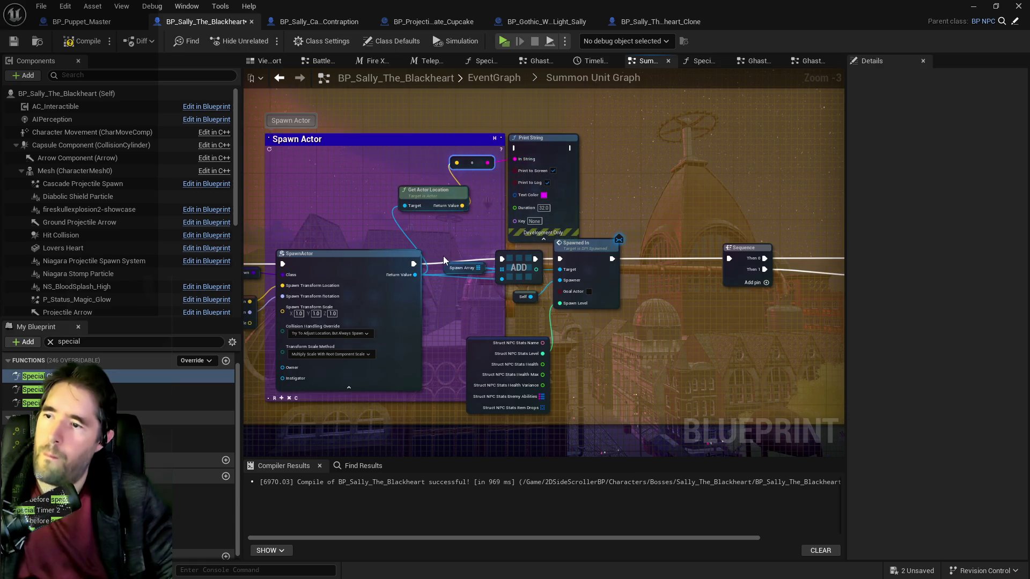
pyautogui.click(544, 195)
# Make the Print String text red, save BP_Sally_The_Blackheart, and open Special Check 3
pyautogui.moveTo(616, 278)
pyautogui.mouseDown()
pyautogui.moveTo(652, 305)
pyautogui.moveTo(661, 273)
pyautogui.mouseUp()
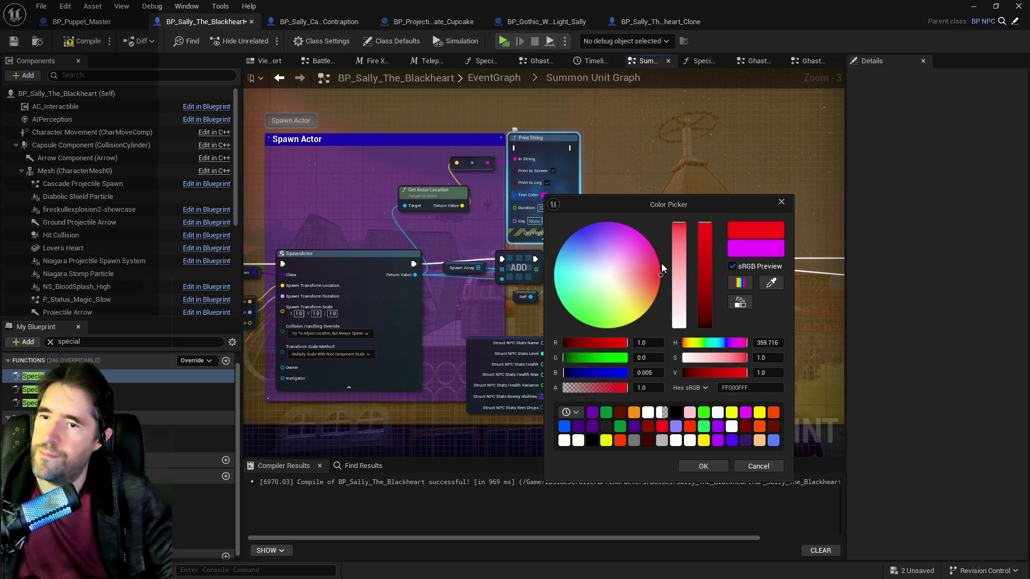
pyautogui.click(703, 466)
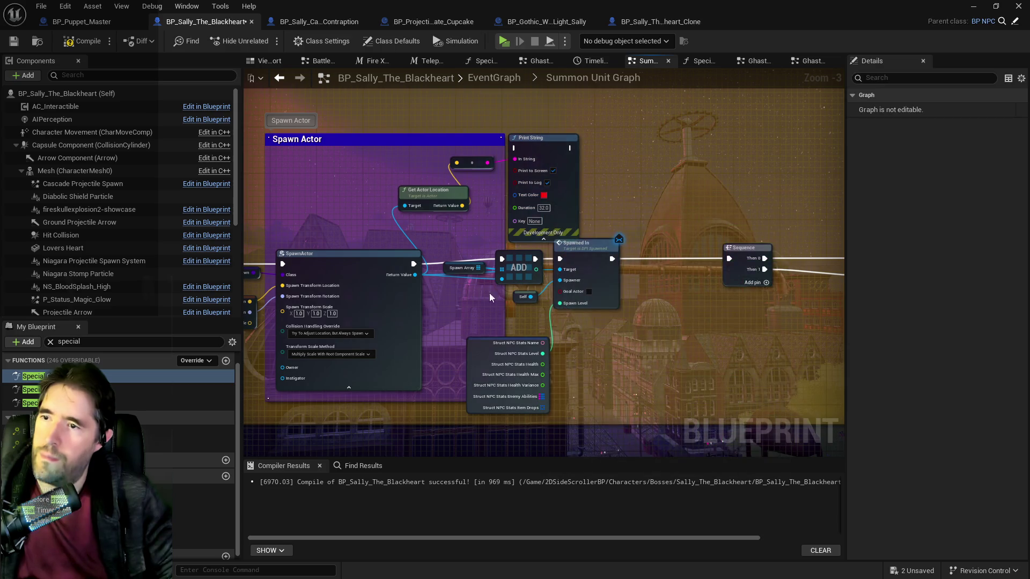
pyautogui.moveTo(425, 263)
pyautogui.mouseDown()
pyautogui.moveTo(457, 237)
pyautogui.moveTo(412, 269)
pyautogui.moveTo(501, 150)
pyautogui.moveTo(514, 148)
pyautogui.moveTo(558, 267)
pyautogui.moveTo(501, 259)
pyautogui.mouseUp()
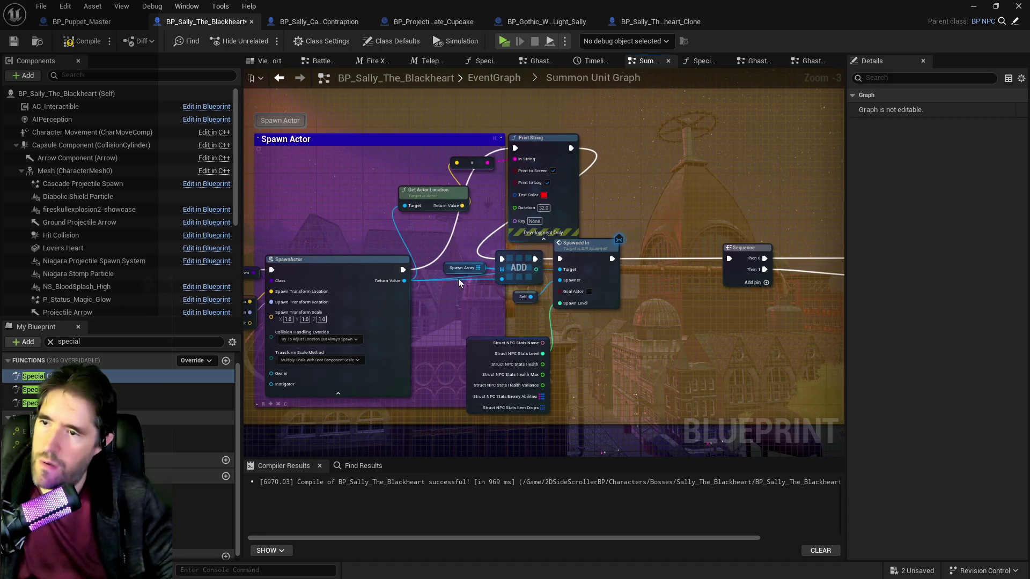
pyautogui.click(15, 41)
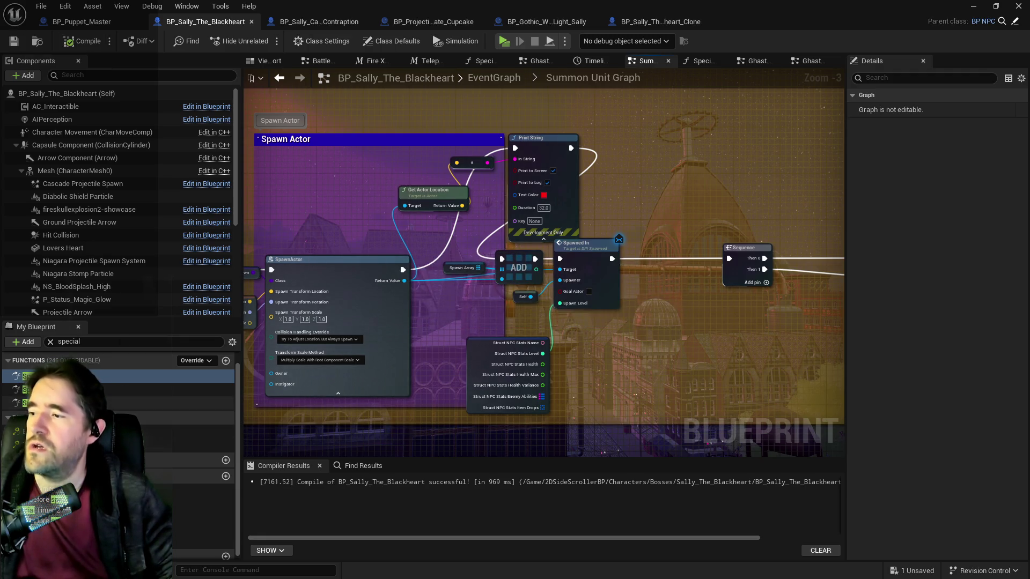
pyautogui.doubleClick(43, 375)
# Set Time Before Special 3's default value to 5 and compile and save the blueprint
pyautogui.moveTo(507, 318); pyautogui.dragTo(652, 253)
pyautogui.scroll(1, 622, 273)
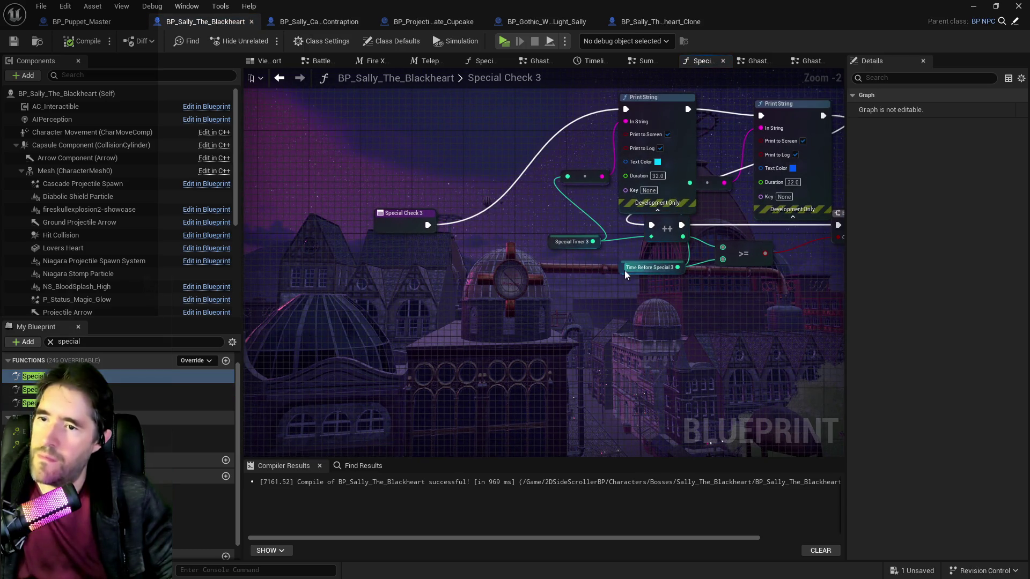
pyautogui.click(625, 271)
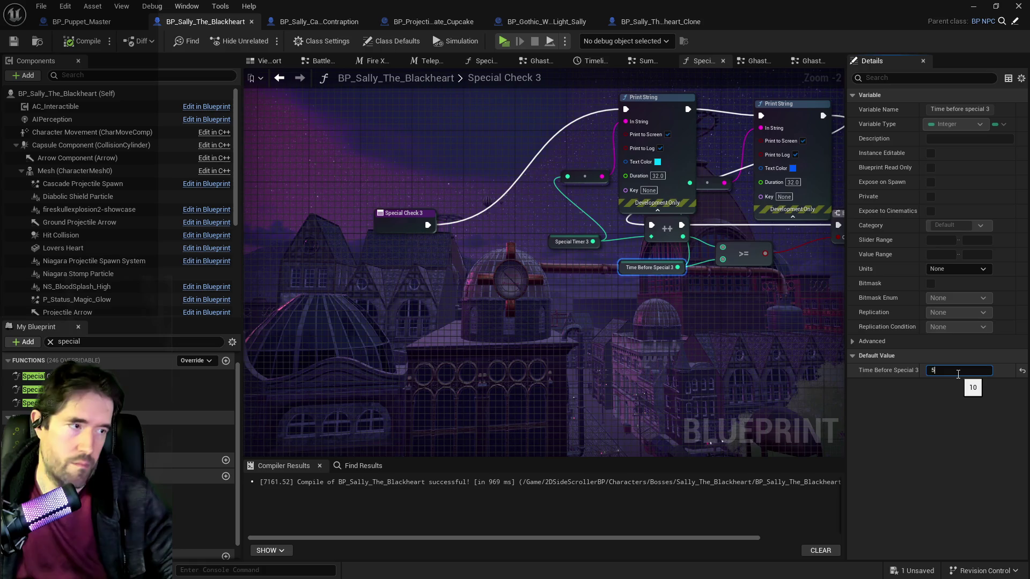
pyautogui.press('Return')
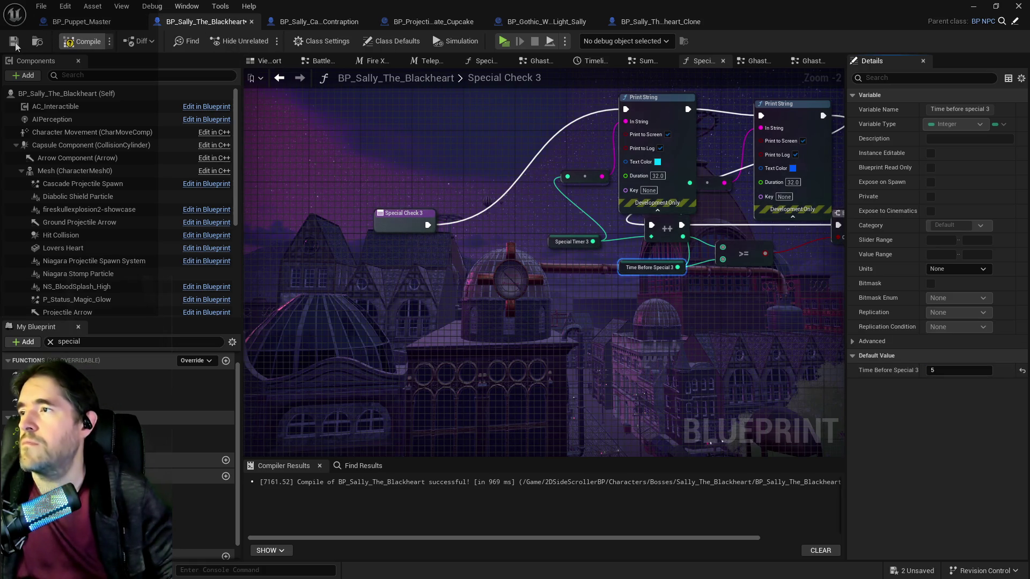
pyautogui.click(15, 43)
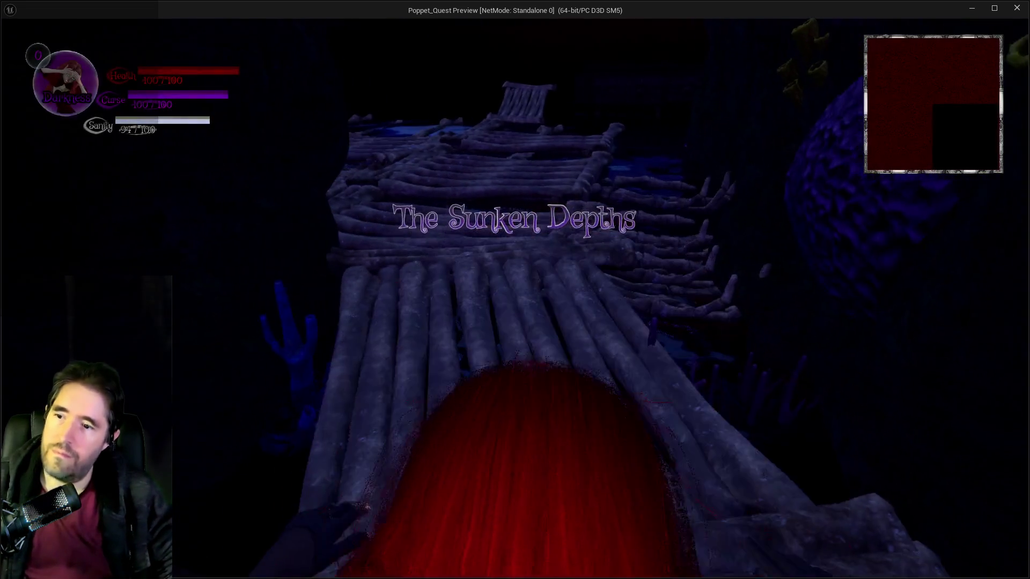
# Run along The Sunken Depths log bridge toward the bone platform and bring up the card-slot overlay
pyautogui.press('w')
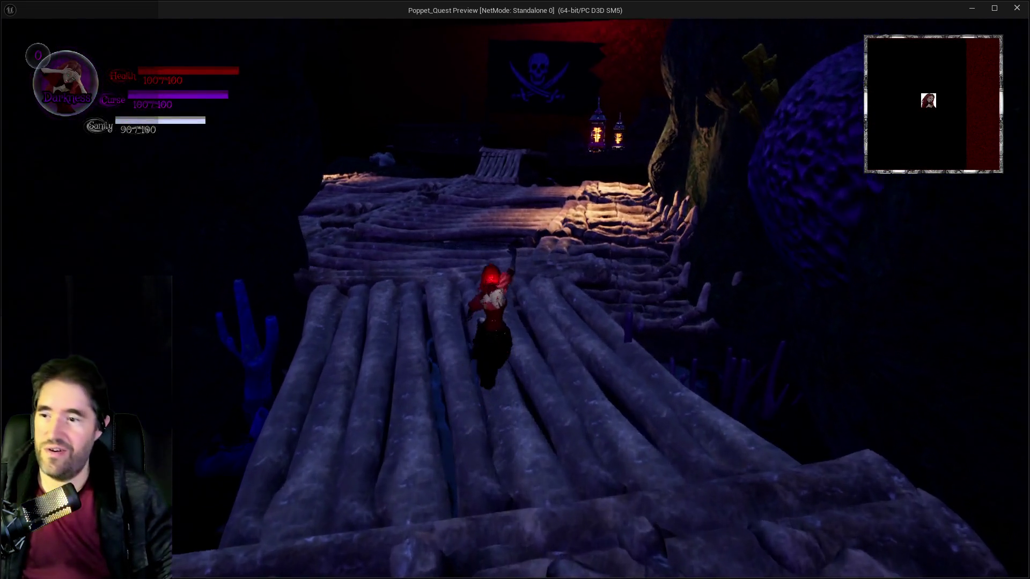
pyautogui.press('w')
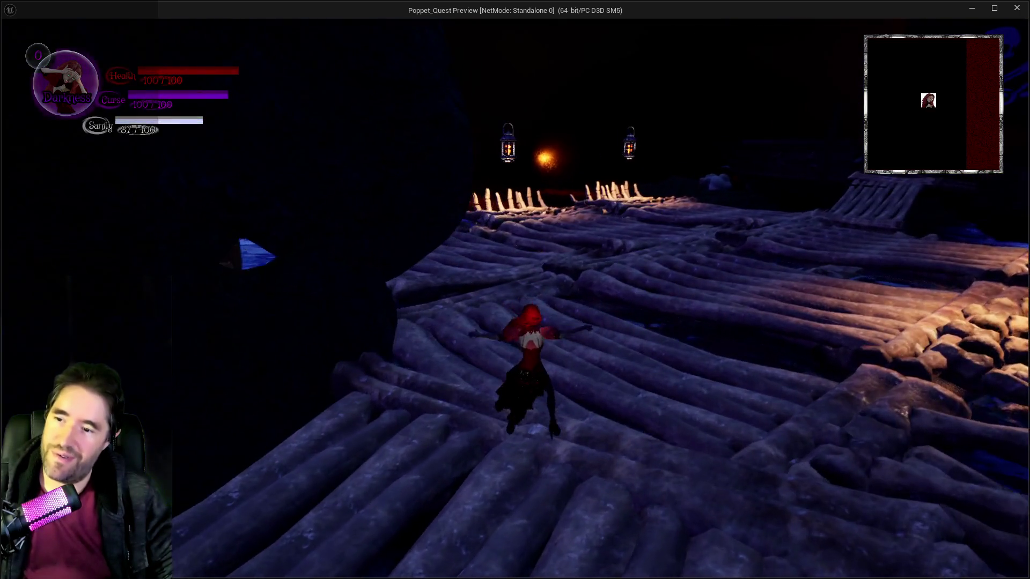
pyautogui.press('w')
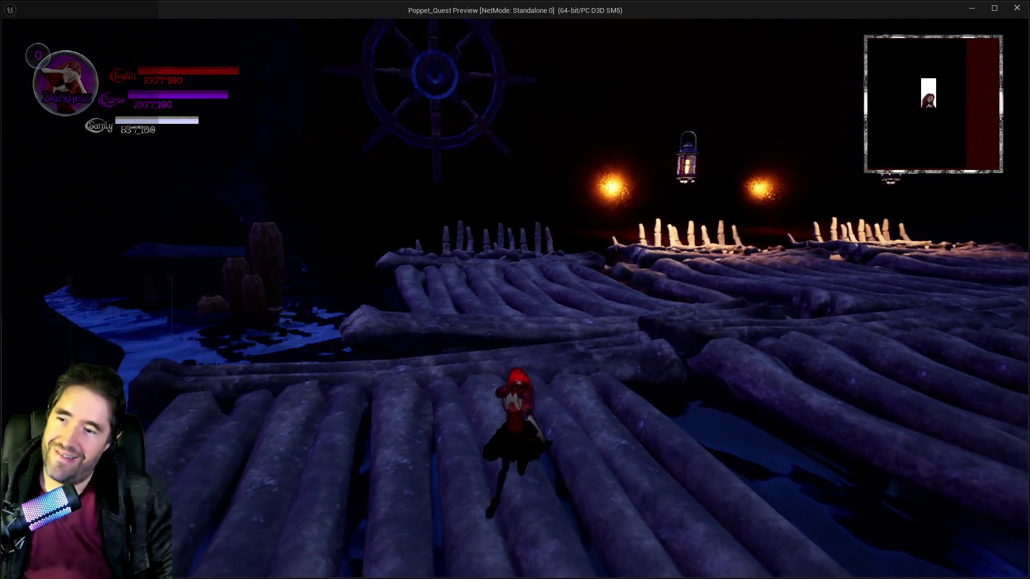
pyautogui.press('w')
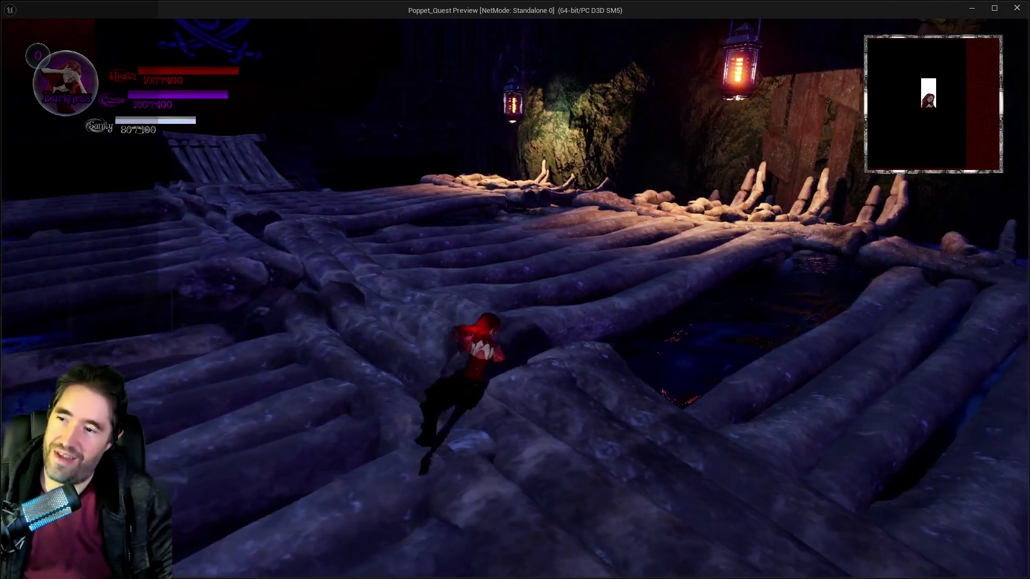
pyautogui.press('w')
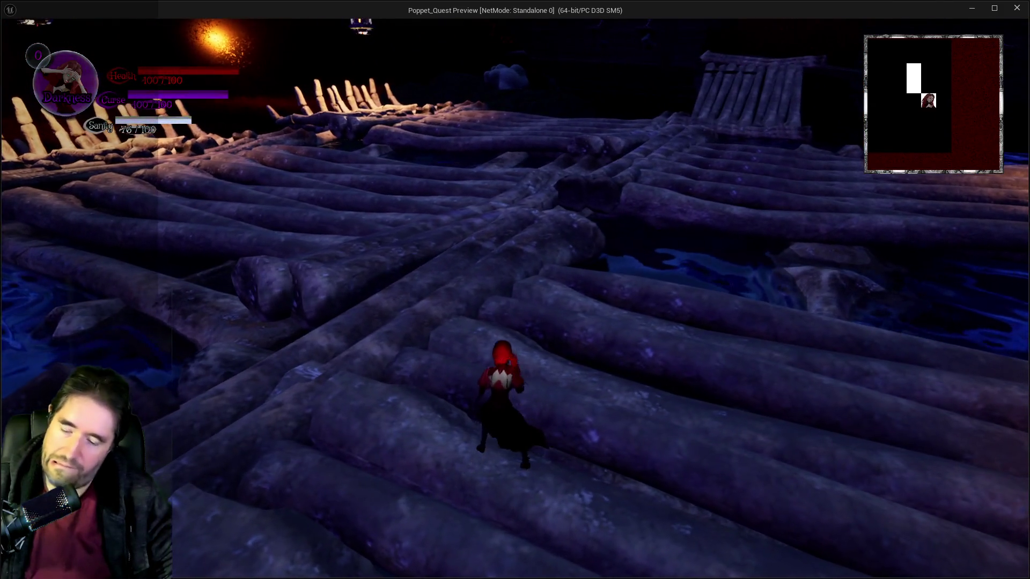
pyautogui.press('Tab')
pyautogui.press('Tab')
# Run into the arena across the logs and swing the hammer at Sally the Blackheart
pyautogui.press('w')
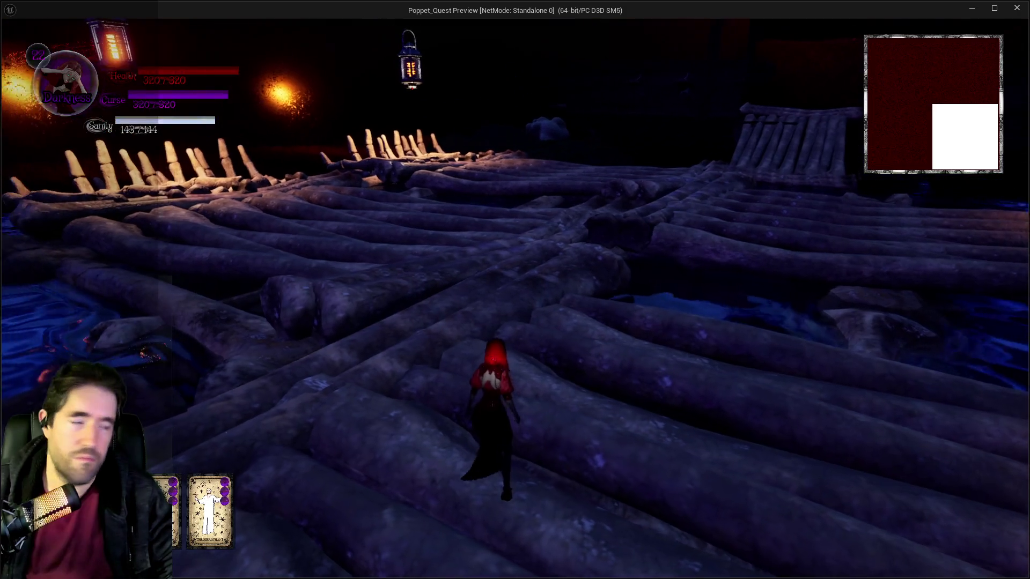
pyautogui.press('w')
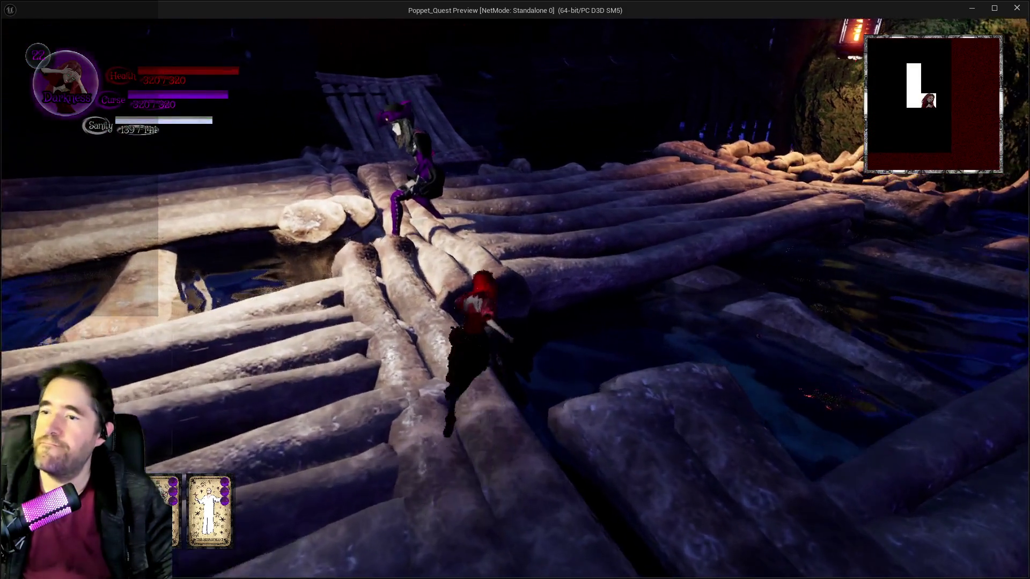
pyautogui.press('w')
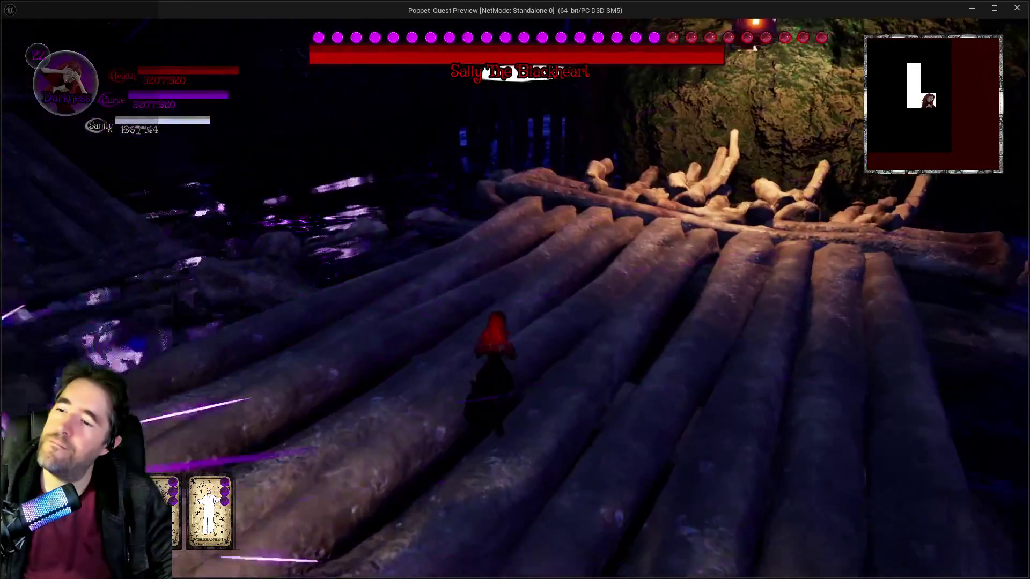
pyautogui.press('w')
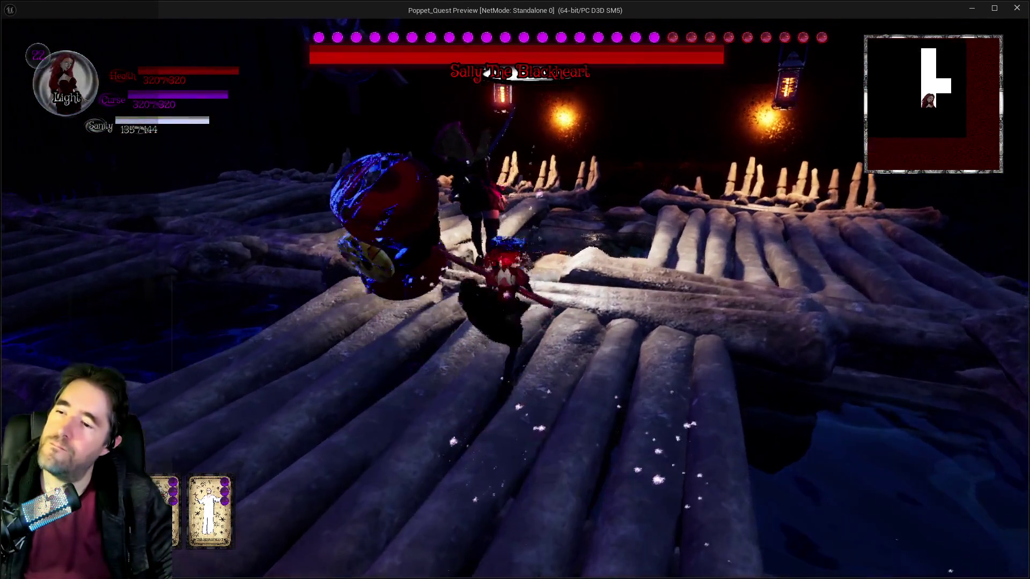
pyautogui.press('w')
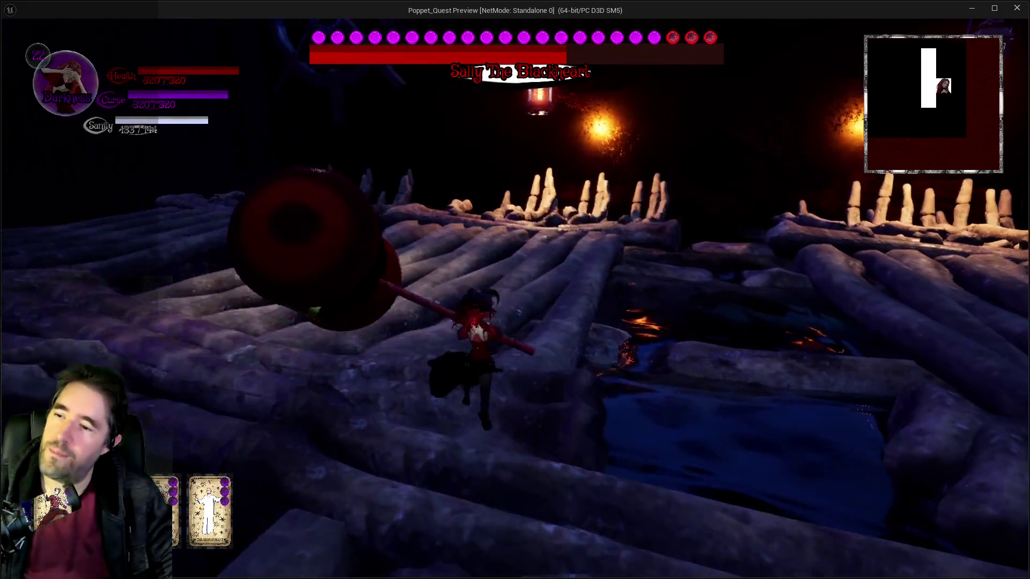
pyautogui.press('w')
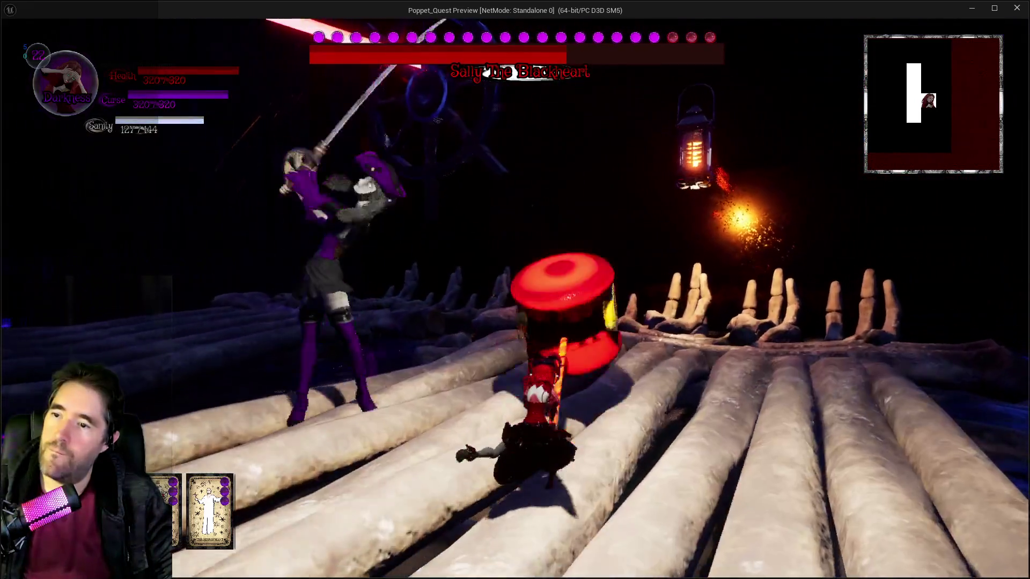
pyautogui.click(514, 297)
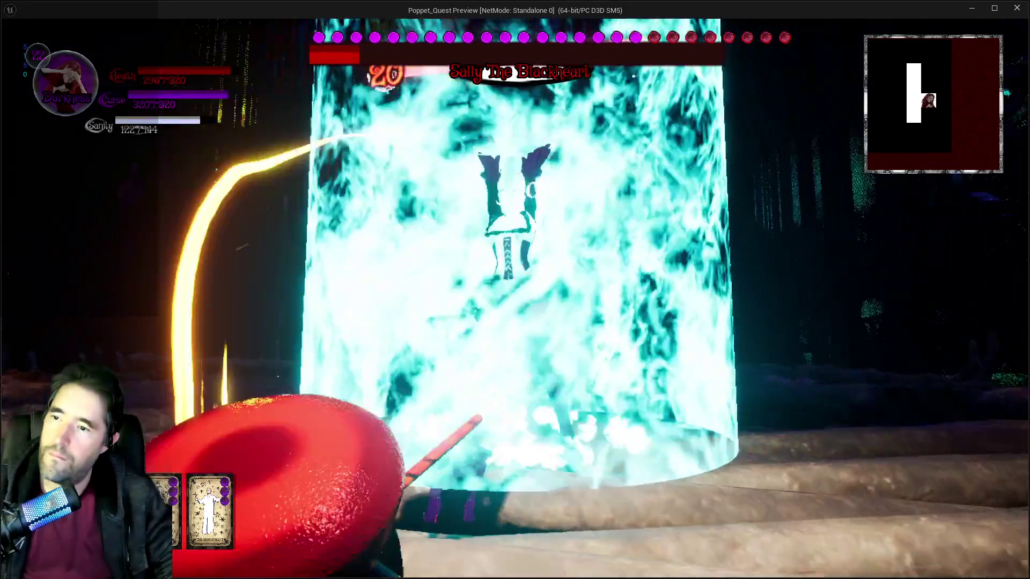
pyautogui.press('w')
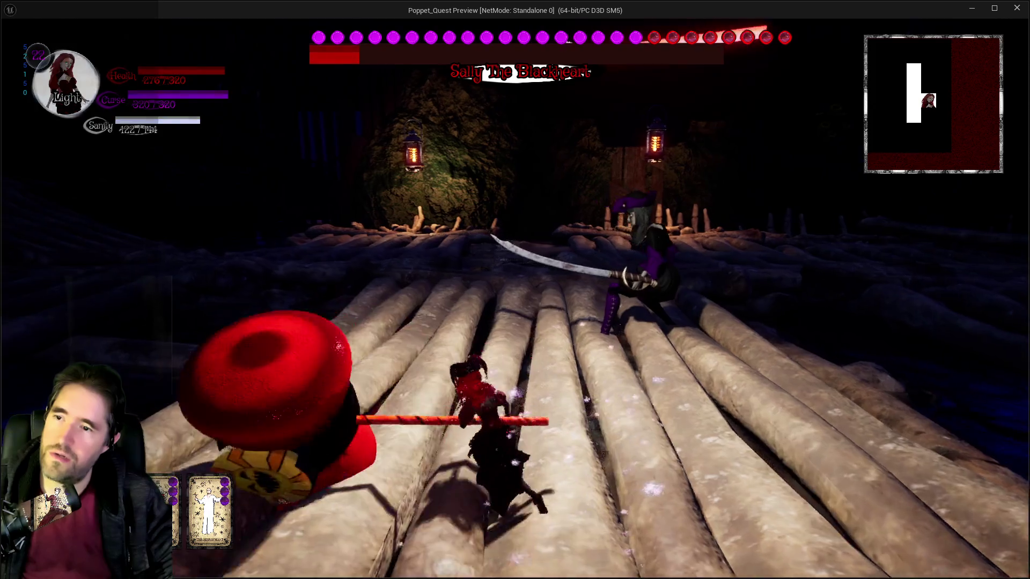
# Switch from Light to Darkness, chase the Ghastly Mirror clone, and pause the game
pyautogui.press('q')
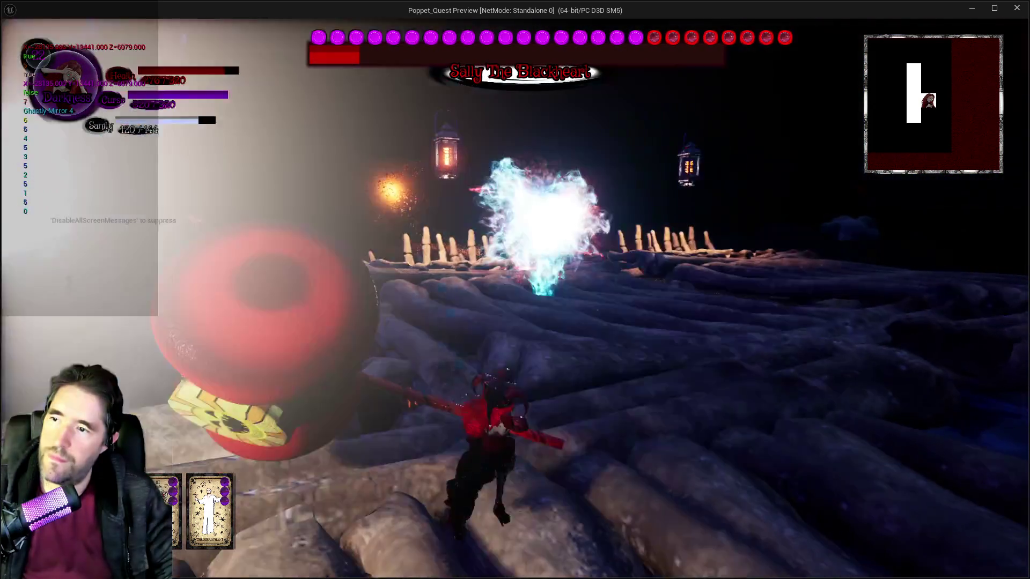
pyautogui.press('w')
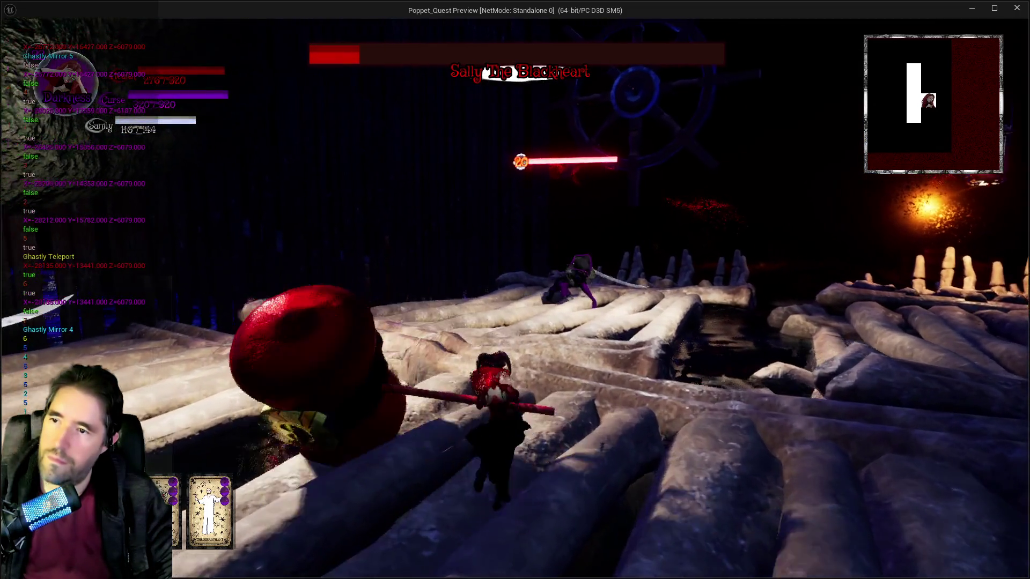
pyautogui.press('w')
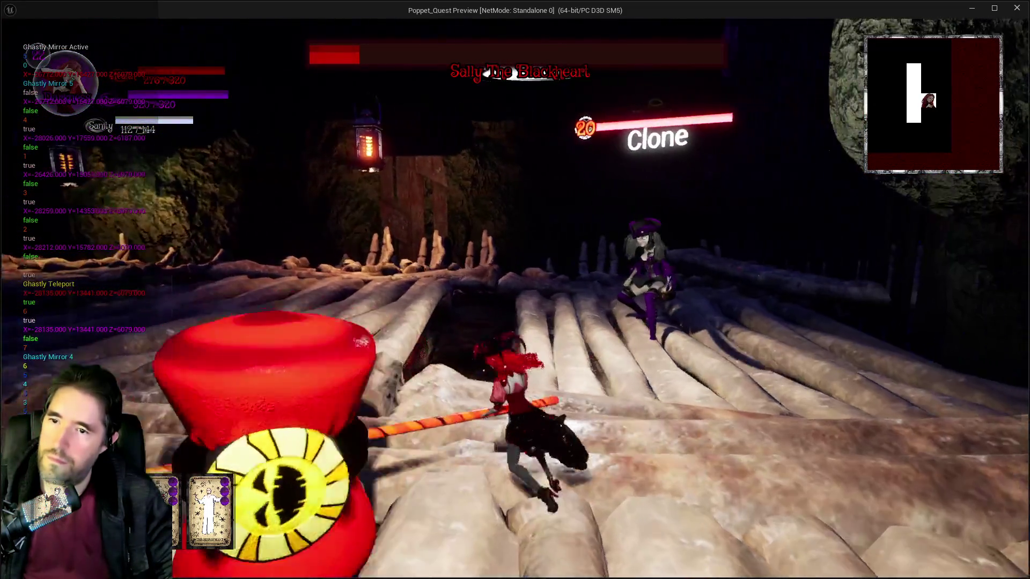
pyautogui.press('w')
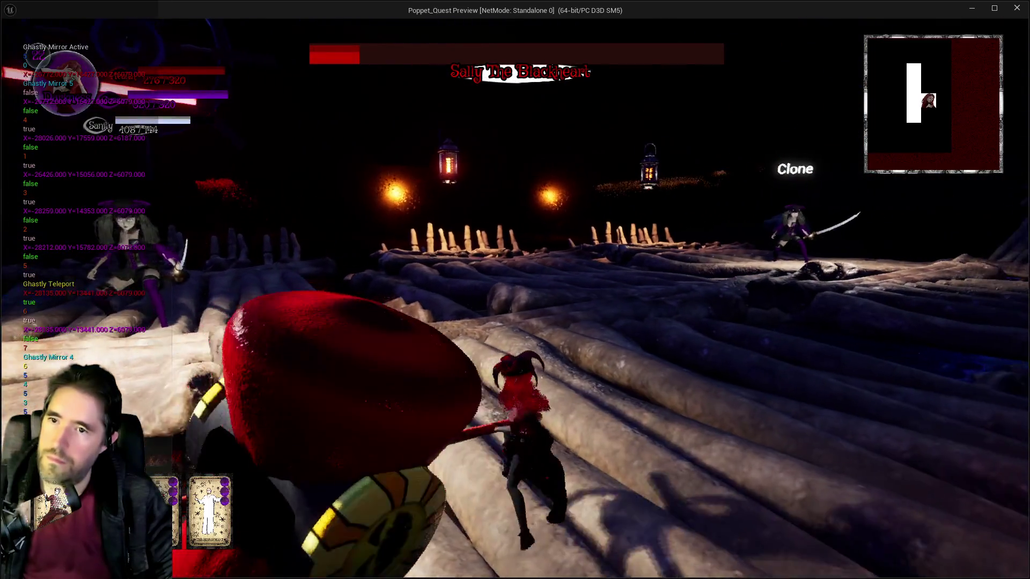
pyautogui.press('w')
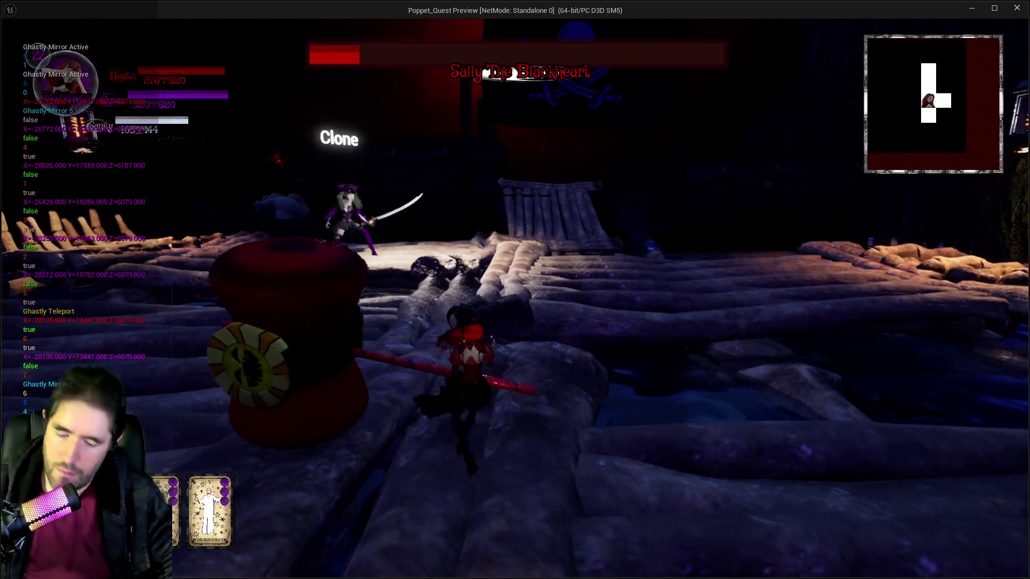
pyautogui.press('Escape')
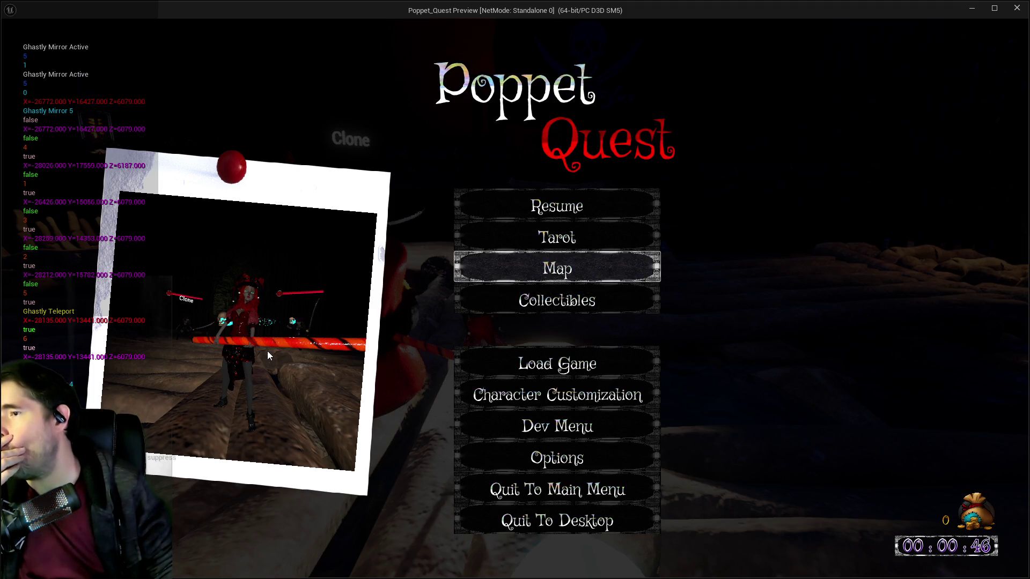
# End the playtest from the pause menu and close the game preview window
pyautogui.press('Down')
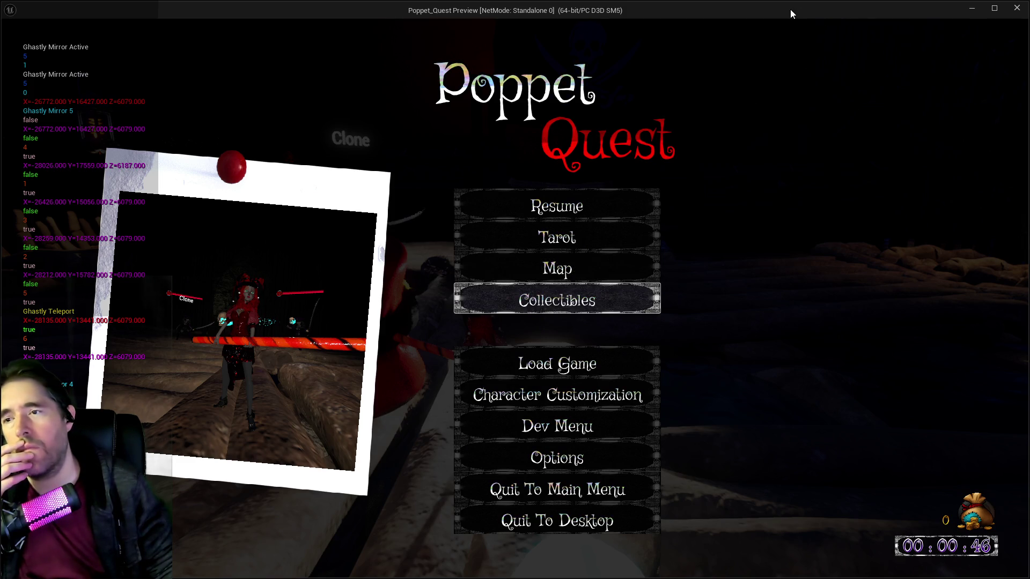
pyautogui.click(1016, 8)
# Switch to the Summon Unit graph and locate the Do Once, Pentagram Ability and Play Montage nodes
pyautogui.moveTo(667, 407)
pyautogui.mouseDown()
pyautogui.moveTo(581, 135)
pyautogui.moveTo(429, 153)
pyautogui.mouseUp()
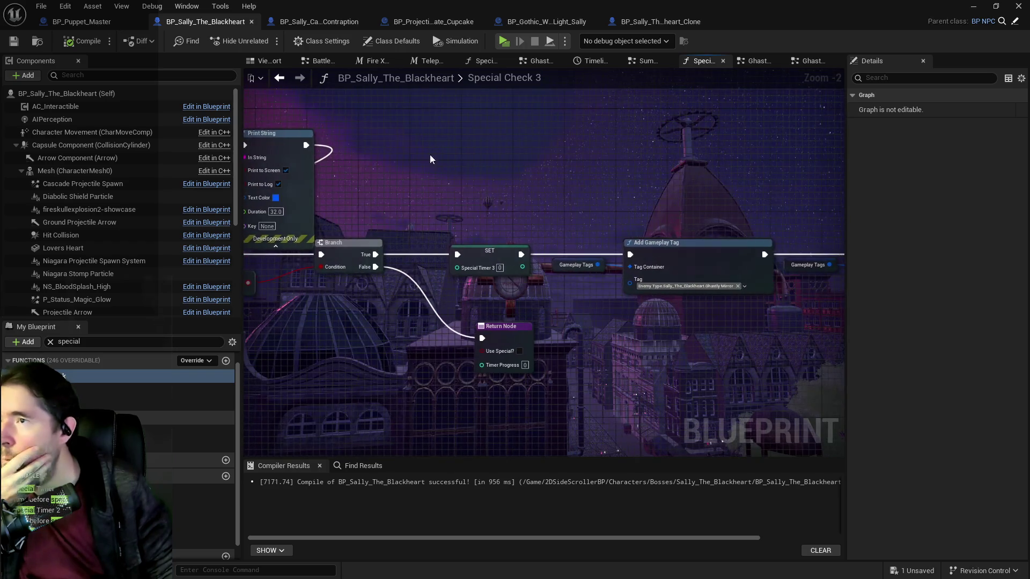
pyautogui.scroll(-5, 436, 211)
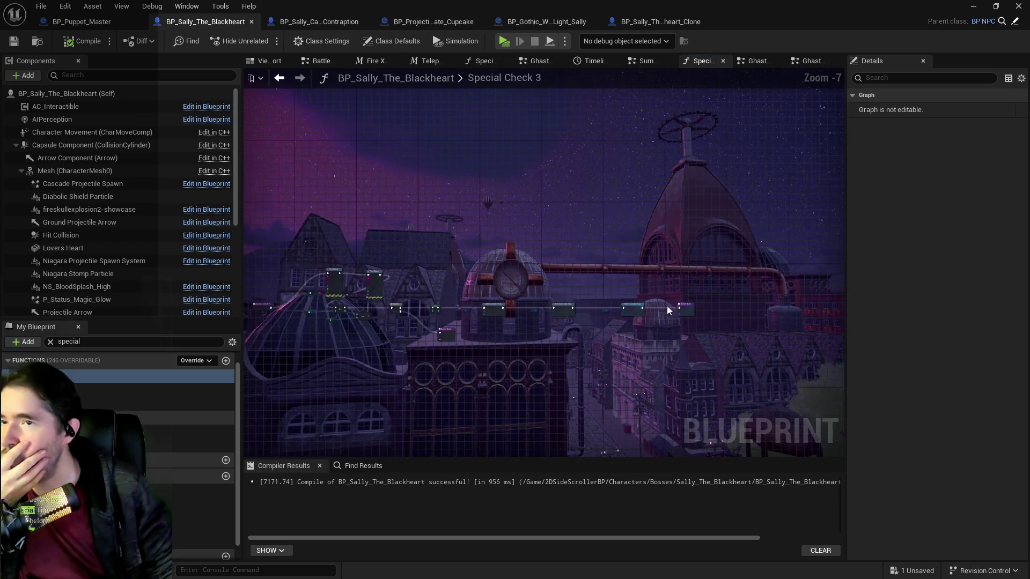
pyautogui.click(647, 64)
pyautogui.moveTo(645, 264)
pyautogui.mouseDown()
pyautogui.moveTo(817, 241)
pyautogui.moveTo(523, 303)
pyautogui.moveTo(462, 281)
pyautogui.moveTo(590, 285)
pyautogui.mouseUp()
pyautogui.scroll(-4, 590, 285)
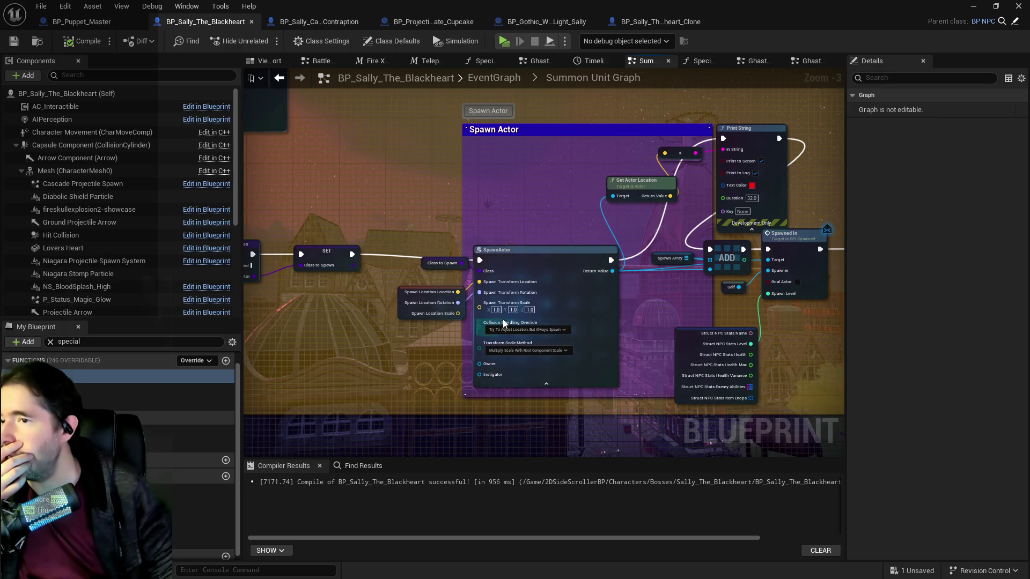
pyautogui.moveTo(388, 281); pyautogui.dragTo(664, 258)
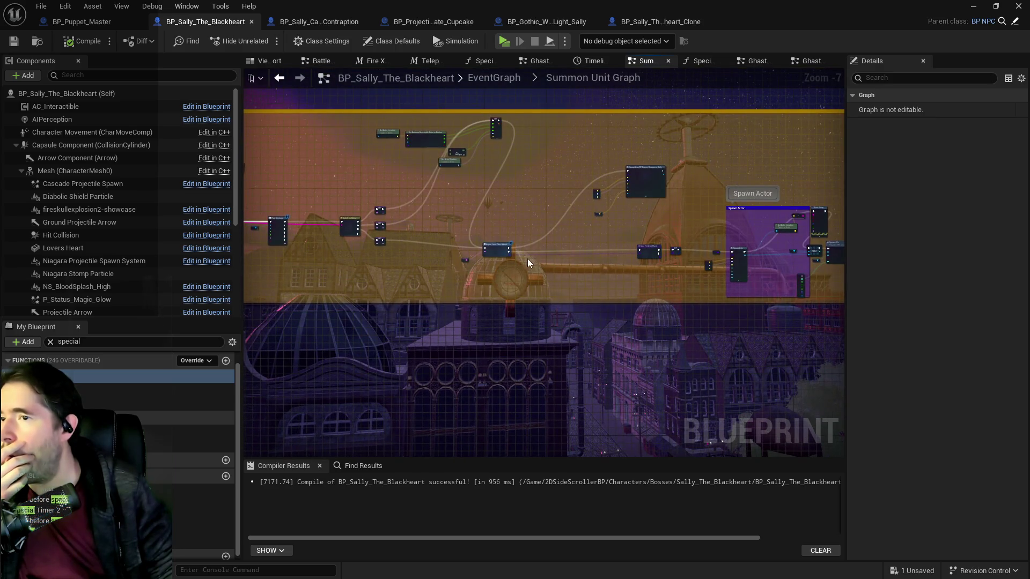
pyautogui.scroll(5, 380, 254)
pyautogui.moveTo(381, 254); pyautogui.dragTo(561, 255)
pyautogui.moveTo(362, 235)
pyautogui.mouseDown()
pyautogui.moveTo(494, 239)
pyautogui.moveTo(617, 260)
pyautogui.mouseUp()
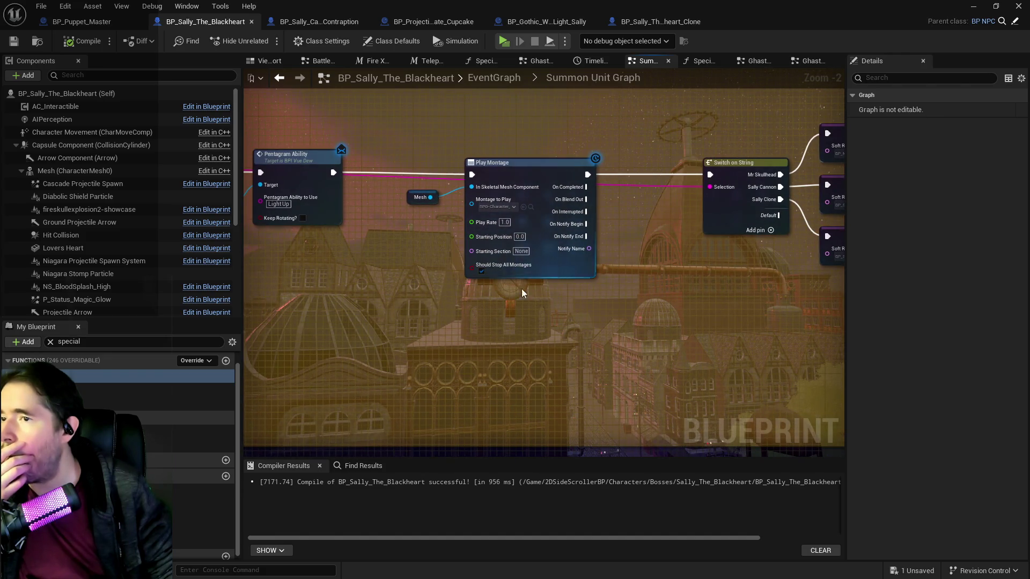
pyautogui.scroll(-2, 440, 287)
pyautogui.scroll(1, 386, 230)
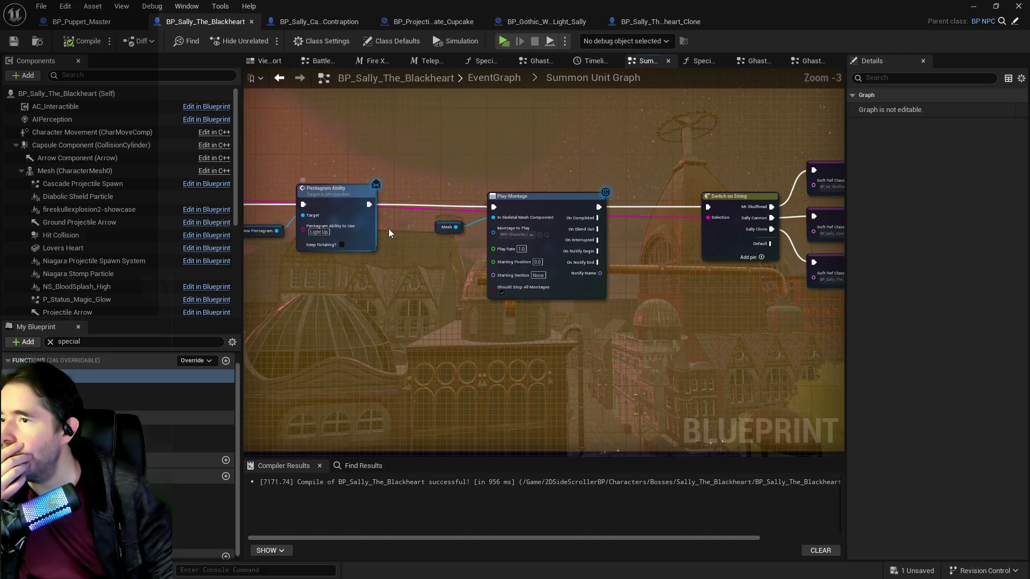
pyautogui.moveTo(386, 230); pyautogui.dragTo(528, 230)
pyautogui.moveTo(449, 241); pyautogui.dragTo(534, 233)
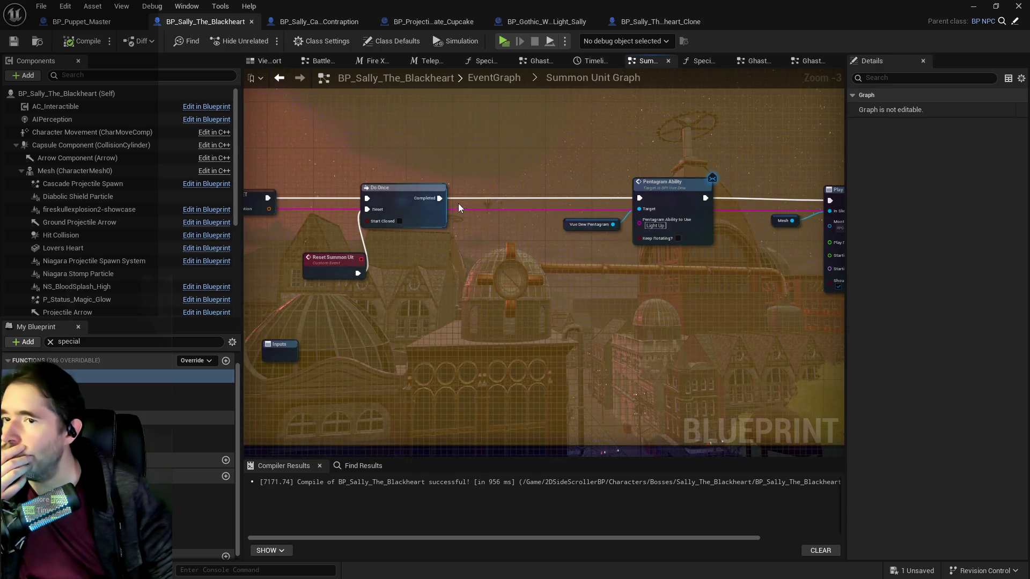
# Wire Do Once's Completed output straight into Play Montage and place Reset Summon Unit beside Do Once
pyautogui.moveTo(458, 201)
pyautogui.mouseDown()
pyautogui.moveTo(818, 202)
pyautogui.moveTo(803, 202)
pyautogui.mouseUp()
pyautogui.click(649, 215)
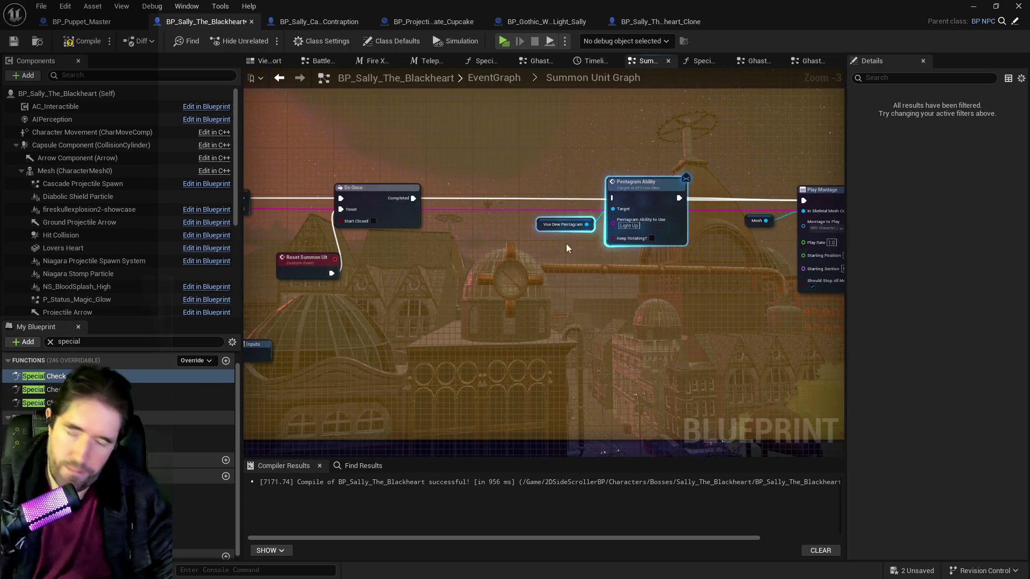
pyautogui.moveTo(580, 210); pyautogui.dragTo(638, 207)
pyautogui.moveTo(477, 275); pyautogui.dragTo(499, 258)
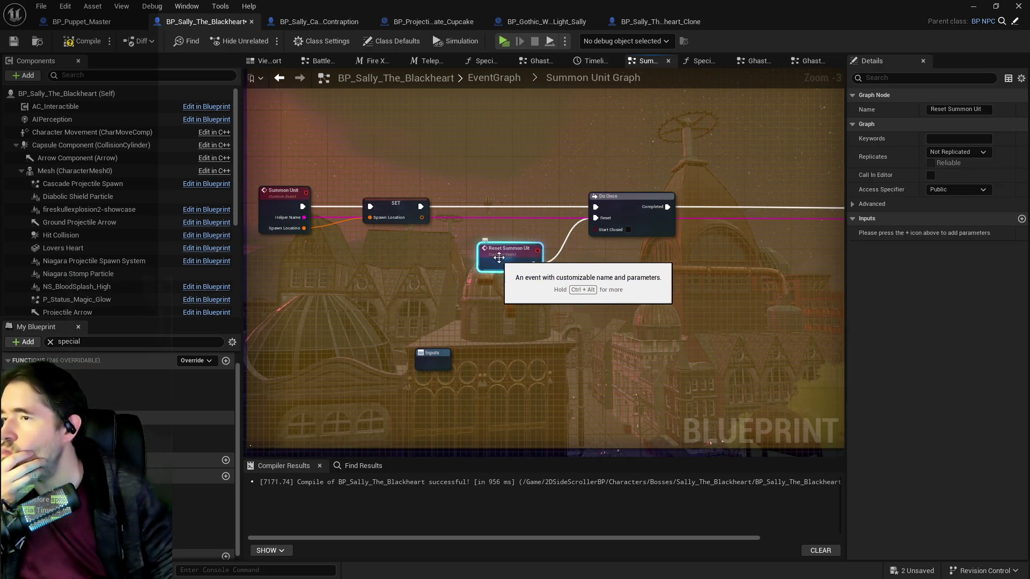
# Move Spawned In right and group the Spawn Array, ADD and Self nodes beside it
pyautogui.scroll(1, 552, 263)
pyautogui.scroll(-3, 685, 304)
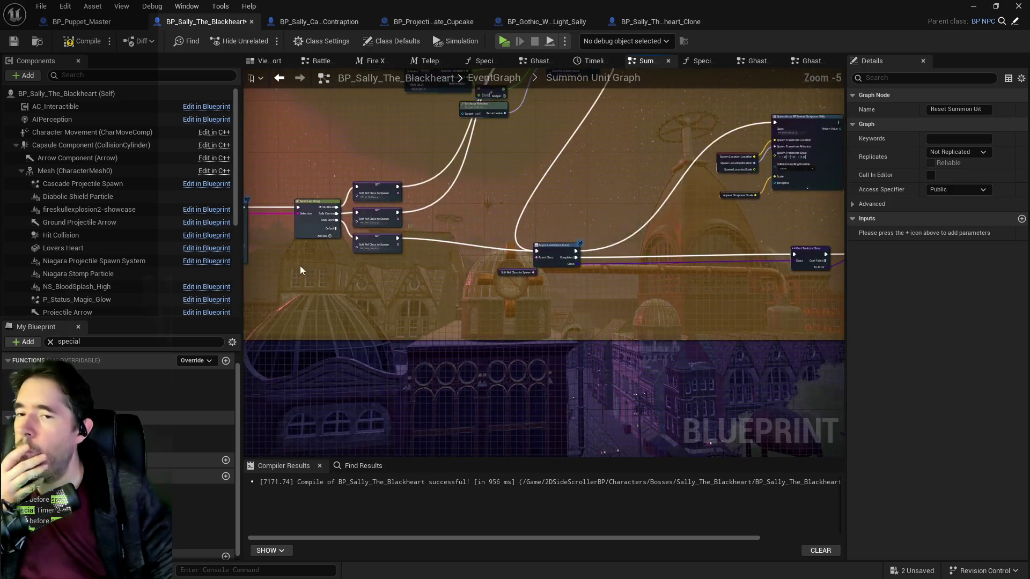
pyautogui.scroll(-2, 515, 300)
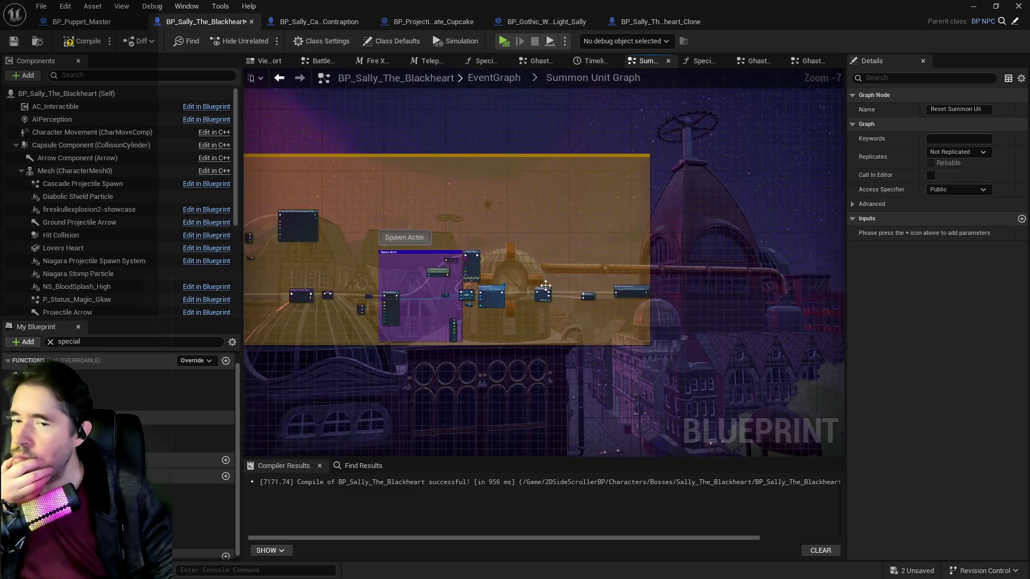
pyautogui.scroll(4, 545, 286)
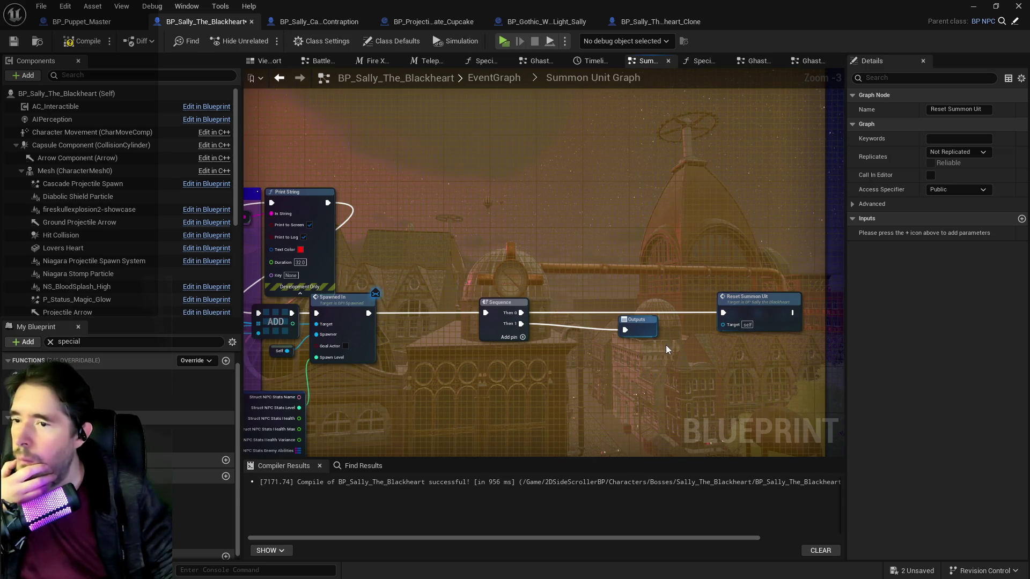
pyautogui.moveTo(590, 335); pyautogui.dragTo(744, 306)
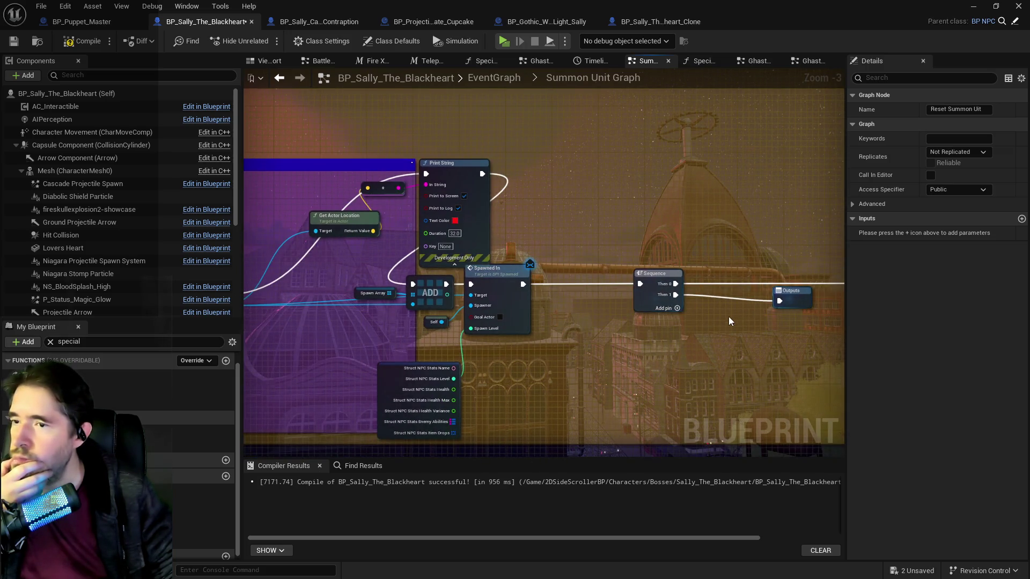
pyautogui.scroll(-1, 677, 323)
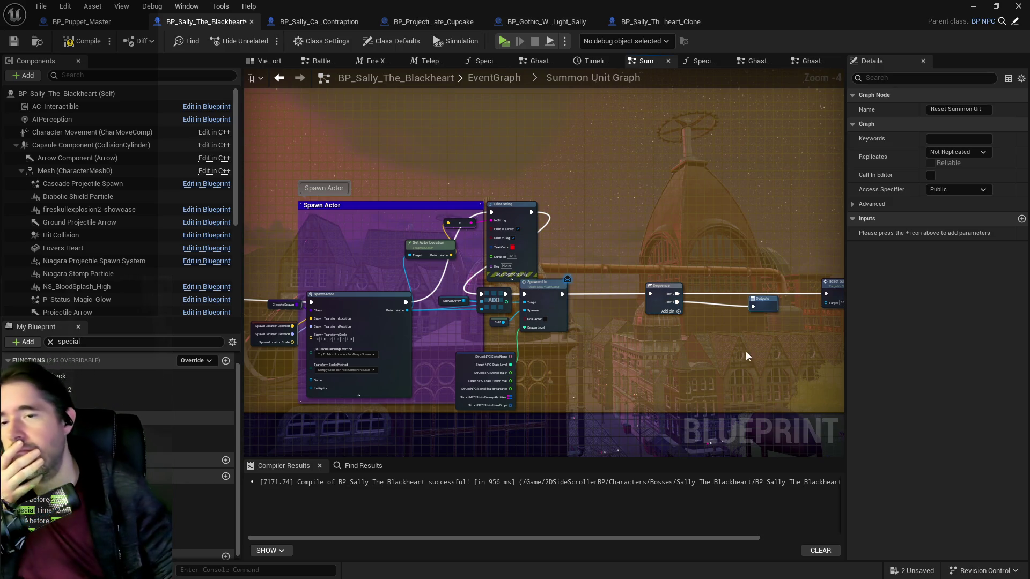
pyautogui.moveTo(746, 352); pyautogui.dragTo(663, 333)
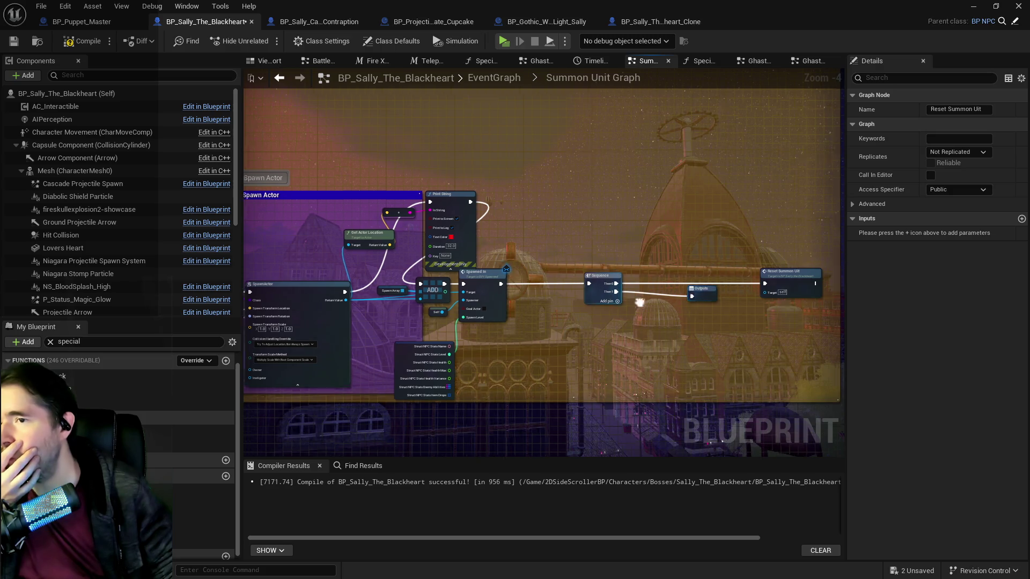
pyautogui.scroll(2, 633, 278)
pyautogui.moveTo(642, 279); pyautogui.dragTo(715, 278)
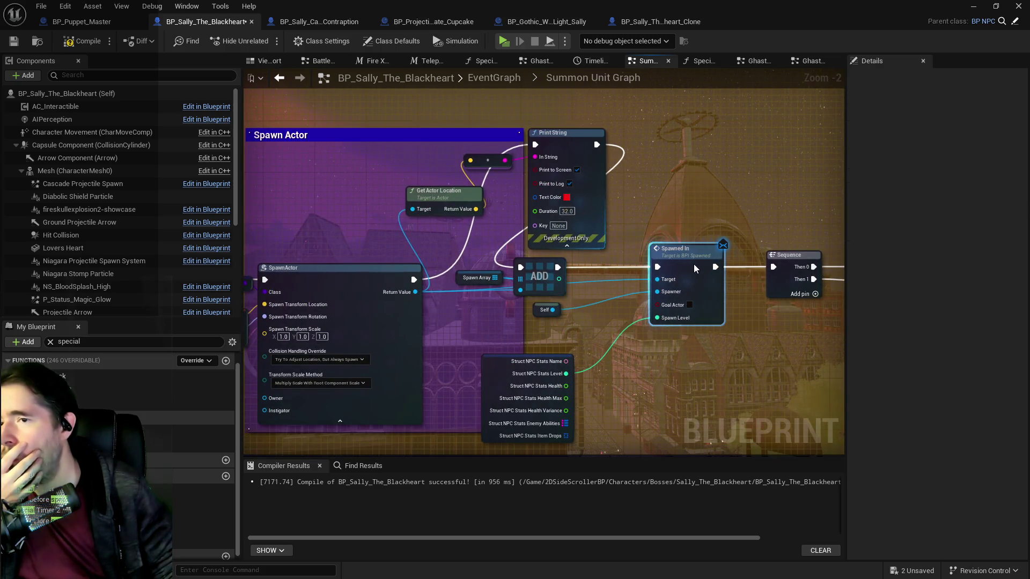
pyautogui.moveTo(448, 254); pyautogui.dragTo(568, 320)
pyautogui.moveTo(520, 277); pyautogui.dragTo(573, 276)
# Inspect the disabled nodes area and compile and save the Sally blueprint
pyautogui.scroll(-4, 573, 276)
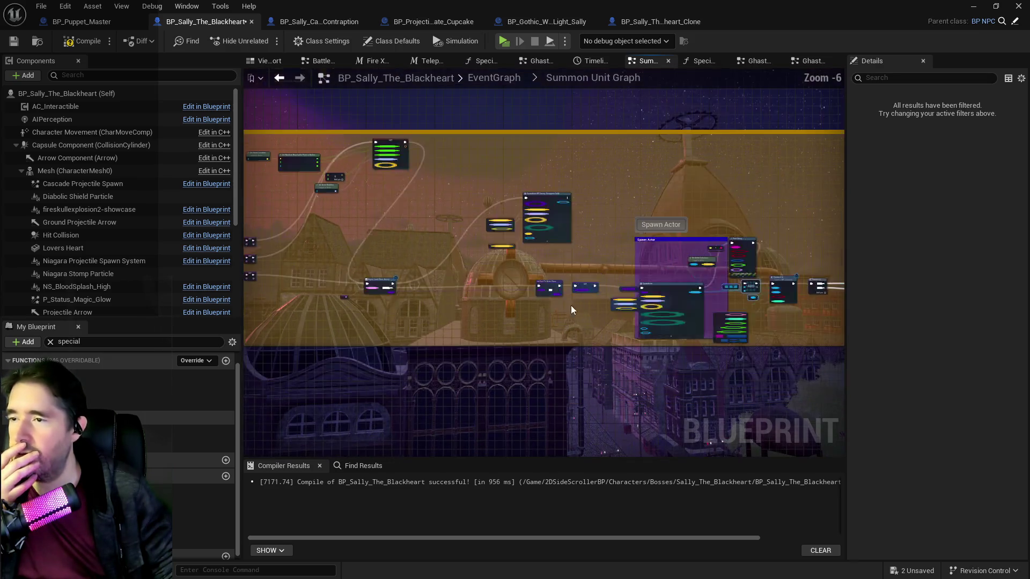
pyautogui.scroll(3, 559, 268)
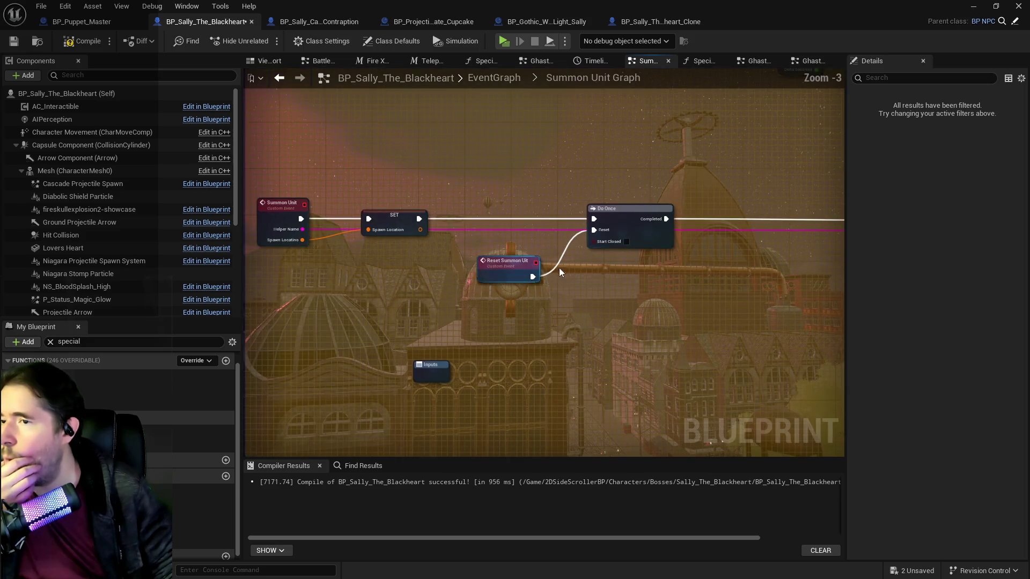
pyautogui.scroll(-3, 601, 290)
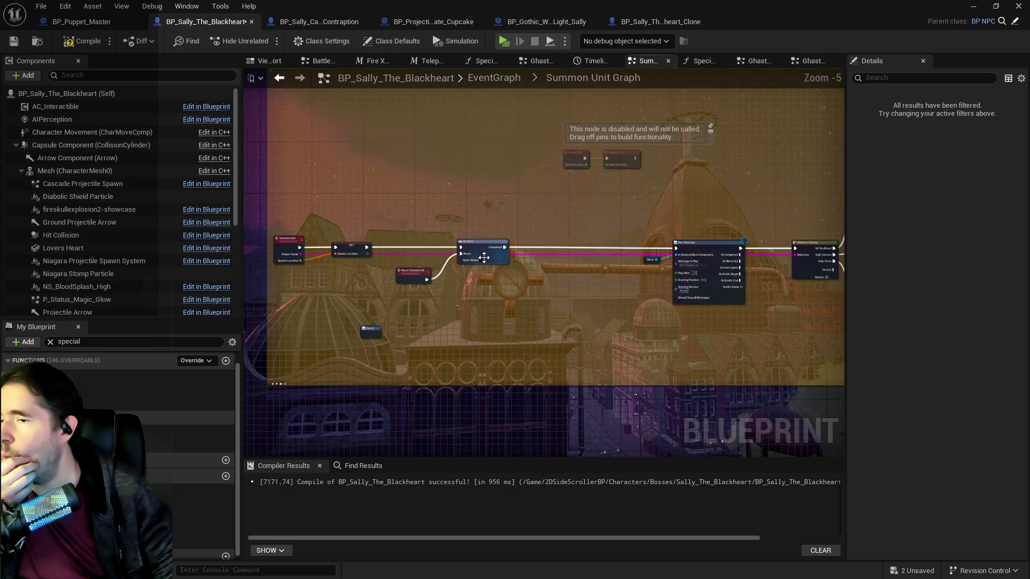
pyautogui.scroll(3, 566, 288)
pyautogui.scroll(-1, 553, 285)
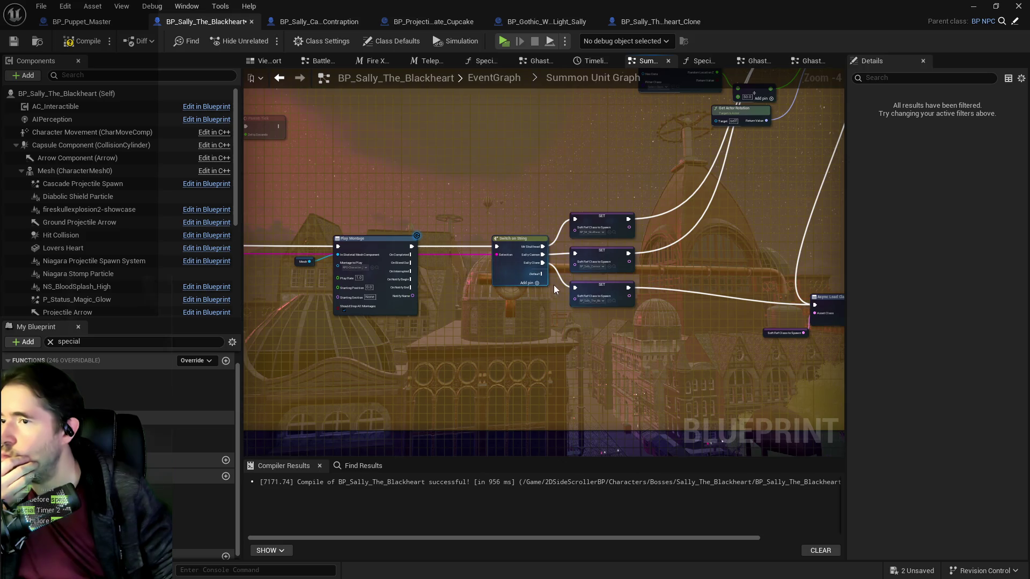
pyautogui.scroll(-2, 528, 274)
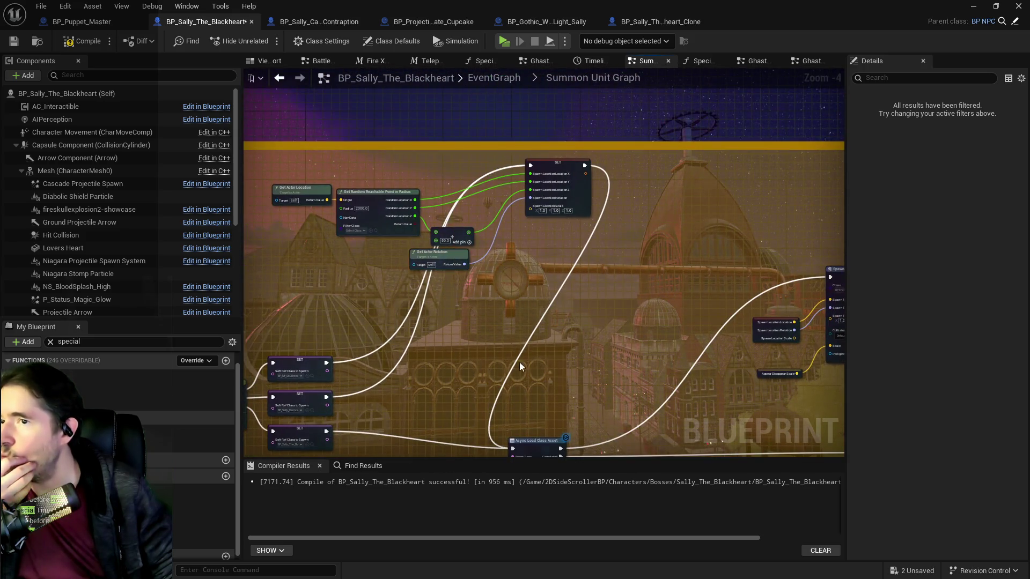
pyautogui.scroll(2, 250, 278)
pyautogui.scroll(-2, 483, 312)
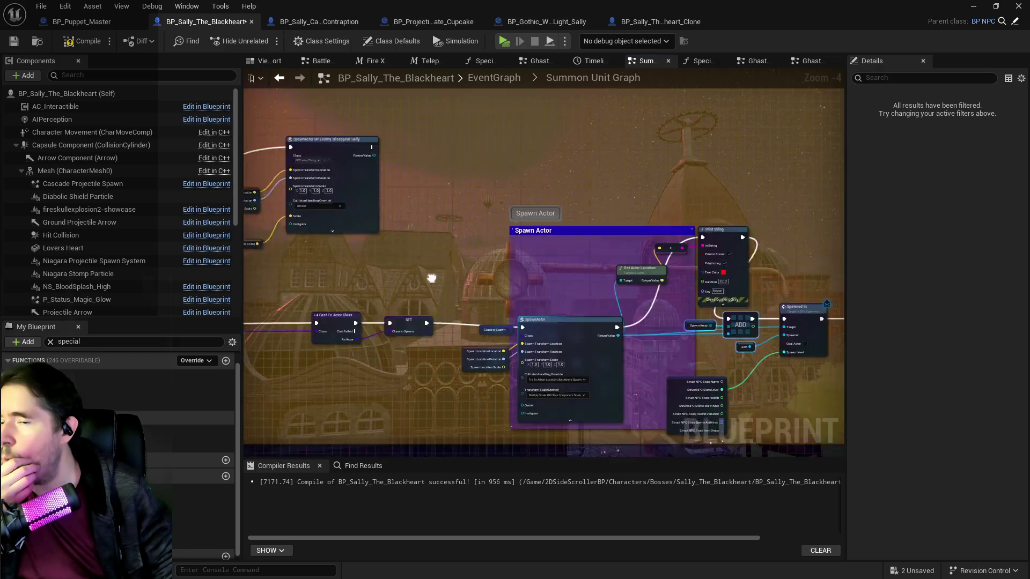
pyautogui.scroll(2, 429, 259)
pyautogui.scroll(-1, 443, 262)
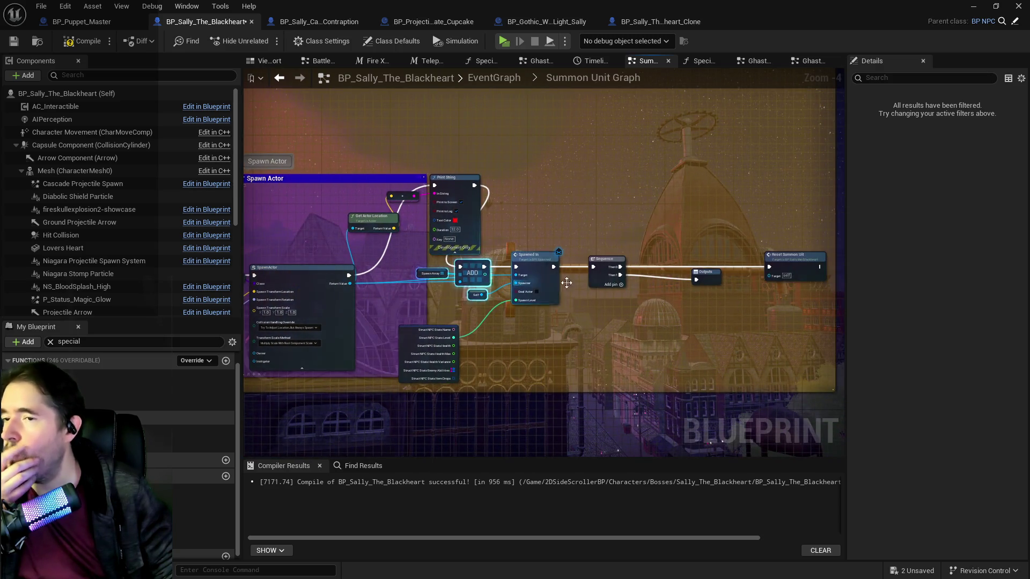
pyautogui.scroll(1, 460, 288)
pyautogui.scroll(-2, 480, 320)
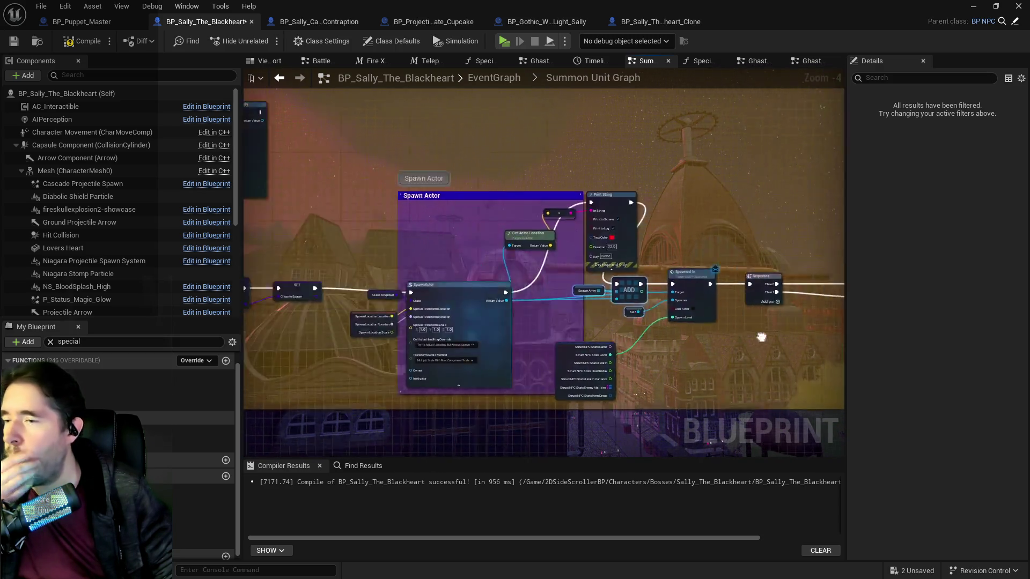
pyautogui.moveTo(314, 326)
pyautogui.mouseDown()
pyautogui.moveTo(432, 246)
pyautogui.moveTo(362, 240)
pyautogui.mouseUp()
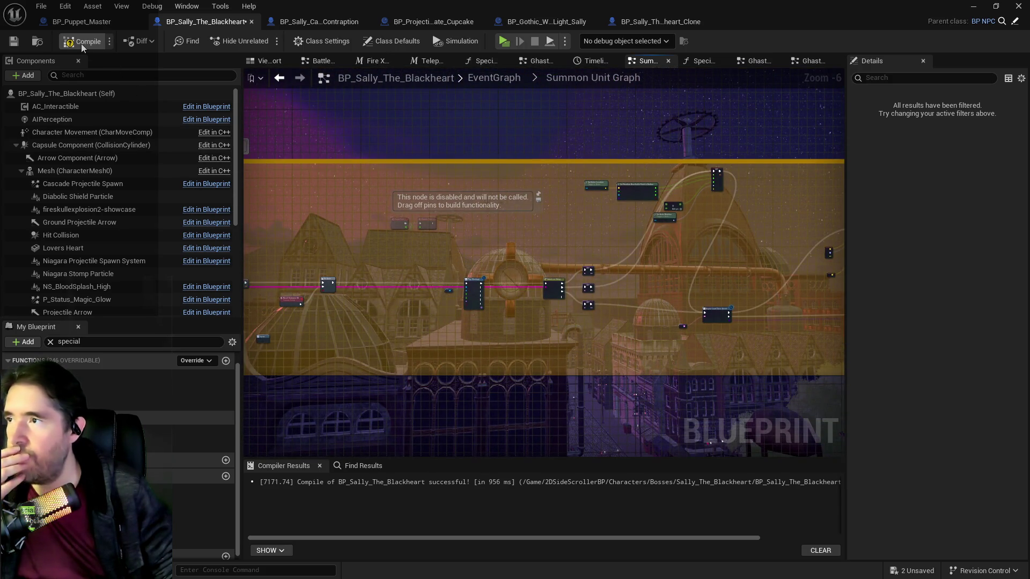
pyautogui.click(14, 41)
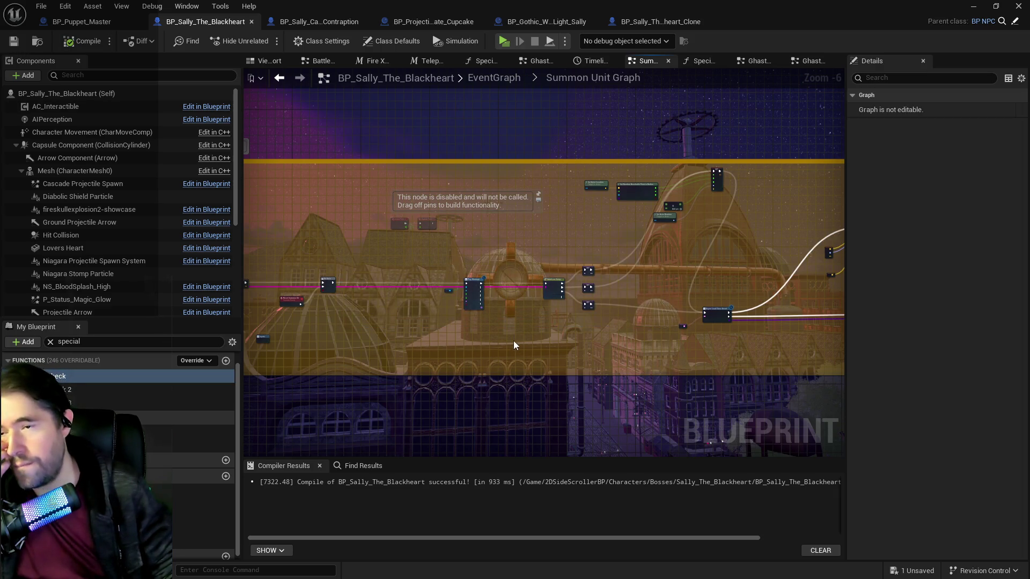
# Survey the Summon Unit graph from Async Load Class Asset and SpawnActor to Play Montage
pyautogui.moveTo(513, 340); pyautogui.dragTo(392, 332)
pyautogui.scroll(3, 638, 321)
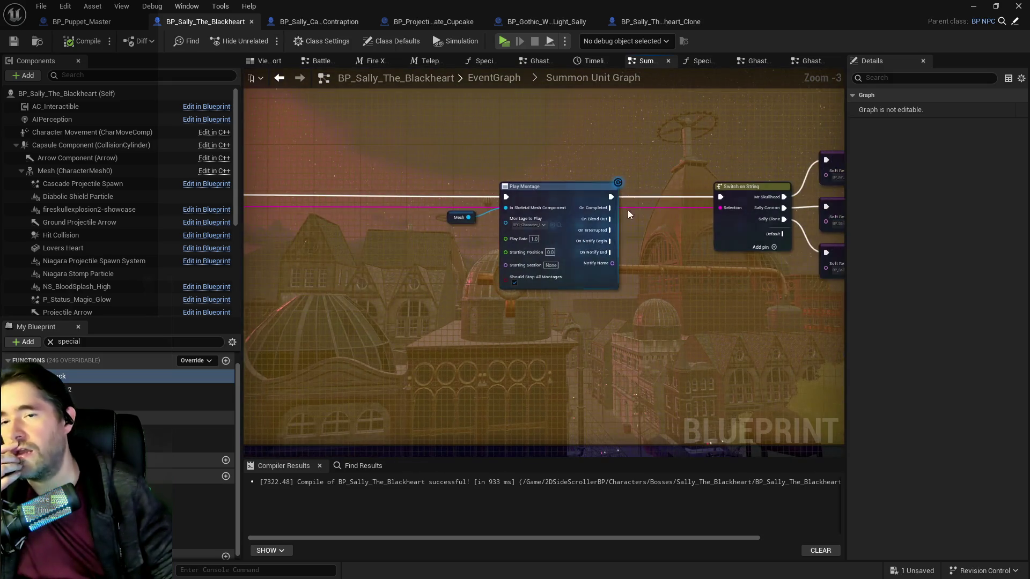
pyautogui.moveTo(618, 198)
pyautogui.mouseDown()
pyautogui.moveTo(529, 294)
pyautogui.moveTo(315, 301)
pyautogui.mouseUp()
pyautogui.scroll(-3, 626, 325)
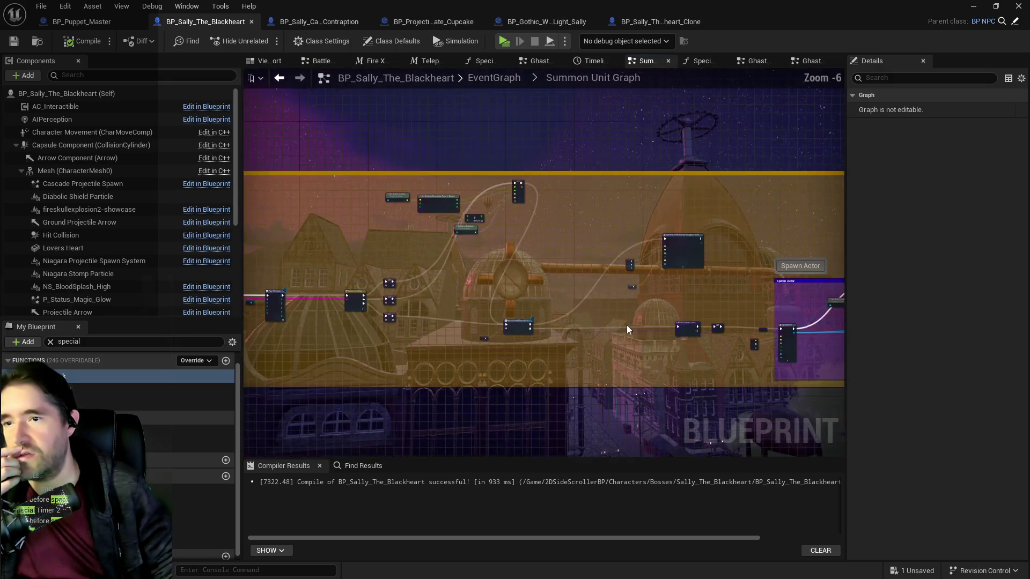
pyautogui.scroll(2, 536, 284)
pyautogui.moveTo(619, 316); pyautogui.dragTo(352, 275)
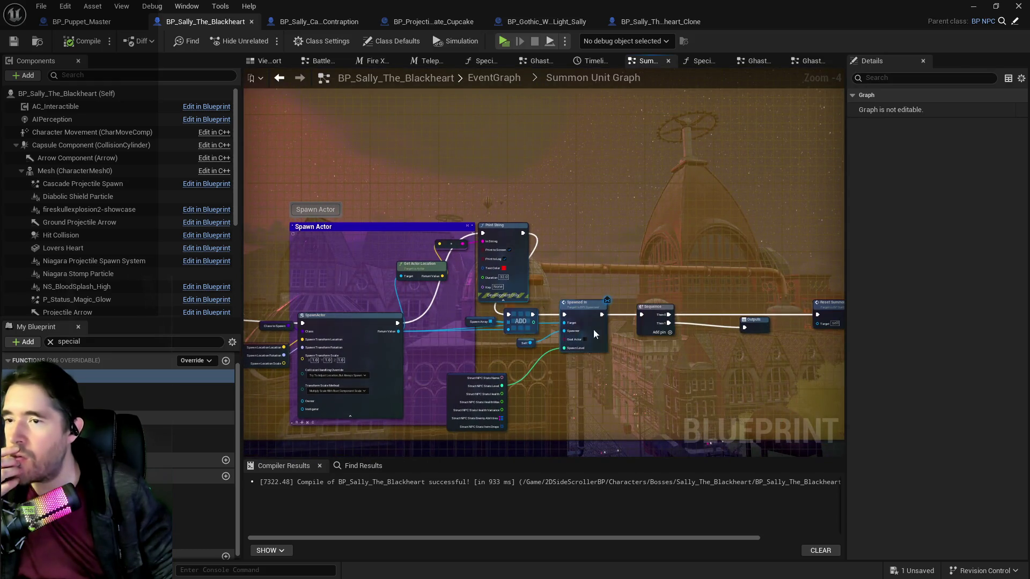
pyautogui.moveTo(629, 299); pyautogui.dragTo(417, 290)
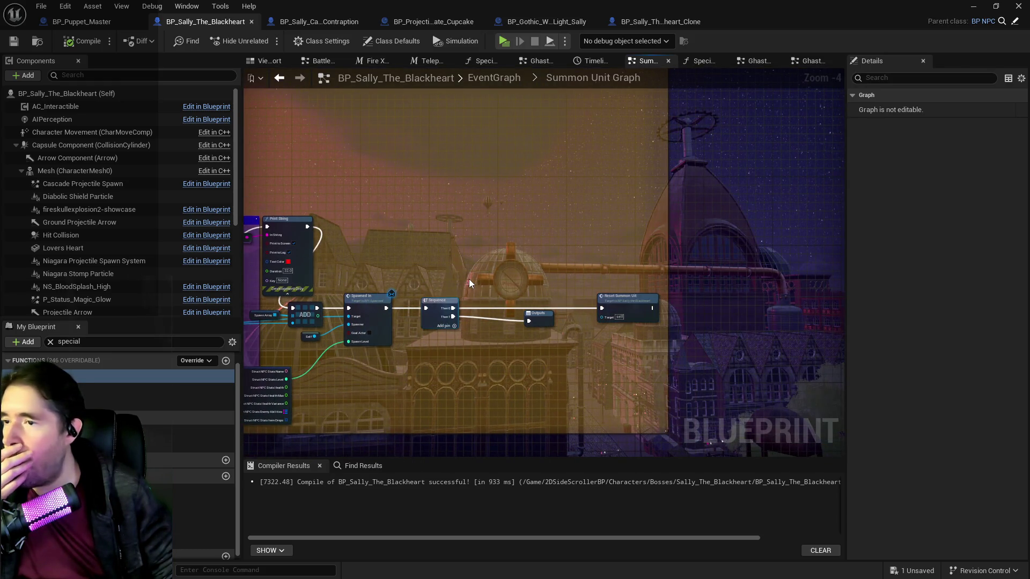
pyautogui.moveTo(394, 285); pyautogui.dragTo(808, 284)
pyautogui.moveTo(393, 277)
pyautogui.mouseDown()
pyautogui.moveTo(392, 429)
pyautogui.moveTo(300, 236)
pyautogui.moveTo(214, 161)
pyautogui.mouseUp()
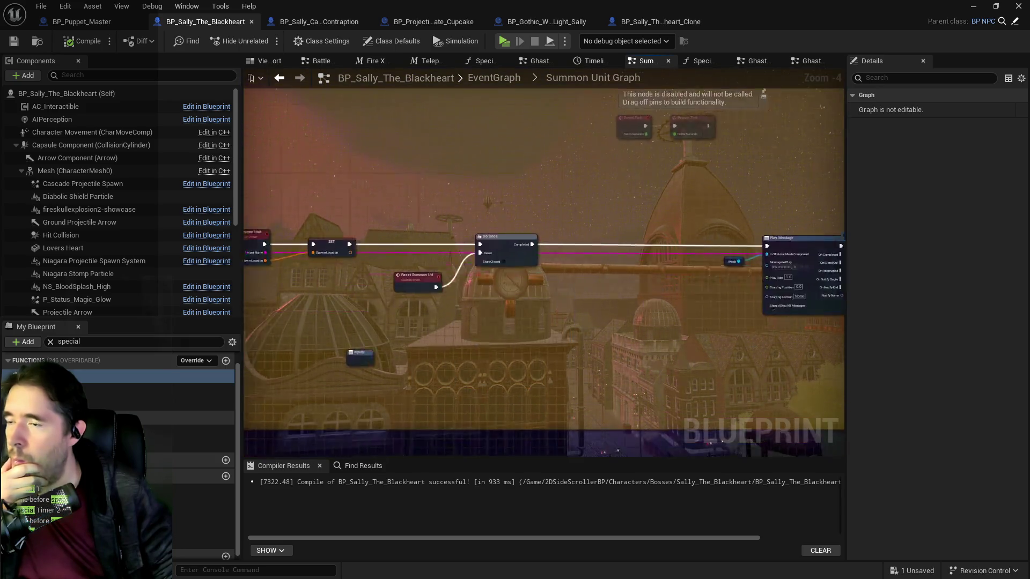
pyautogui.moveTo(451, 288); pyautogui.dragTo(241, 290)
pyautogui.moveTo(359, 281); pyautogui.dragTo(329, 281)
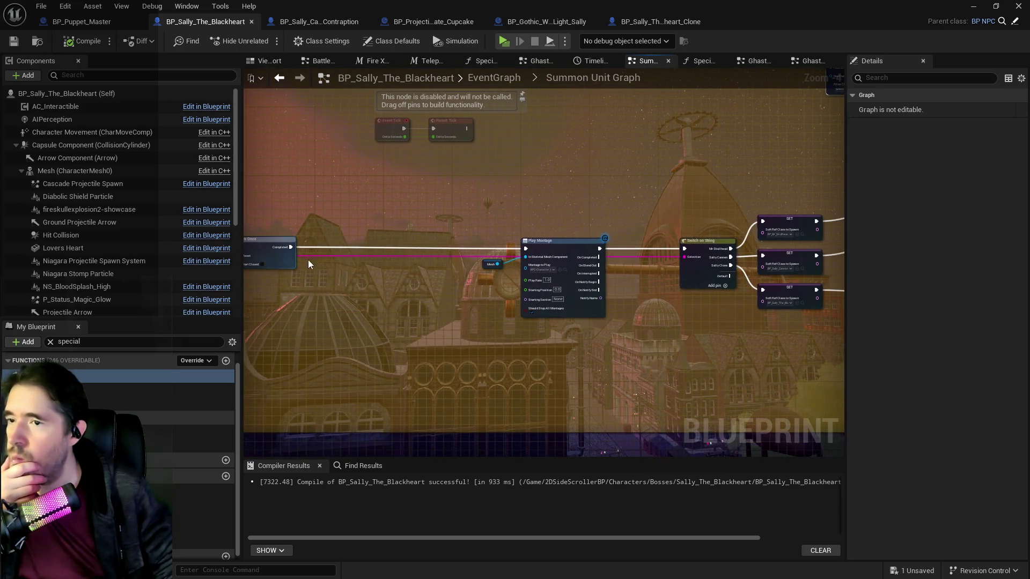
pyautogui.moveTo(290, 248)
pyautogui.mouseDown()
pyautogui.moveTo(487, 242)
pyautogui.moveTo(369, 259)
pyautogui.mouseUp()
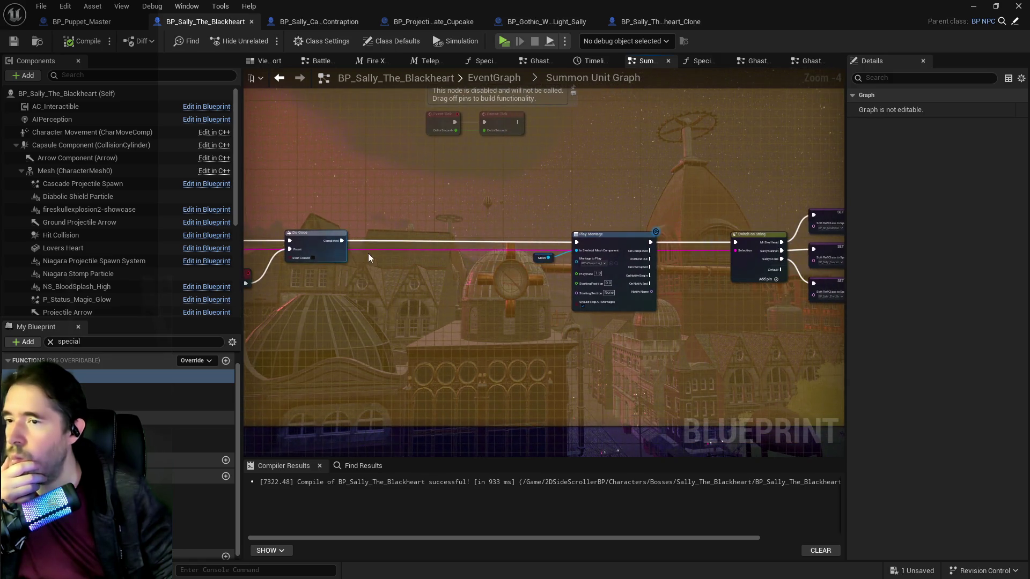
# Connect Play Montage's exec output to Switch on String and save the blueprint
pyautogui.click(340, 243)
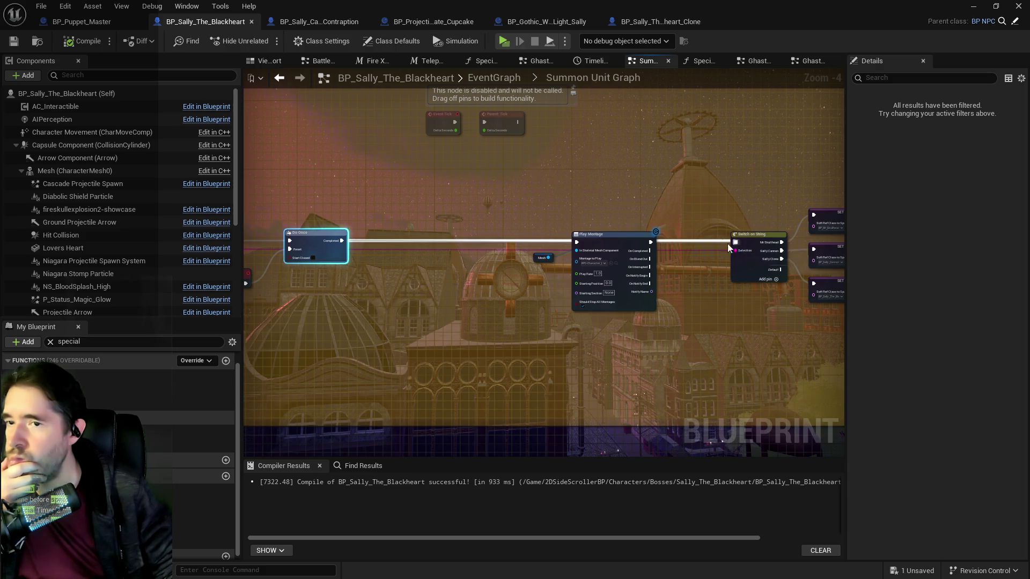
pyautogui.moveTo(727, 243); pyautogui.dragTo(734, 243)
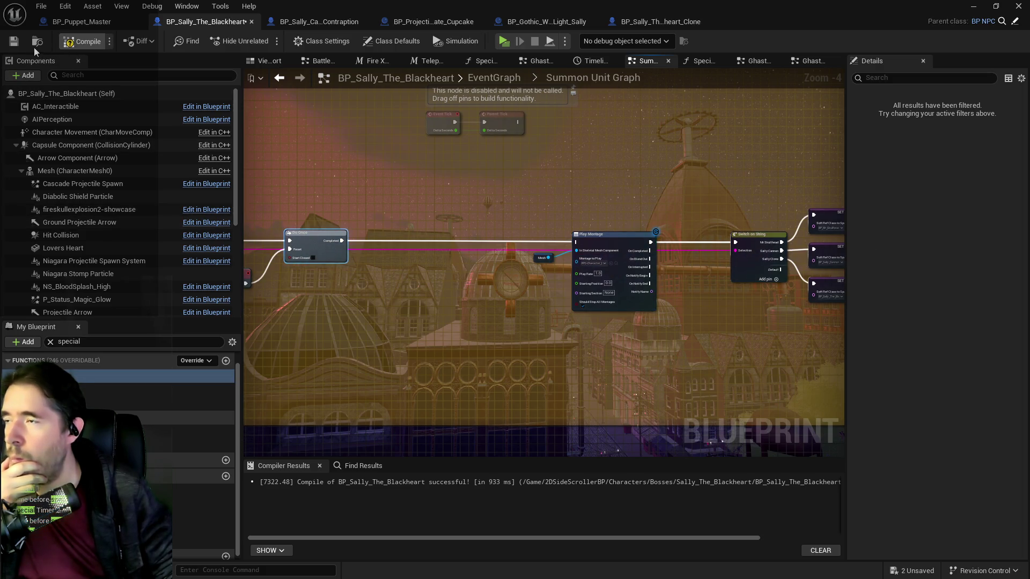
pyautogui.click(13, 42)
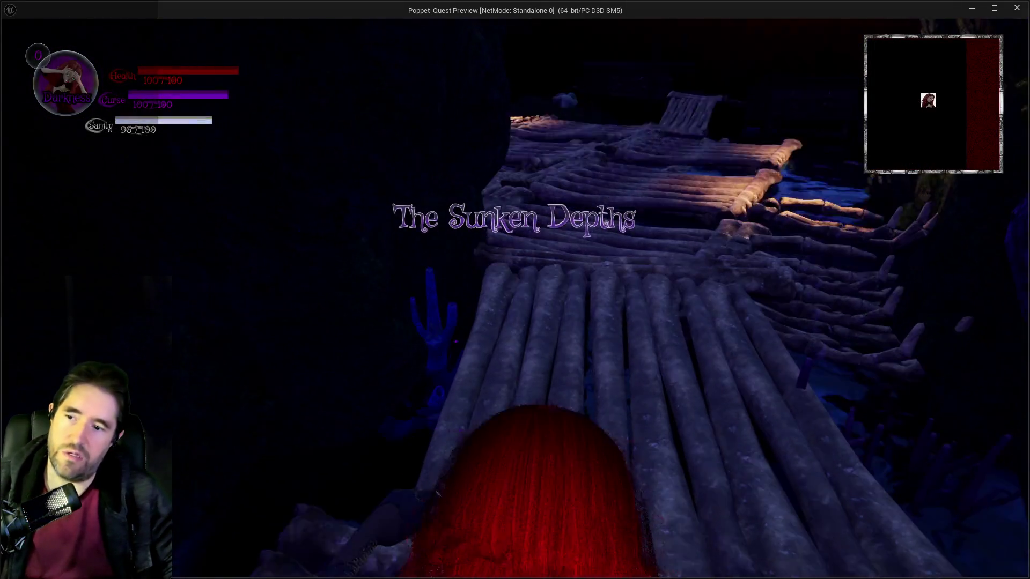
# Run across the log floor past the lanterns and bone fence to Sally and strike her with the staff
pyautogui.press('w')
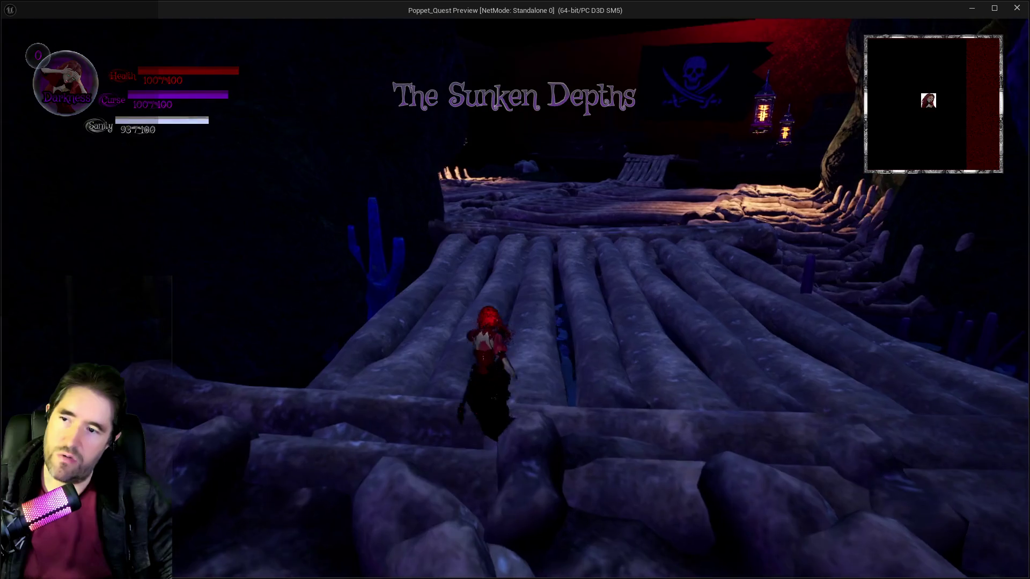
pyautogui.press('w')
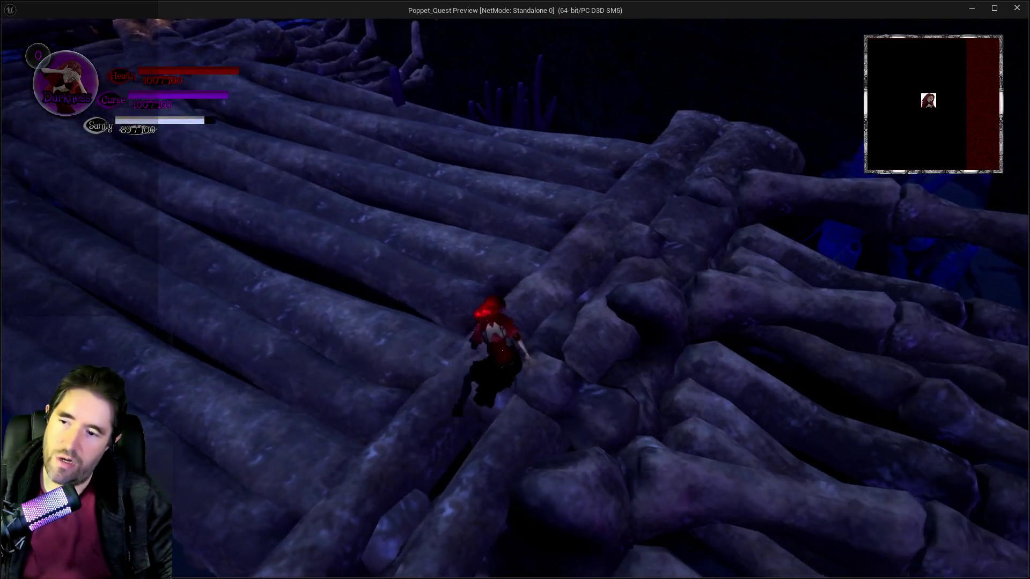
pyautogui.press('w')
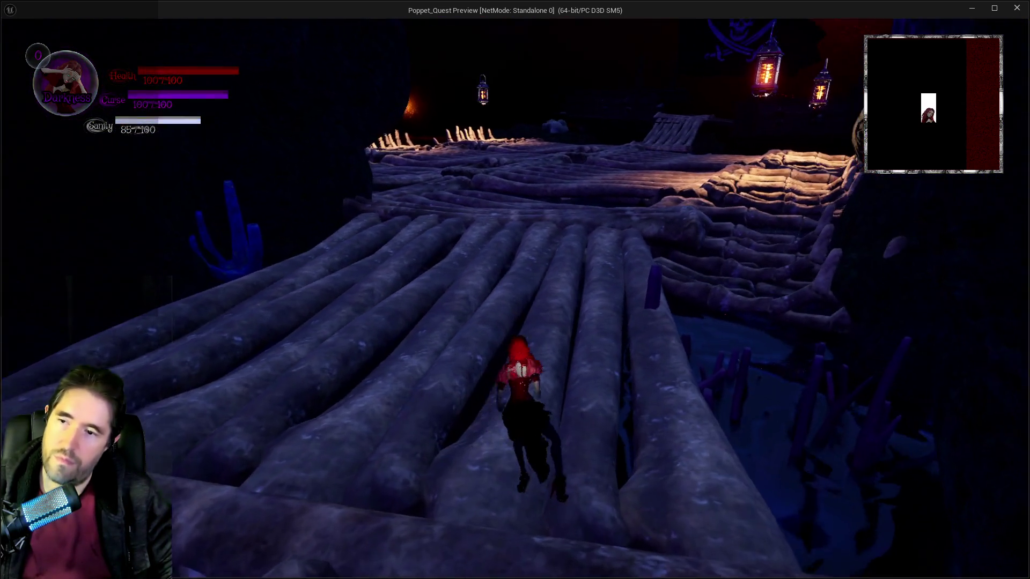
pyautogui.press('w')
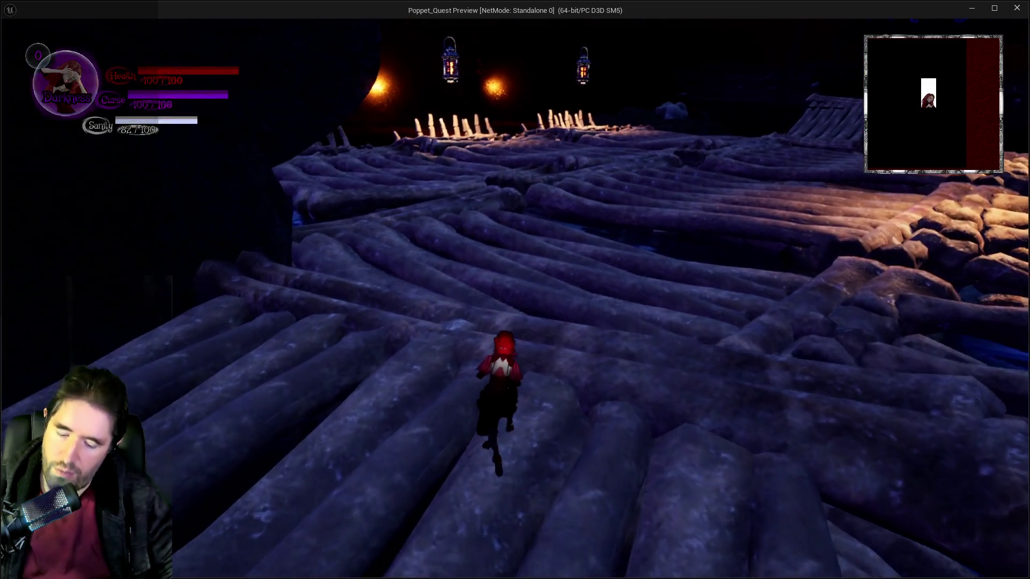
pyautogui.press('w')
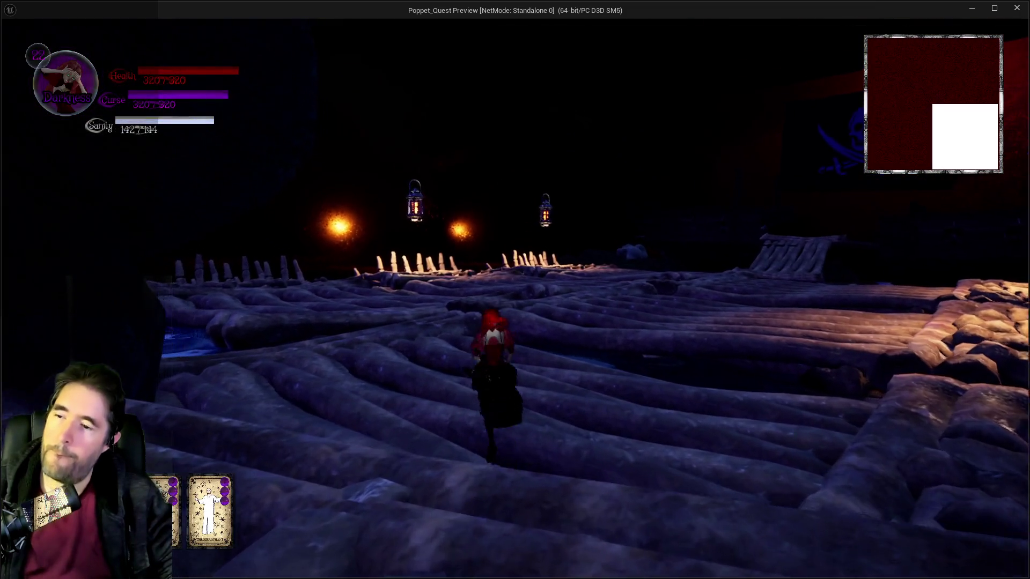
pyautogui.press('w')
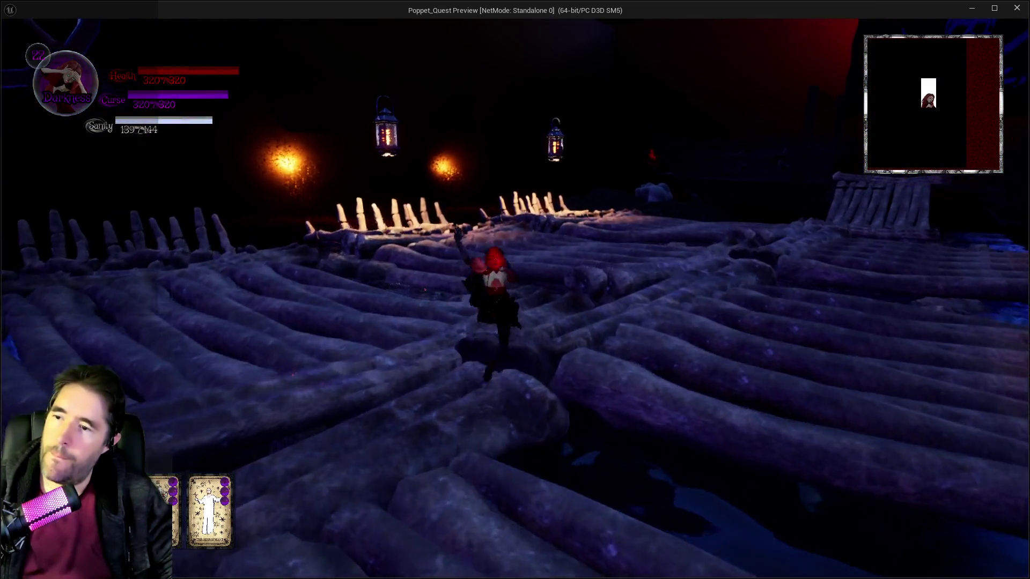
pyautogui.press('w')
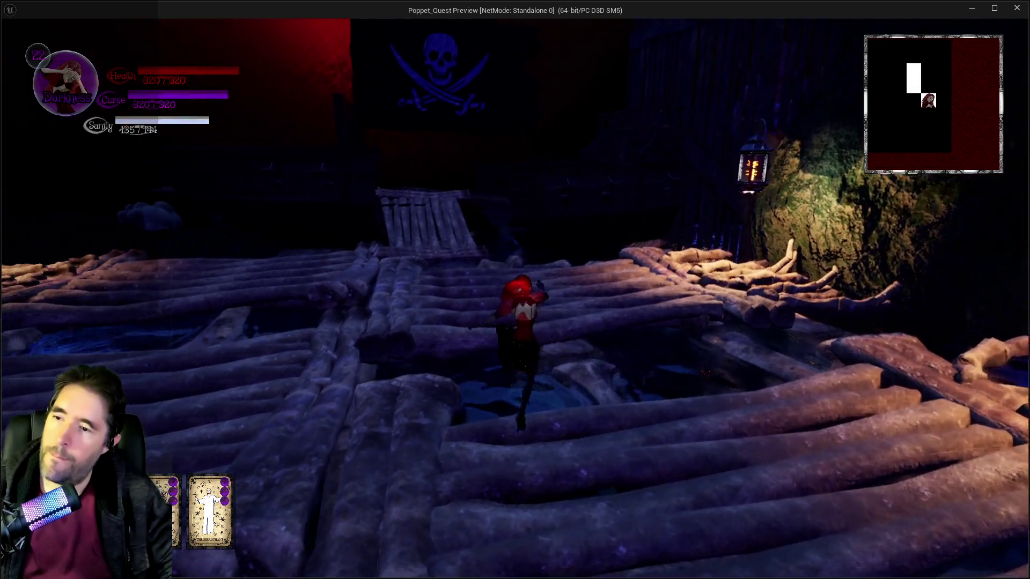
pyautogui.press('w')
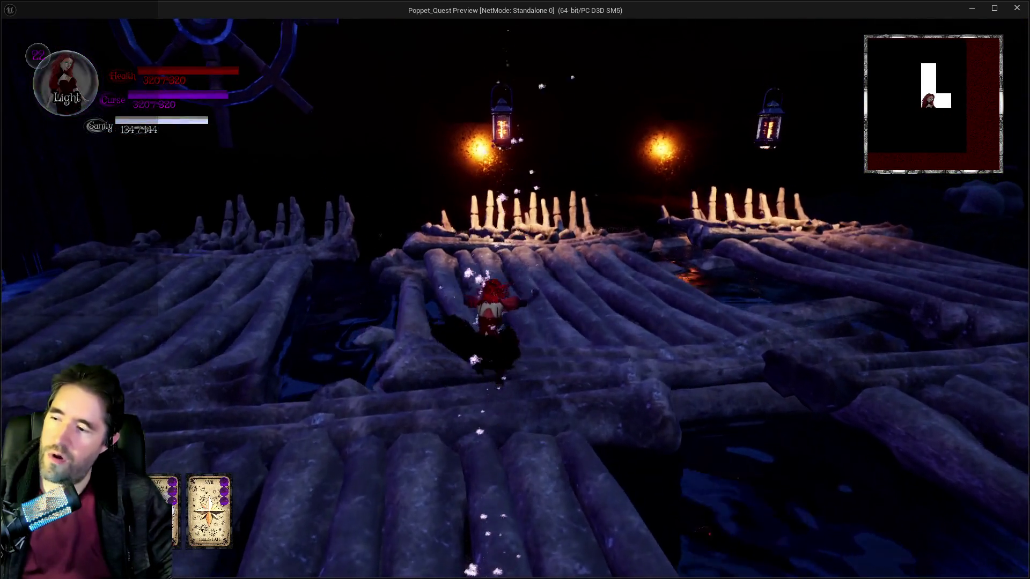
pyautogui.press('w')
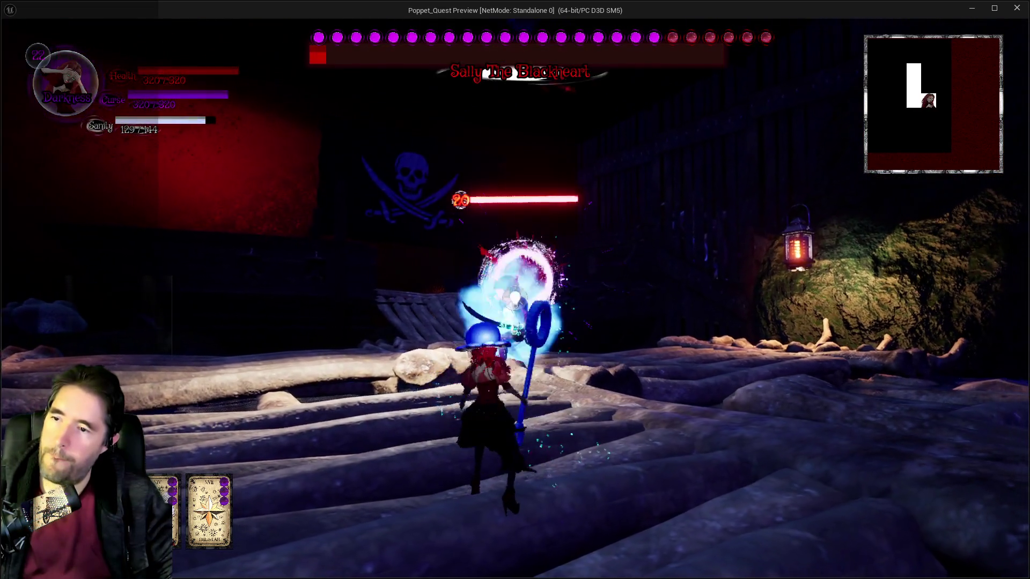
pyautogui.click(514, 297)
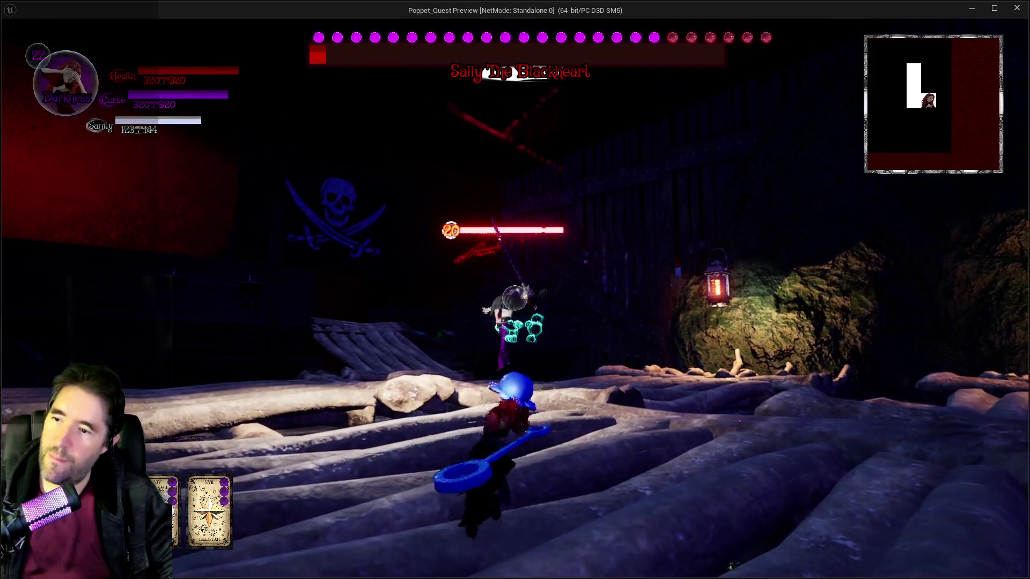
# Keep attacking Sally with the staff until a Ghastly Mirror clone appears, then return to the editor
pyautogui.click(515, 298)
pyautogui.click(514, 298)
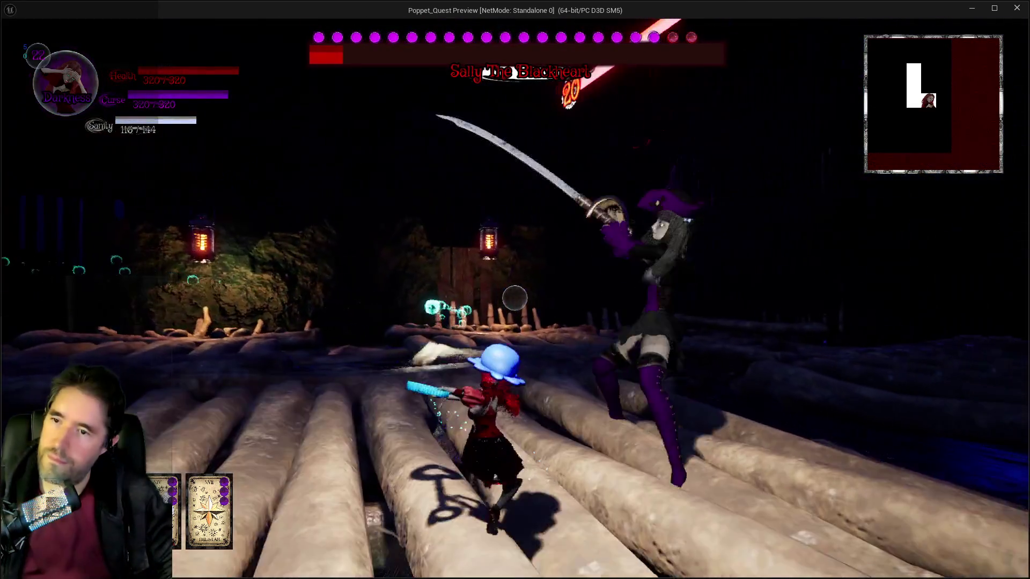
pyautogui.click(514, 297)
pyautogui.click(514, 298)
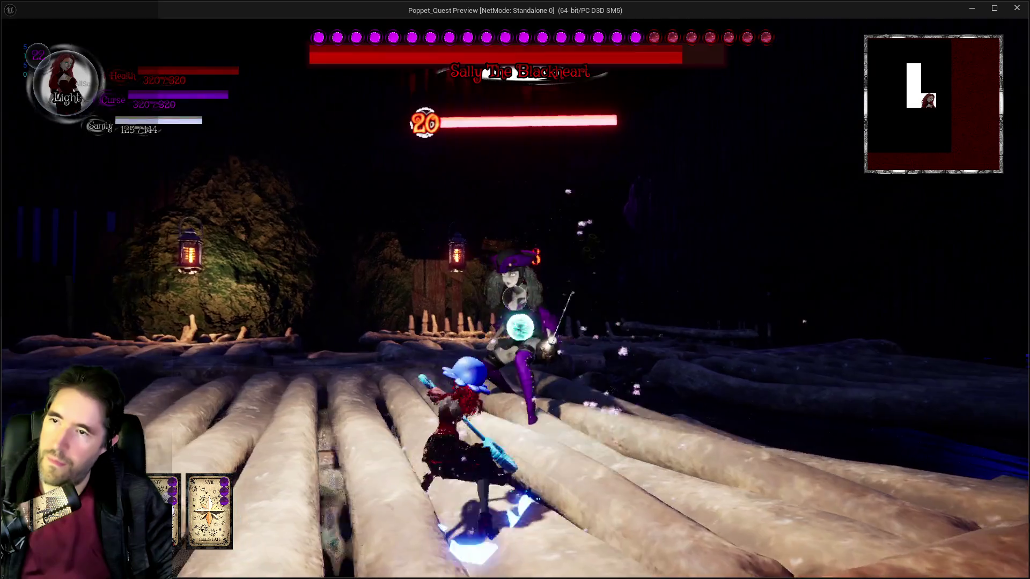
pyautogui.click(514, 297)
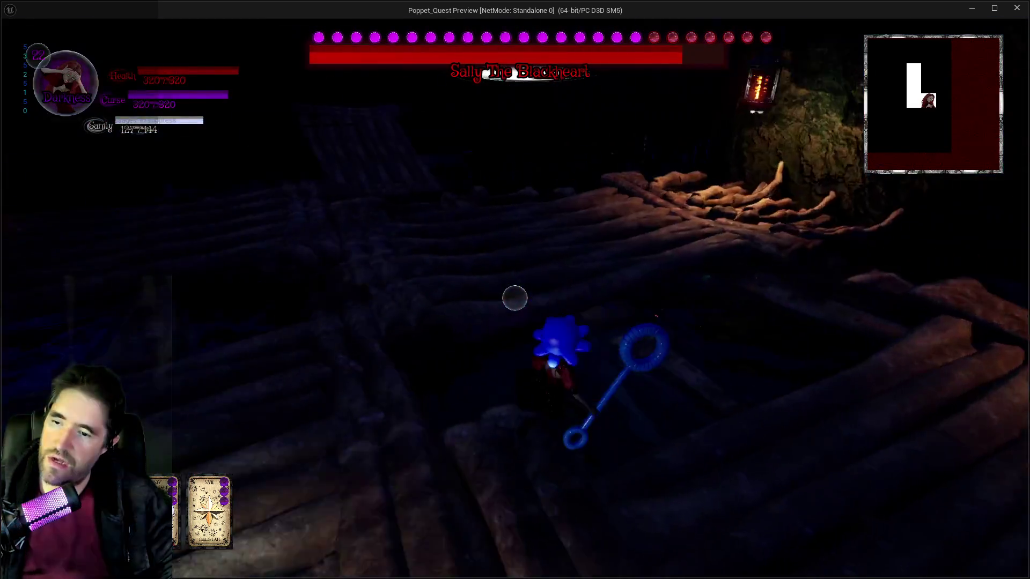
pyautogui.click(514, 298)
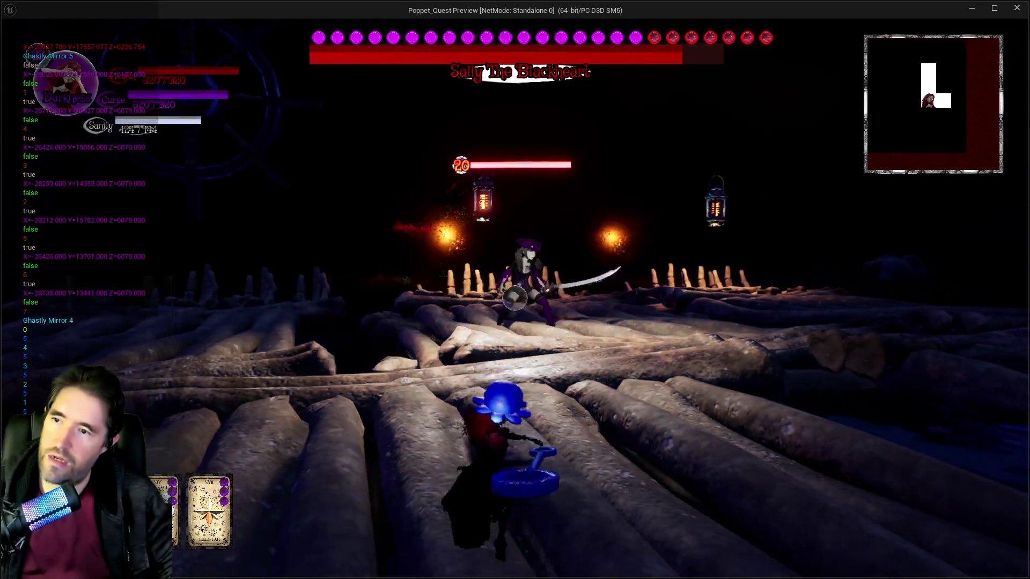
pyautogui.click(514, 298)
pyautogui.click(514, 298)
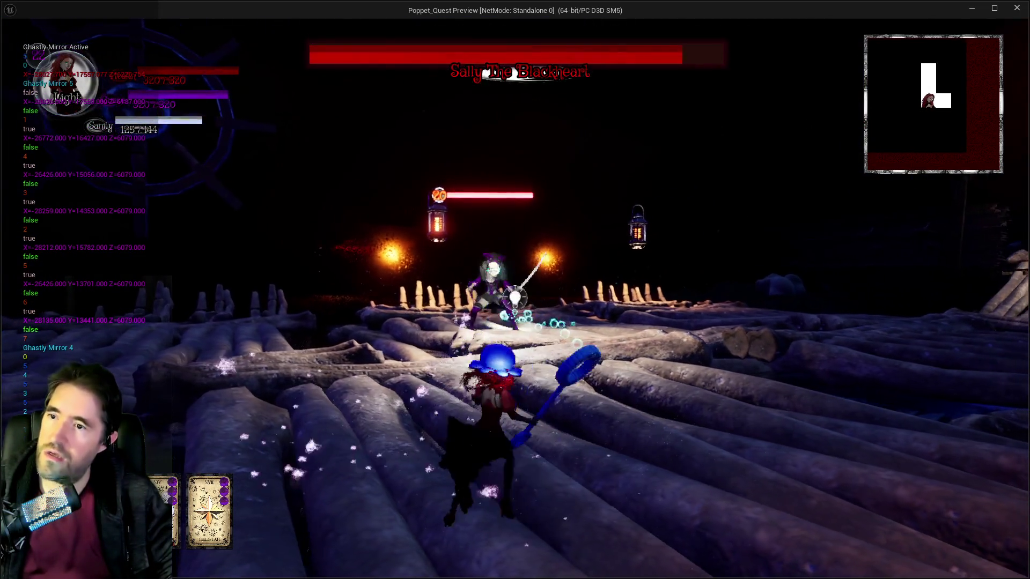
pyautogui.click(515, 298)
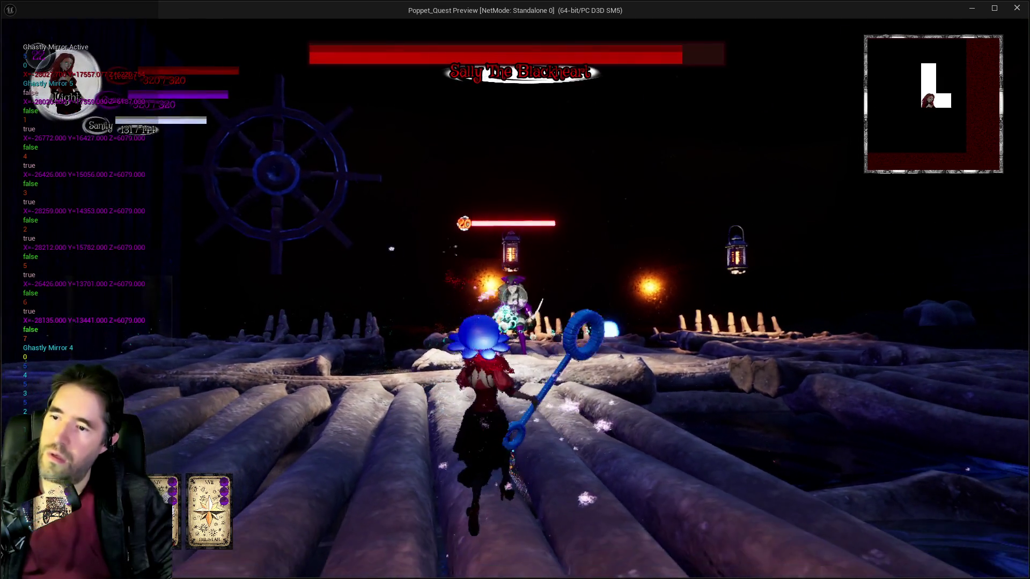
pyautogui.click(514, 297)
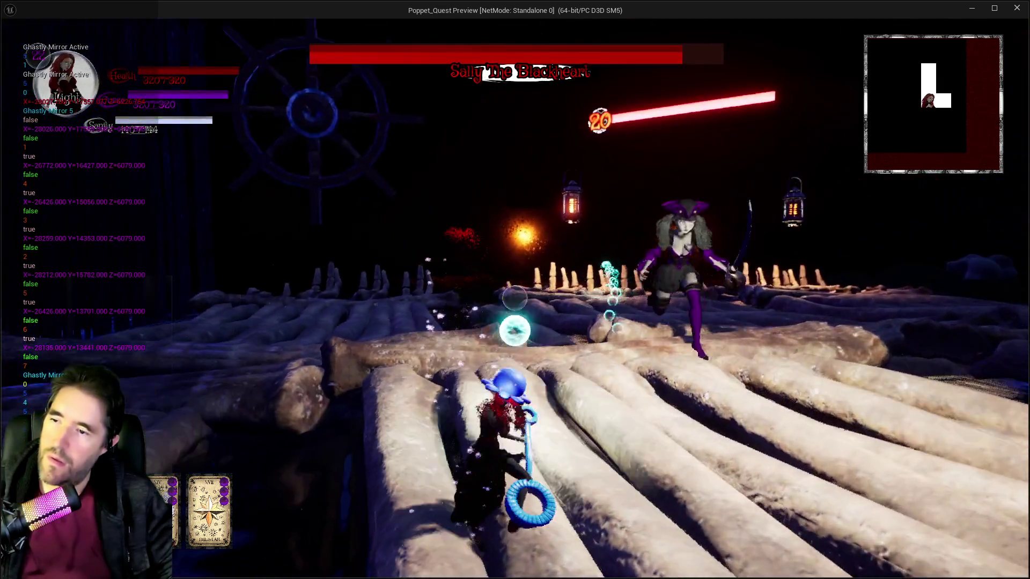
pyautogui.click(514, 298)
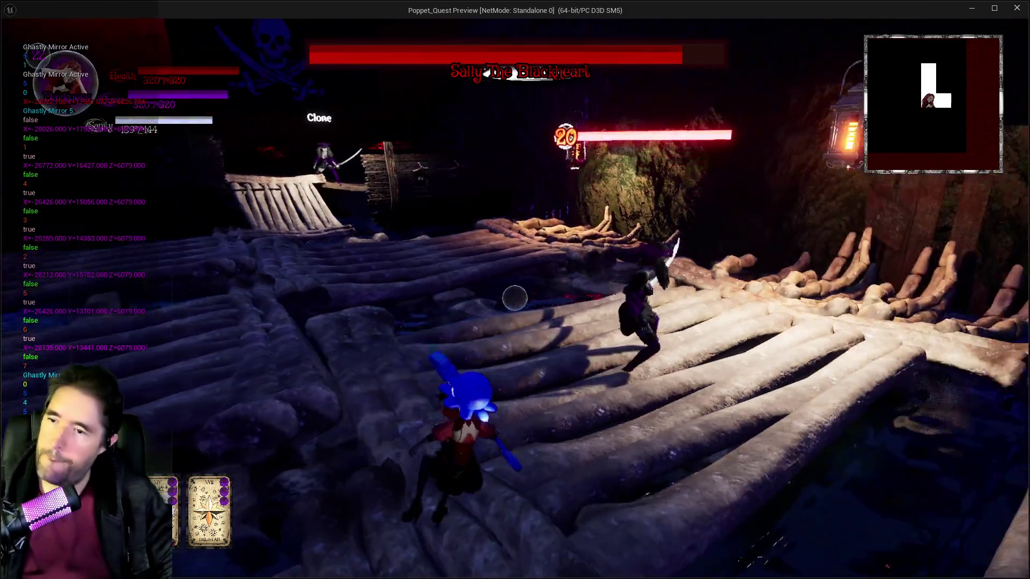
pyautogui.click(514, 298)
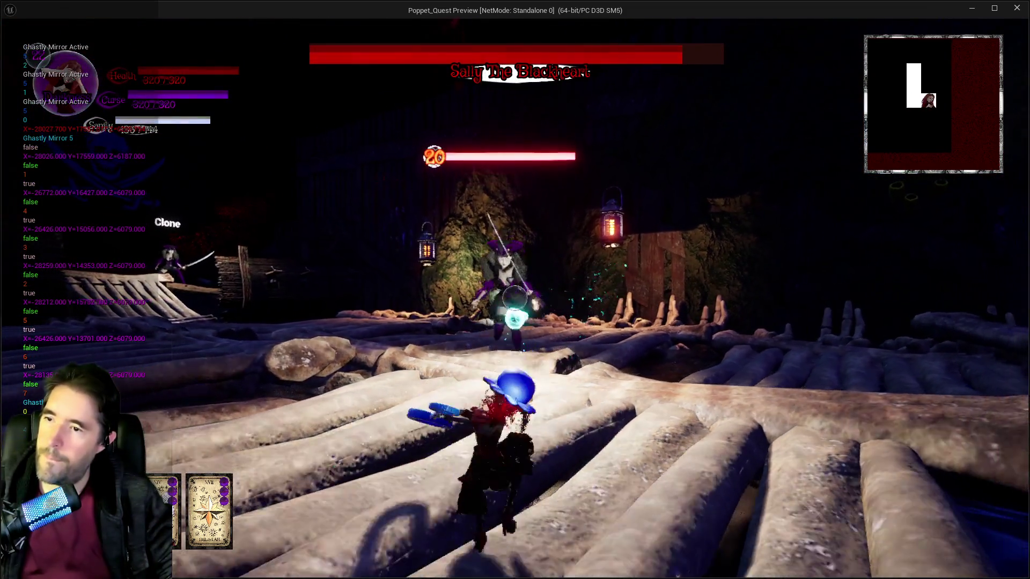
pyautogui.click(514, 298)
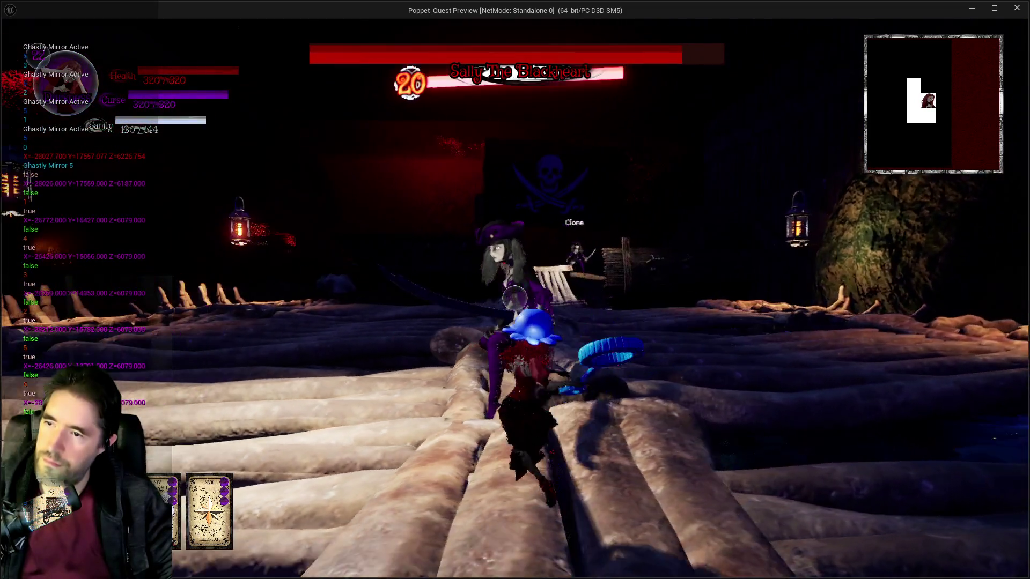
pyautogui.click(514, 297)
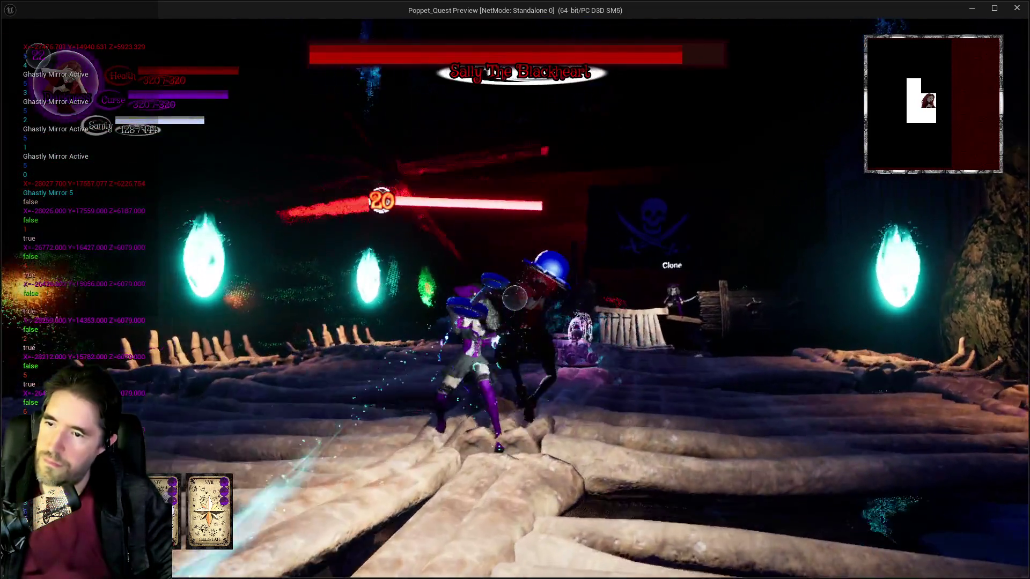
pyautogui.click(512, 293)
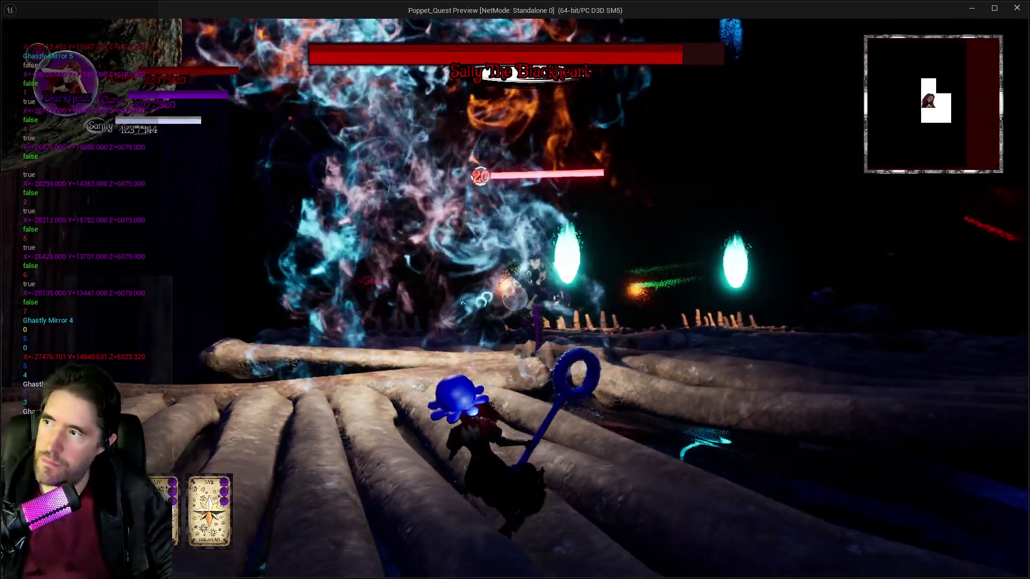
pyautogui.click(515, 297)
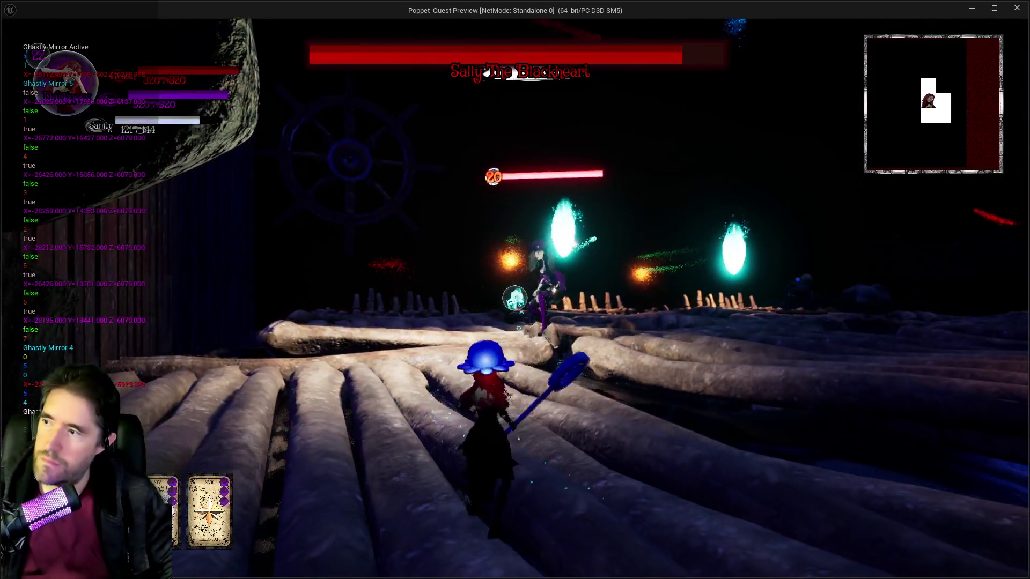
pyautogui.click(515, 298)
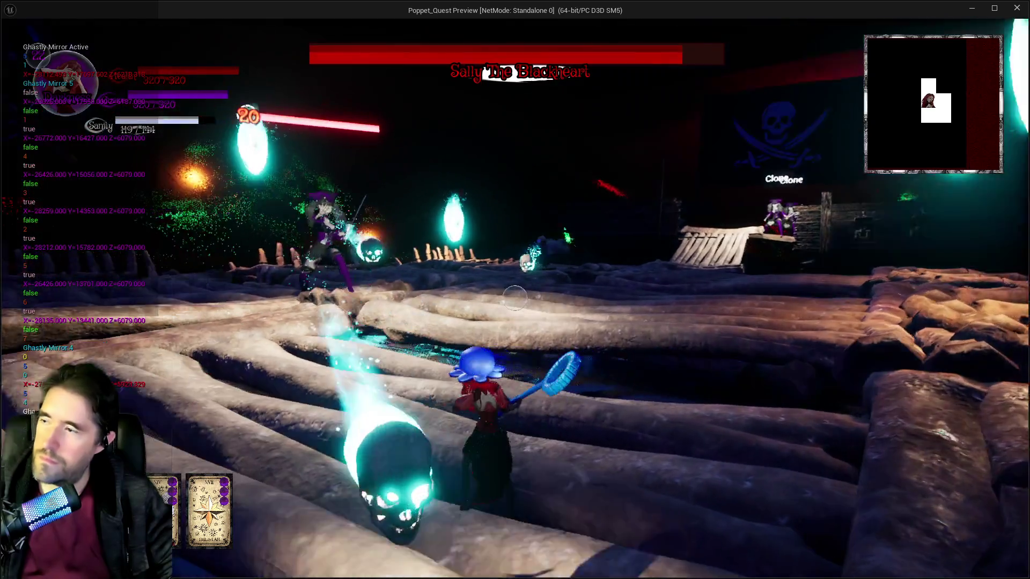
pyautogui.click(514, 297)
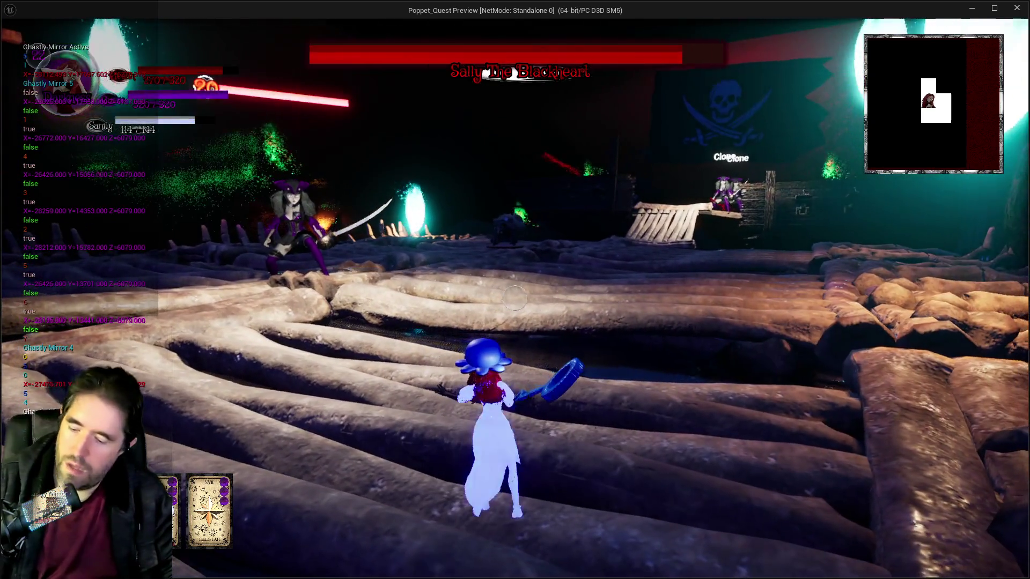
pyautogui.hotkey('alt', 'Tab')
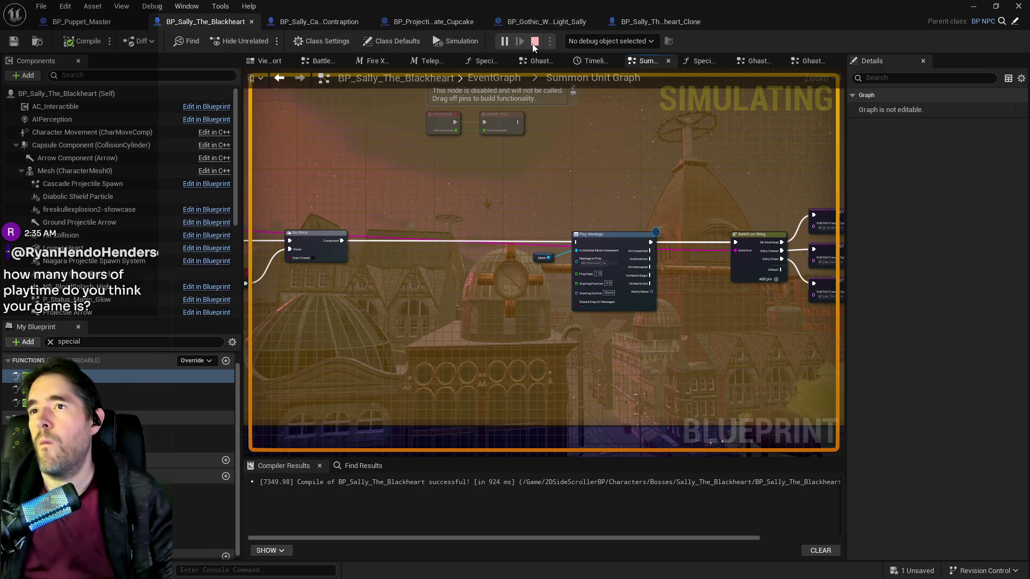
# Stop the play session and maximize BP_Sally_The_Blackheart's Blueprint editor on its Summon Unit graph
pyautogui.press('Escape')
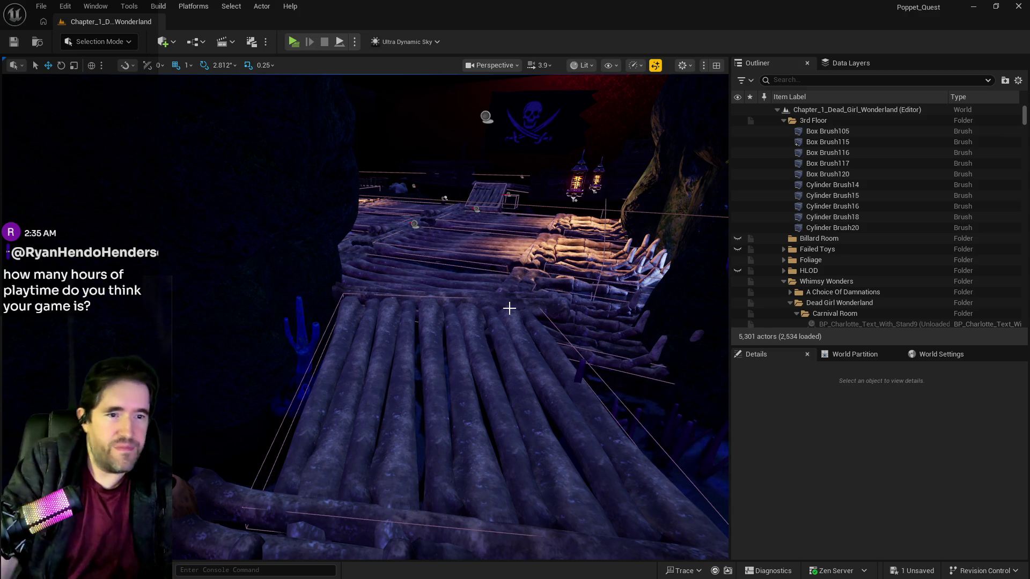
pyautogui.hotkey('alt', 'Tab')
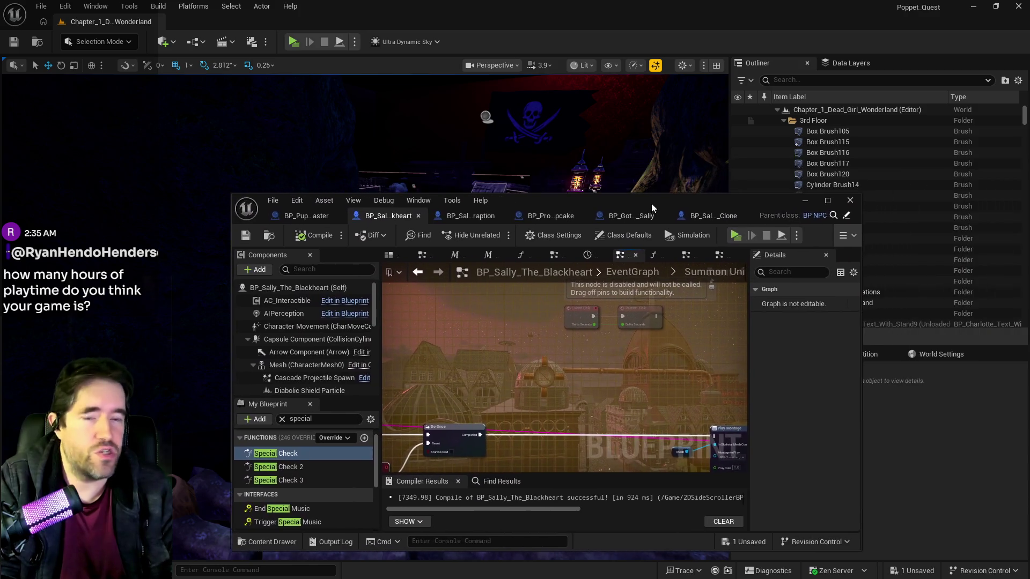
pyautogui.doubleClick(651, 203)
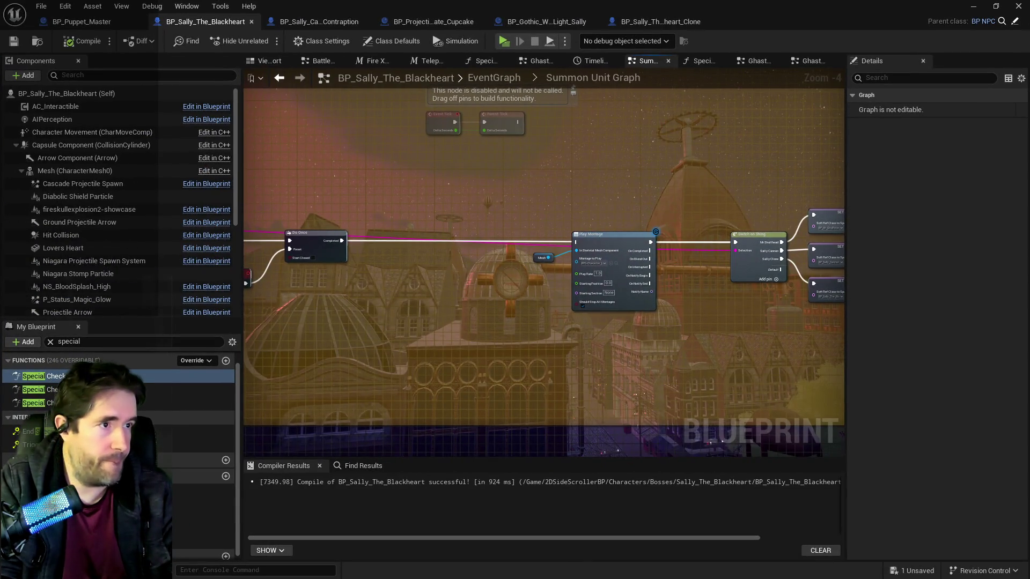
pyautogui.hotkey('alt', 'Tab')
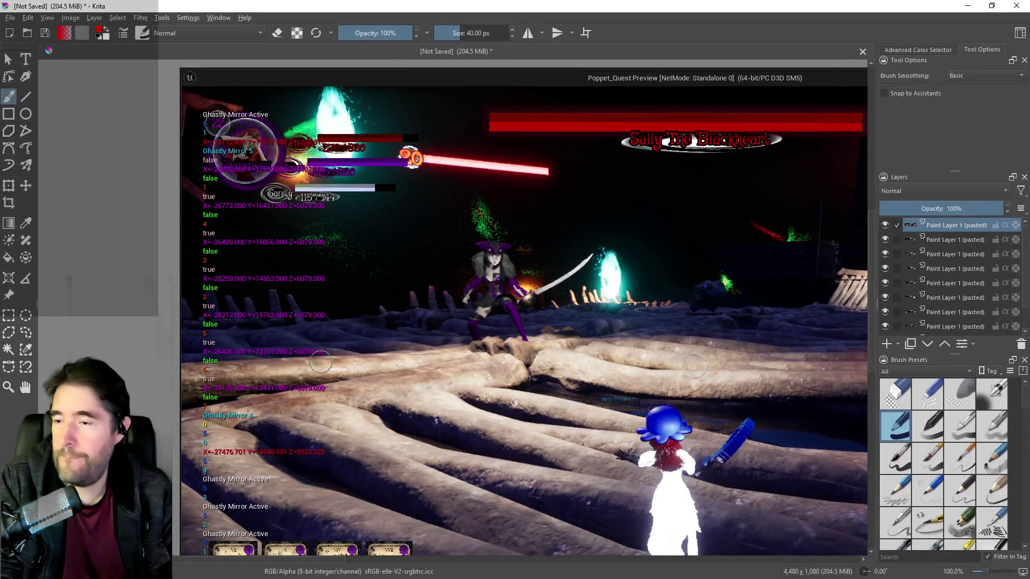
pyautogui.scroll(-1, 349, 432)
pyautogui.scroll(2, 294, 430)
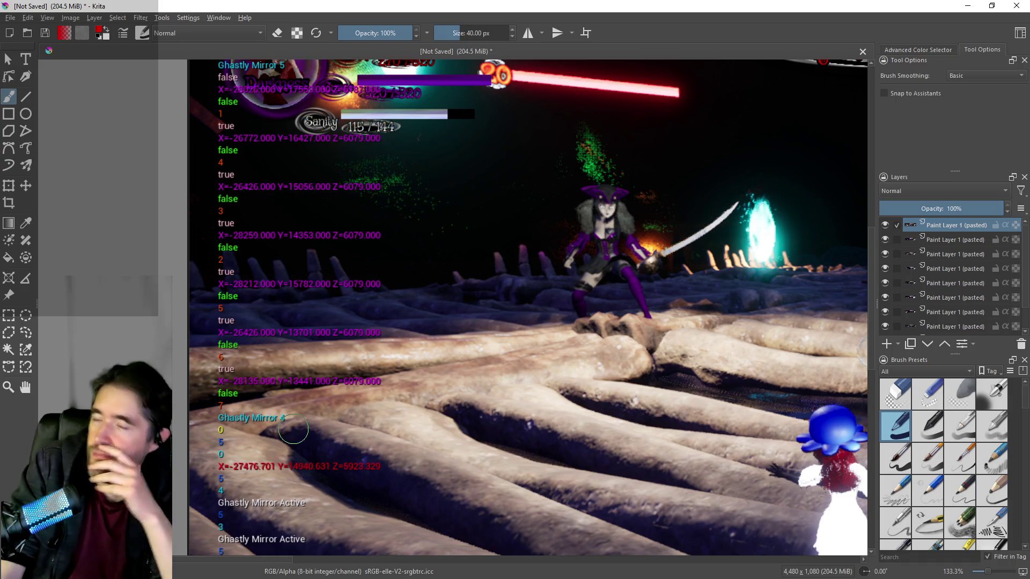
pyautogui.scroll(-3, 498, 302)
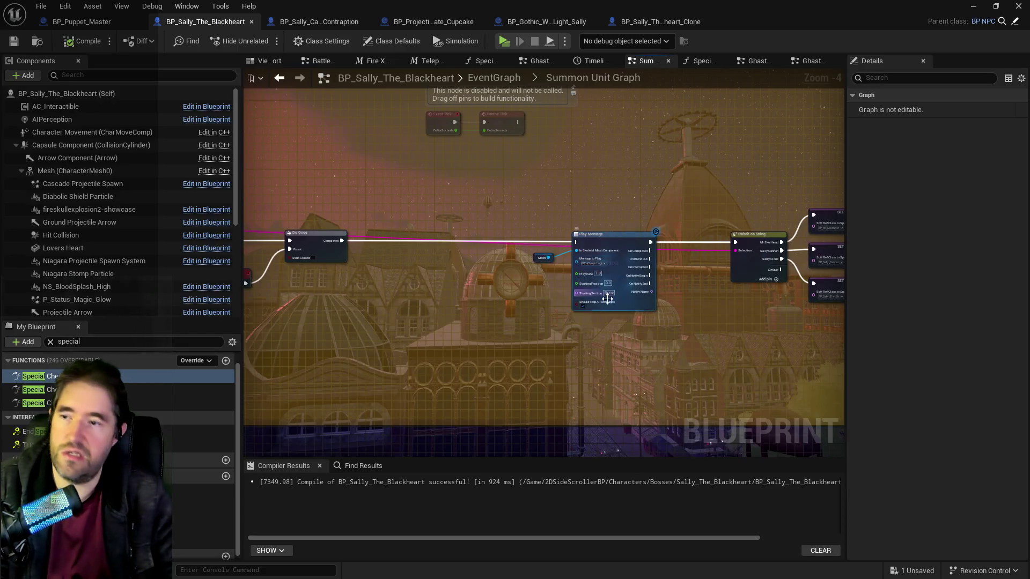
pyautogui.scroll(-3, 564, 260)
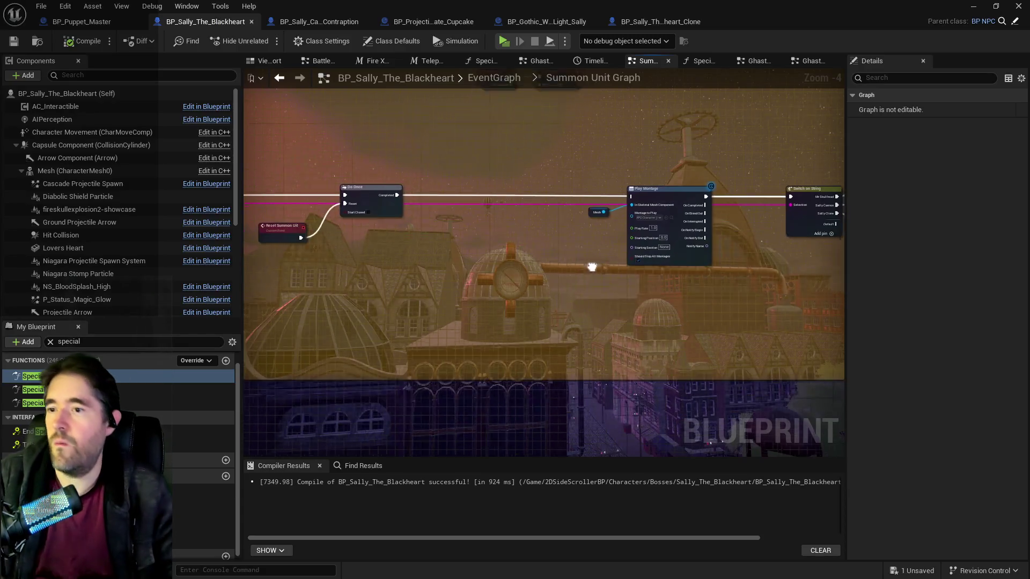
# Go to the Ghastly Mirror graph and shift the Branch node right to make room
pyautogui.moveTo(564, 260); pyautogui.dragTo(448, 340)
pyautogui.scroll(4, 433, 336)
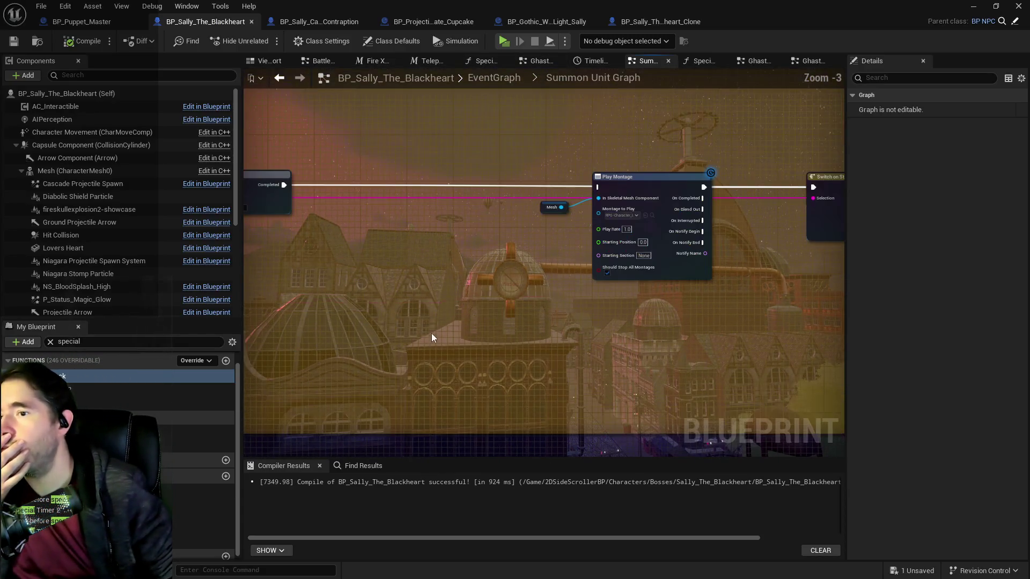
pyautogui.moveTo(284, 185); pyautogui.dragTo(599, 188)
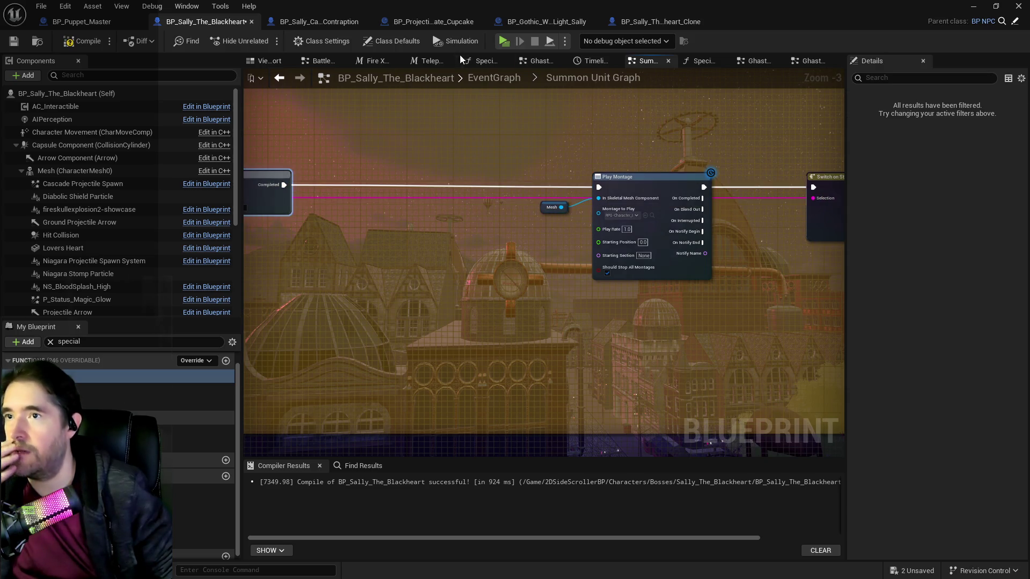
pyautogui.click(804, 61)
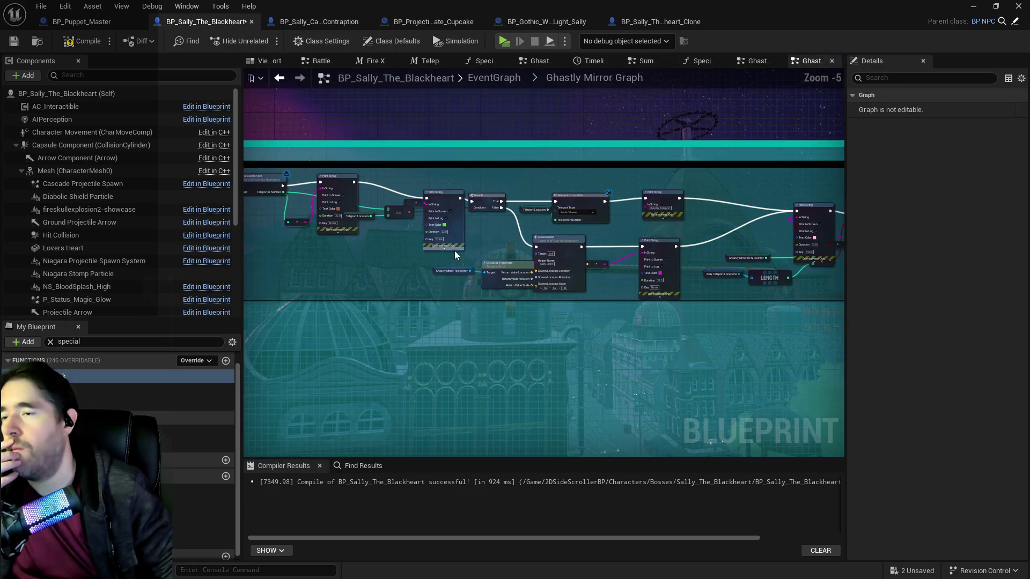
pyautogui.scroll(2, 478, 221)
pyautogui.moveTo(480, 217)
pyautogui.mouseDown()
pyautogui.moveTo(446, 250)
pyautogui.moveTo(265, 262)
pyautogui.moveTo(425, 271)
pyautogui.mouseUp()
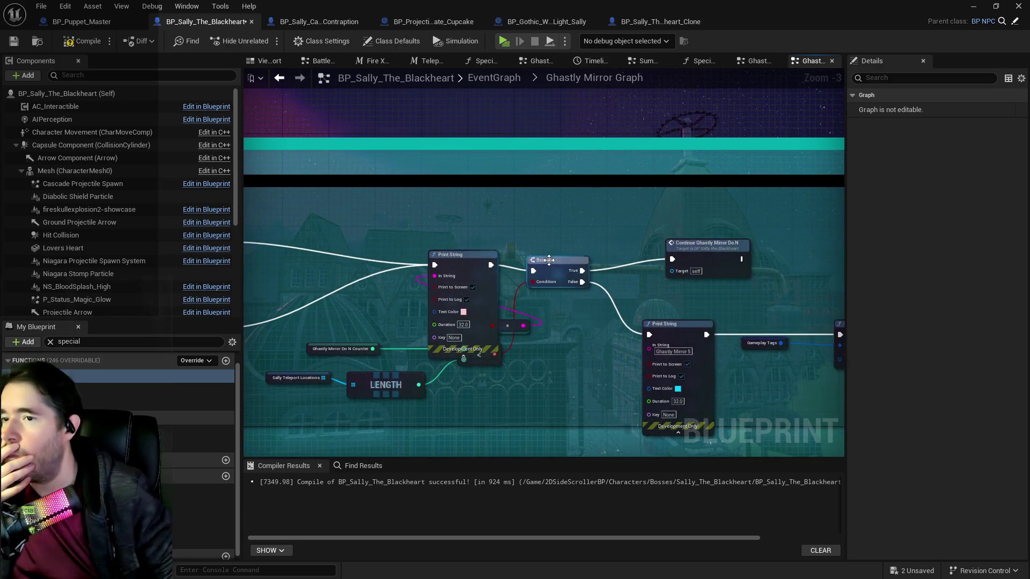
pyautogui.moveTo(548, 261); pyautogui.dragTo(602, 254)
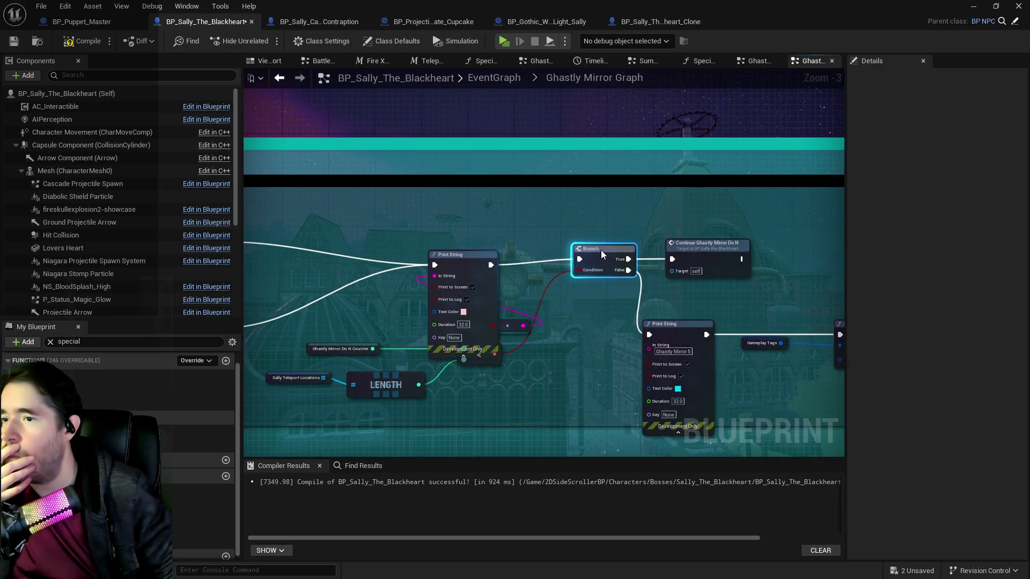
# Insert a 1.0 second Delay whose Completed output feeds the Branch, and save the Blueprint
pyautogui.rightClick(542, 226)
pyautogui.write('delay')
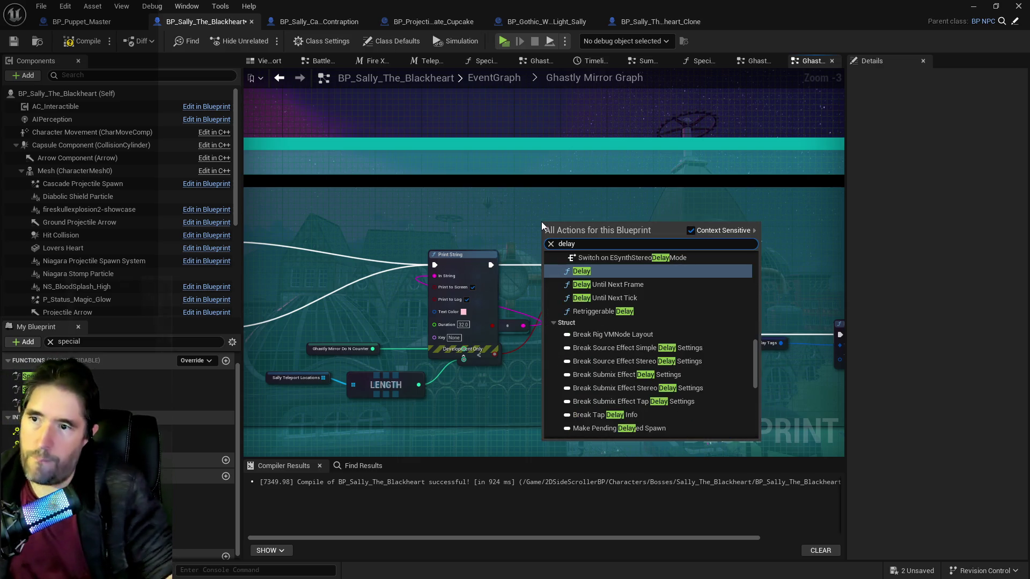
pyautogui.click(595, 277)
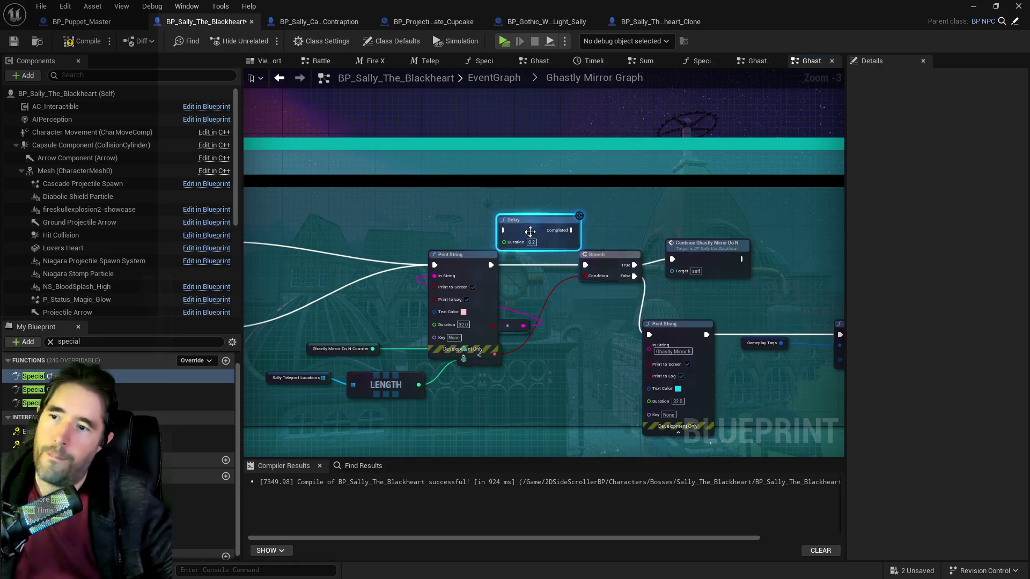
pyautogui.moveTo(483, 271); pyautogui.dragTo(464, 258)
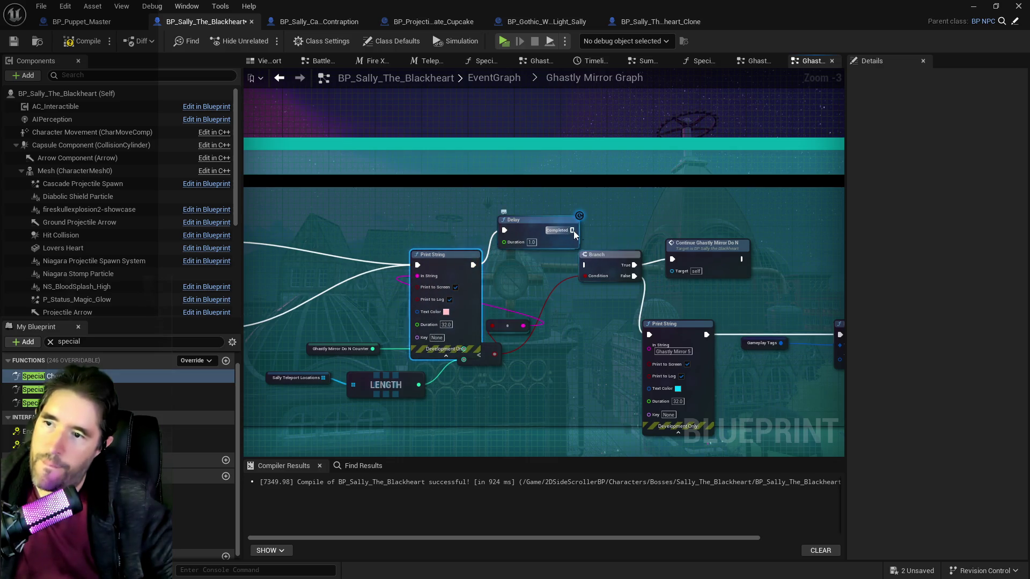
pyautogui.moveTo(582, 266); pyautogui.dragTo(585, 265)
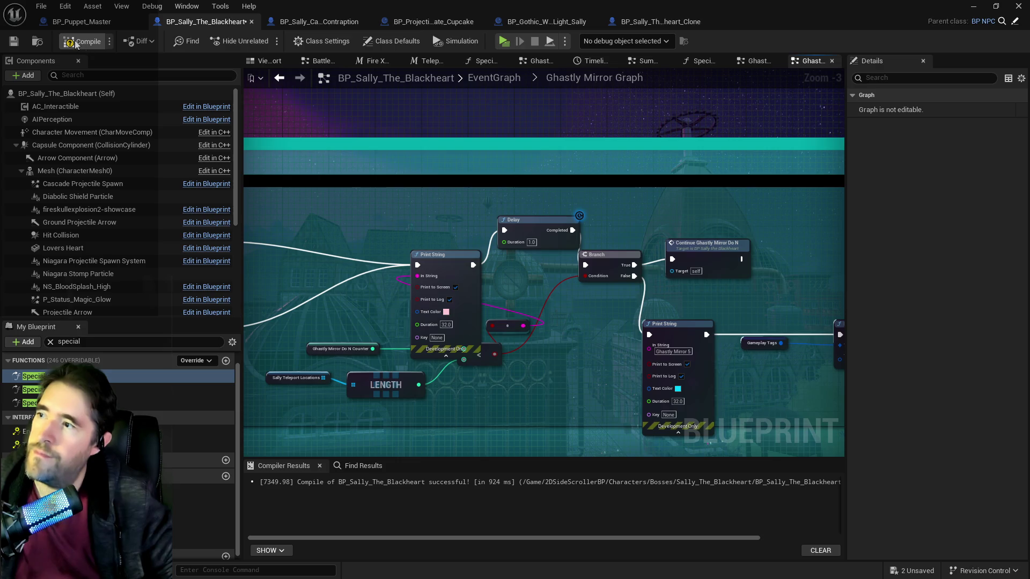
pyautogui.click(12, 42)
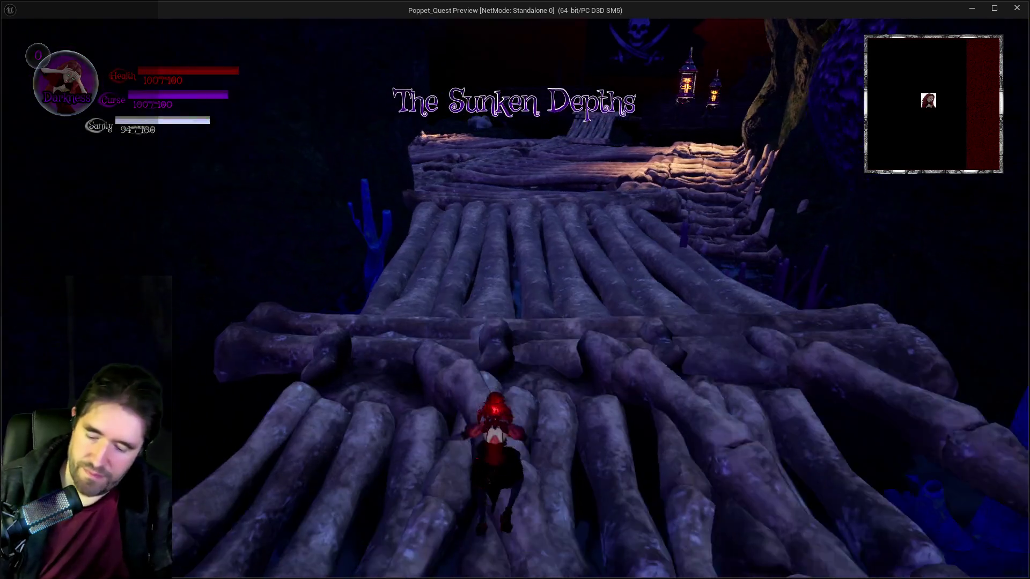
# Run and glide across The Sunken Depths' bone platforms to the pirate flag deck
pyautogui.press('Tab')
pyautogui.press('Tab')
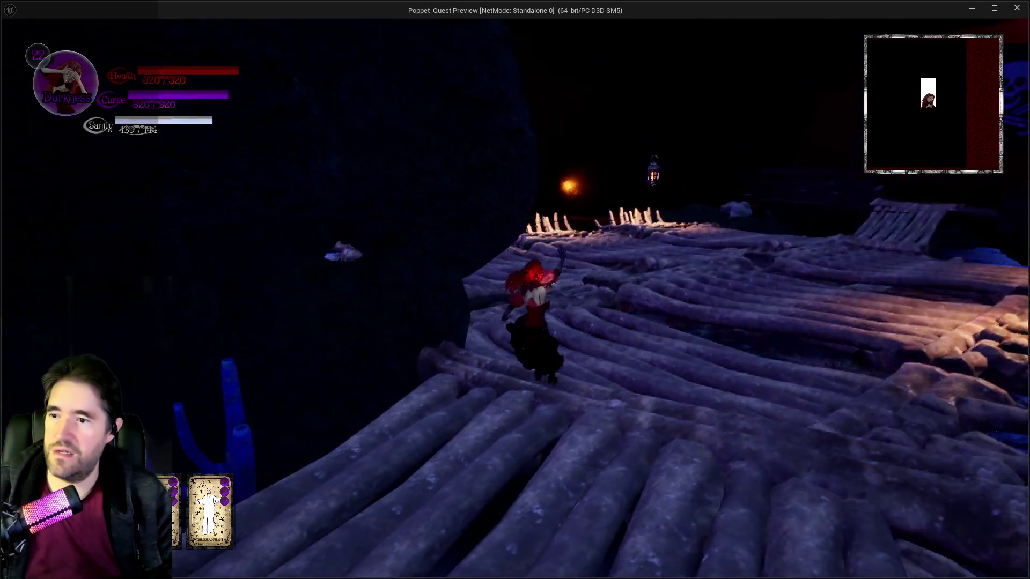
pyautogui.press('space')
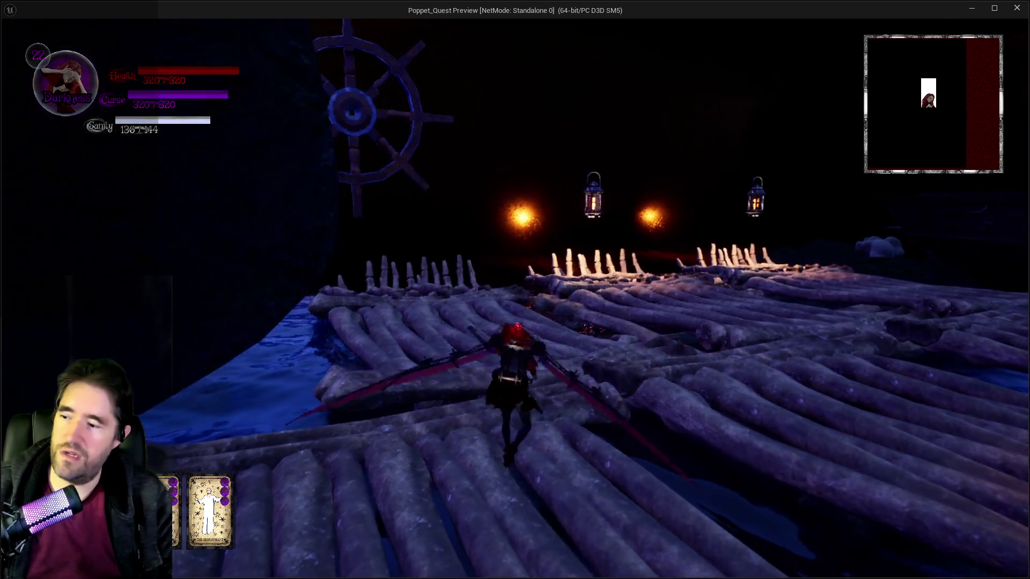
pyautogui.press('space')
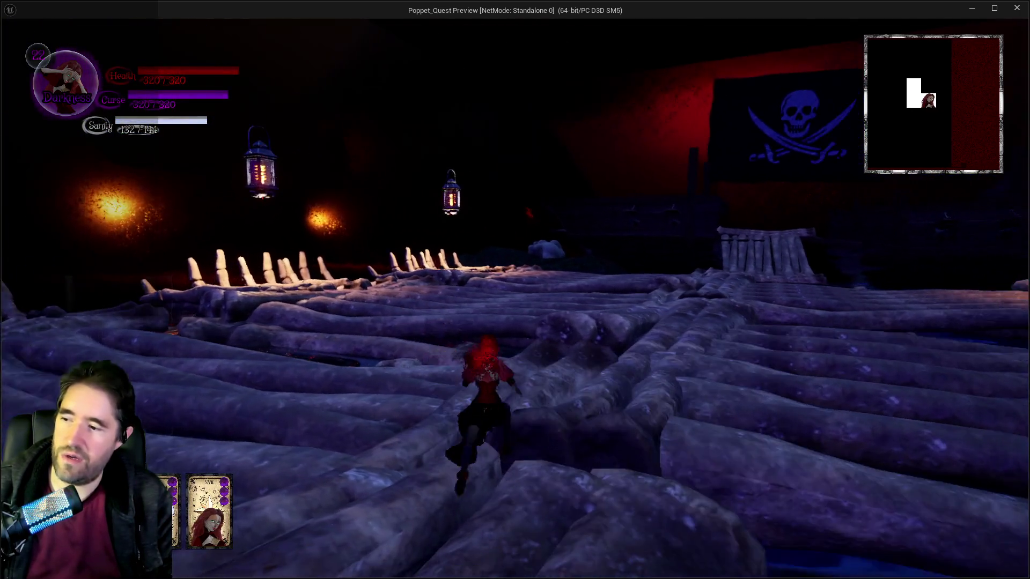
pyautogui.press('space')
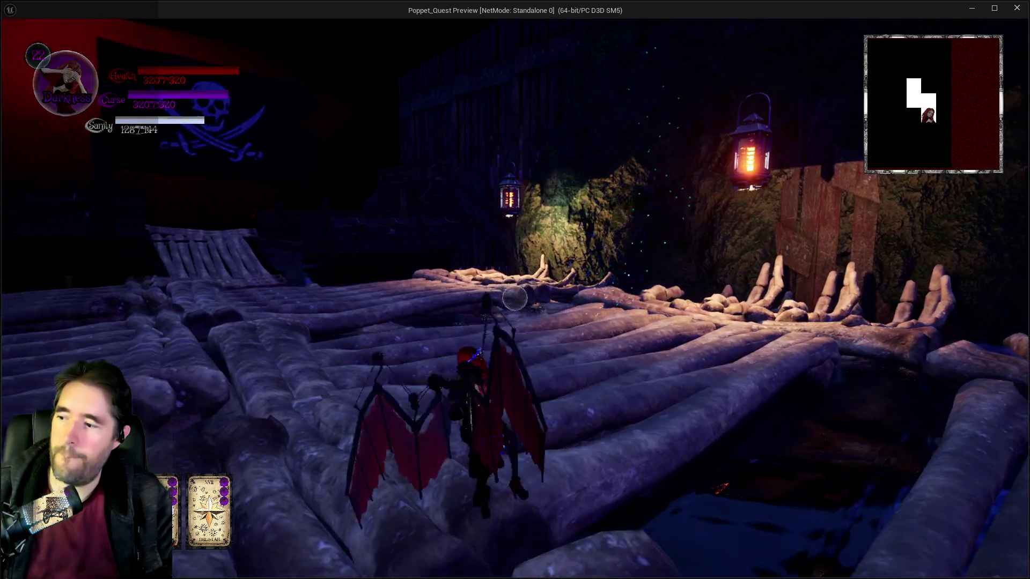
pyautogui.press('e')
pyautogui.press('w')
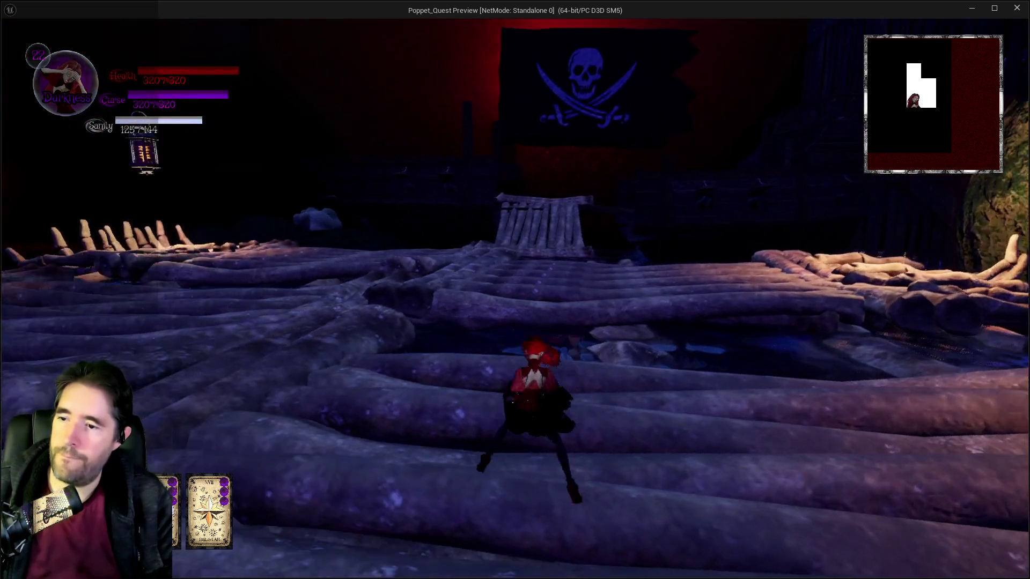
pyautogui.press('w')
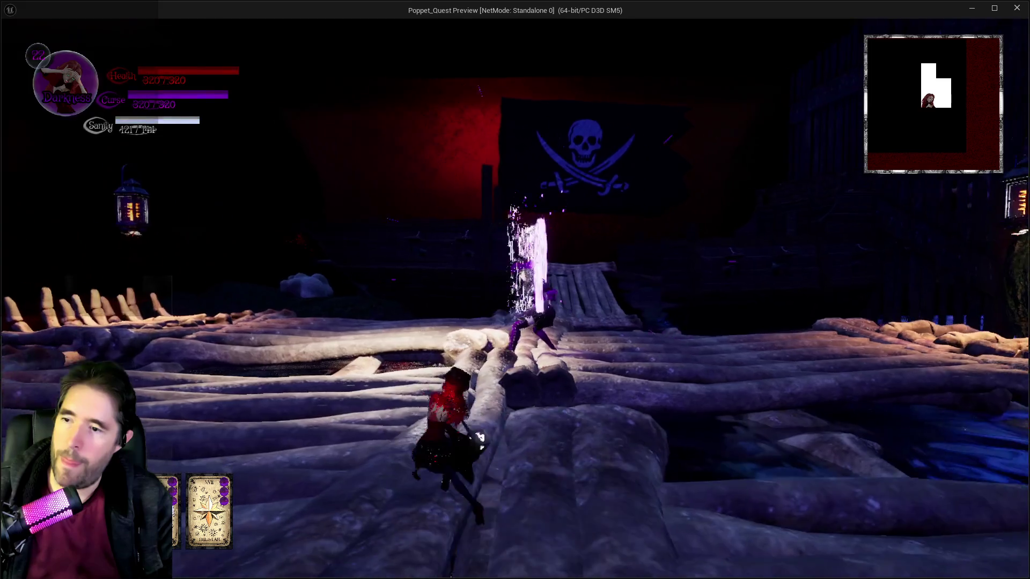
# Fight Sally while switching between Darkness and Light forms until her clones spawn
pyautogui.press('w')
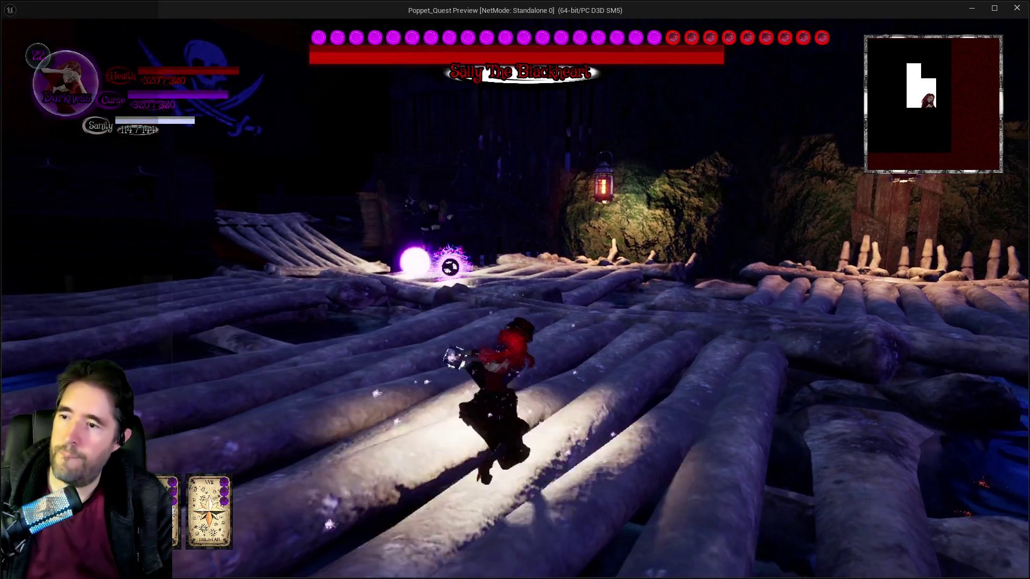
pyautogui.press('e')
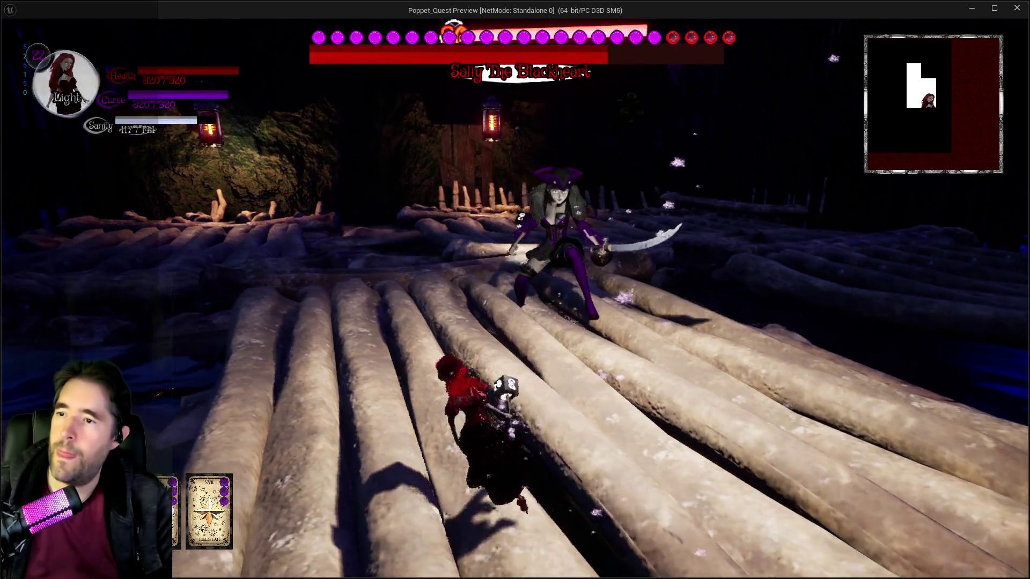
pyautogui.press('e')
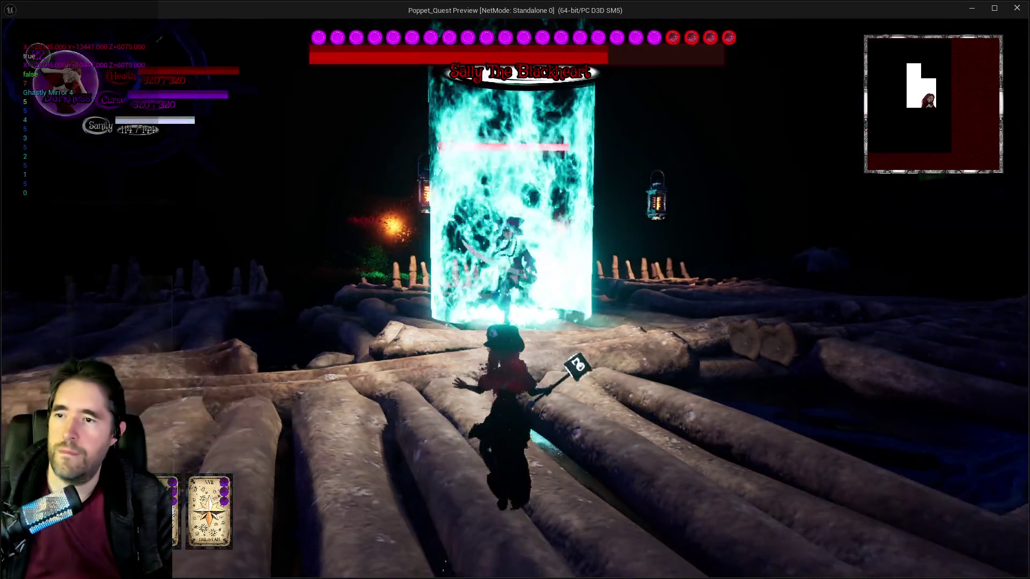
pyautogui.press('e')
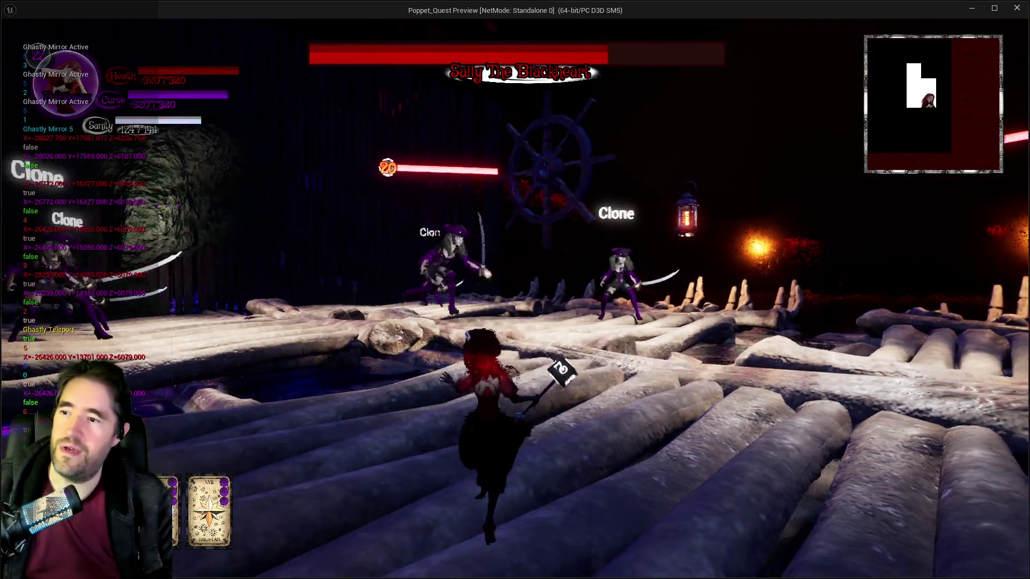
pyautogui.hotkey('alt', 'Tab')
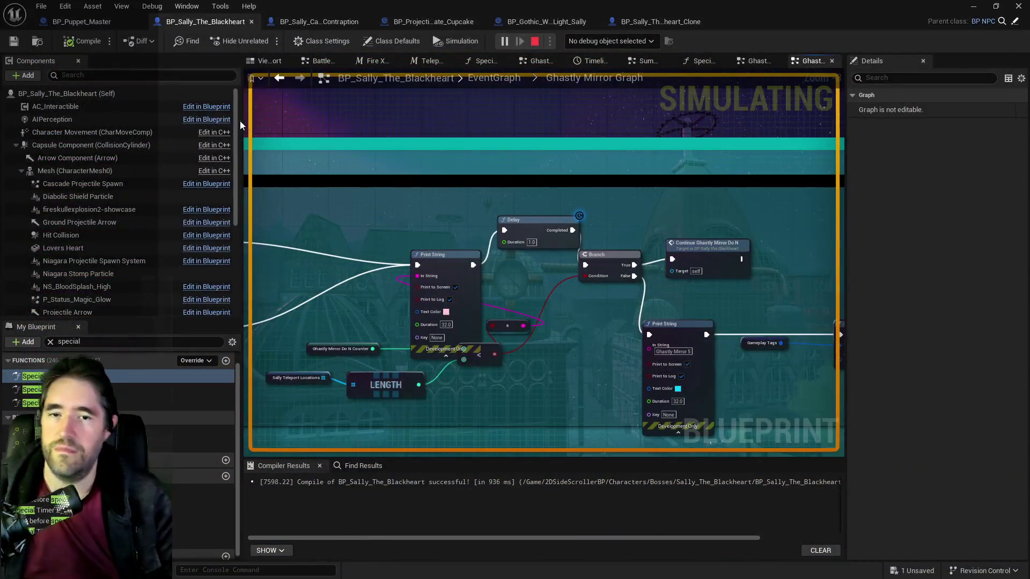
# Stop the simulation and open BP_Puppet_Master's Enemy Graph from the Command Puppet Graph
pyautogui.press('Escape')
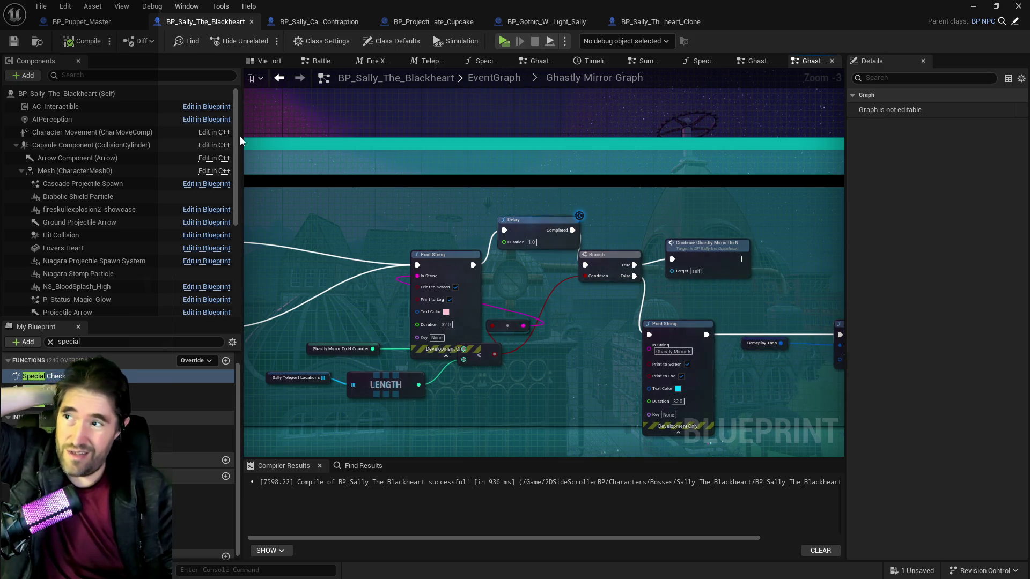
pyautogui.click(114, 22)
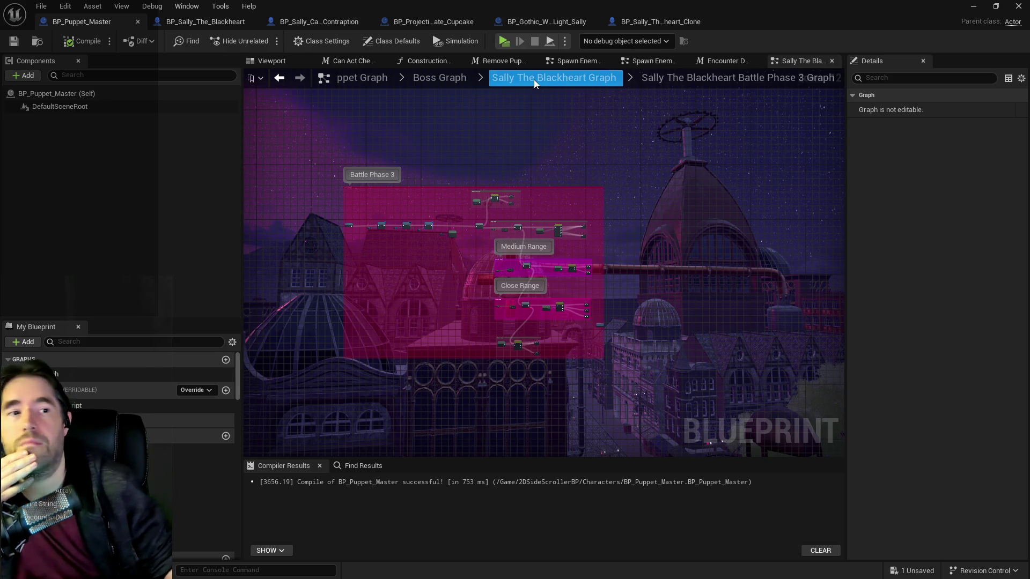
pyautogui.click(393, 79)
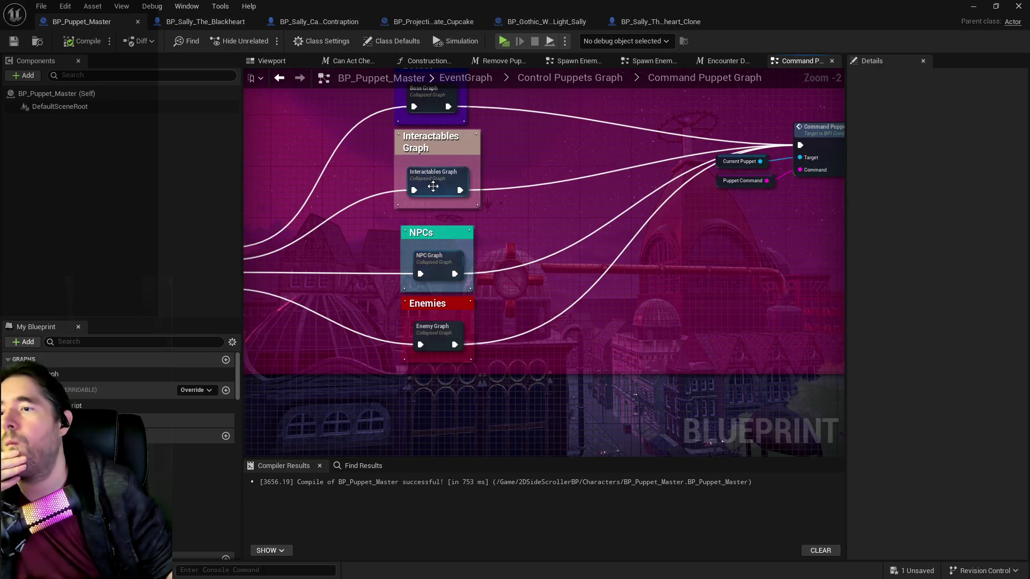
pyautogui.doubleClick(427, 335)
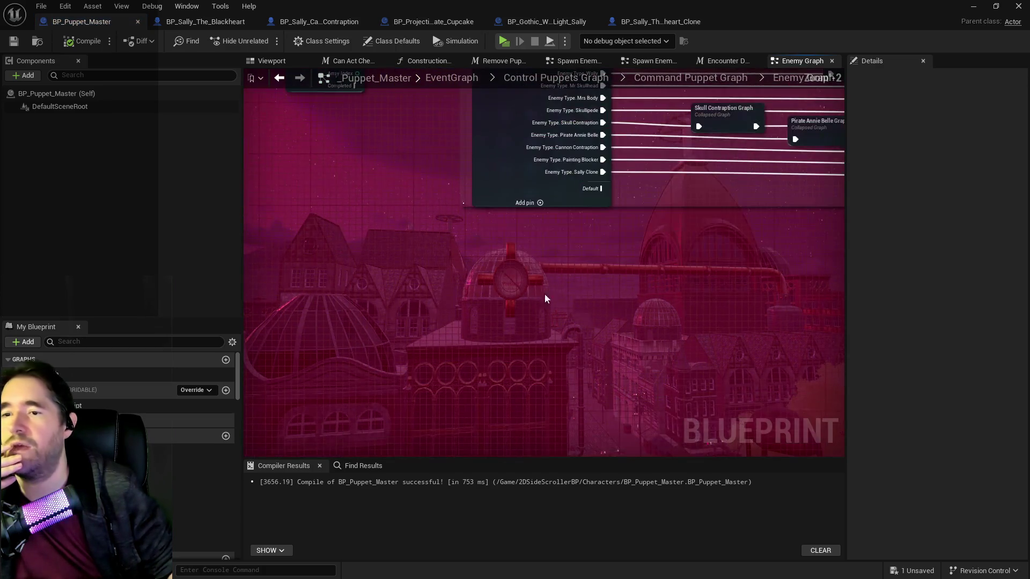
# Pan to the Chapter 2 routing, then bring up the BP_Sally_The_Blackheart_Clone Blueprint
pyautogui.scroll(-3, 407, 236)
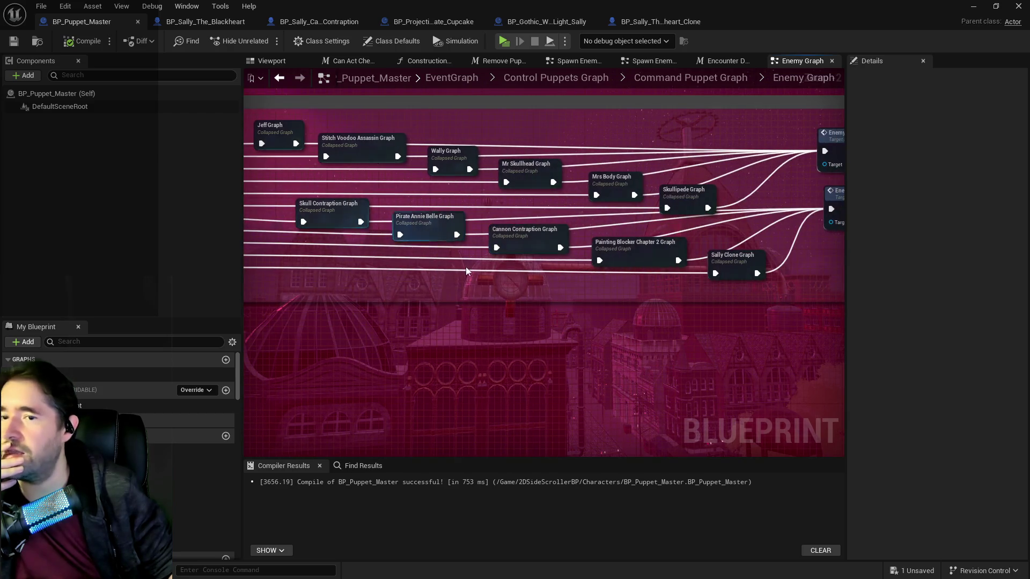
pyautogui.scroll(3, 407, 236)
pyautogui.moveTo(322, 246)
pyautogui.mouseDown()
pyautogui.moveTo(403, 312)
pyautogui.moveTo(490, 291)
pyautogui.moveTo(533, 265)
pyautogui.mouseUp()
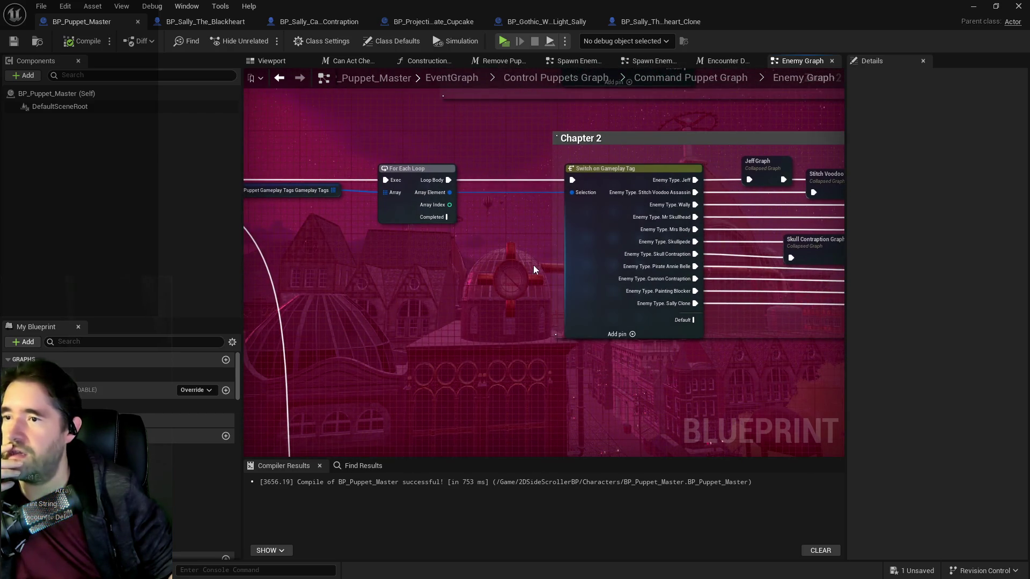
pyautogui.scroll(-2, 533, 265)
pyautogui.scroll(-1, 517, 295)
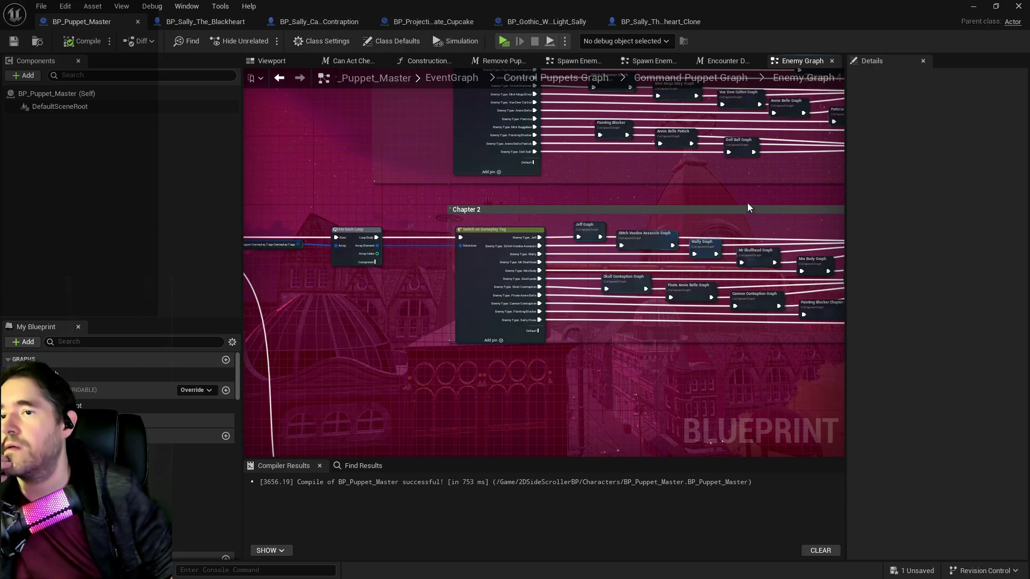
pyautogui.click(316, 22)
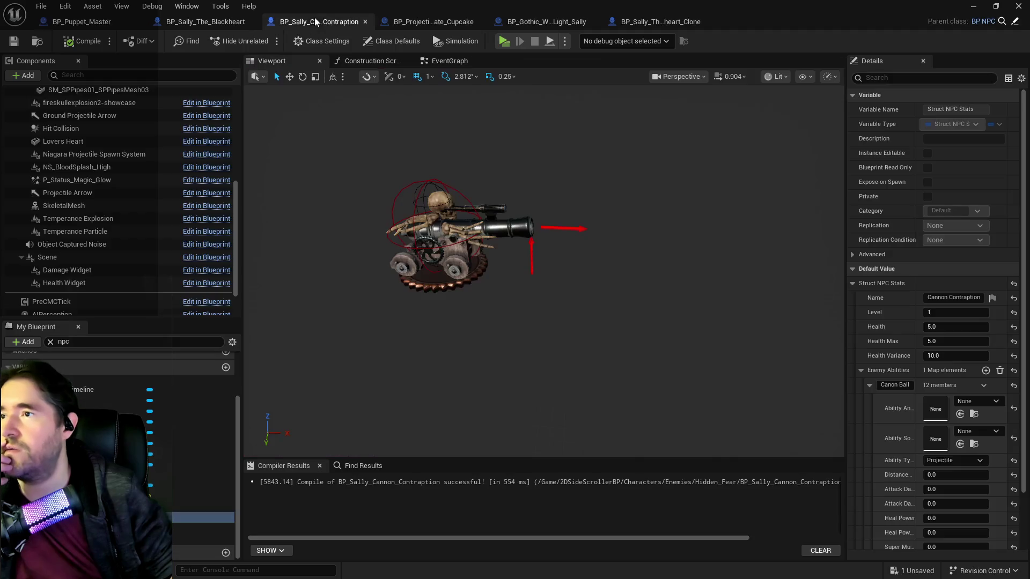
pyautogui.click(615, 22)
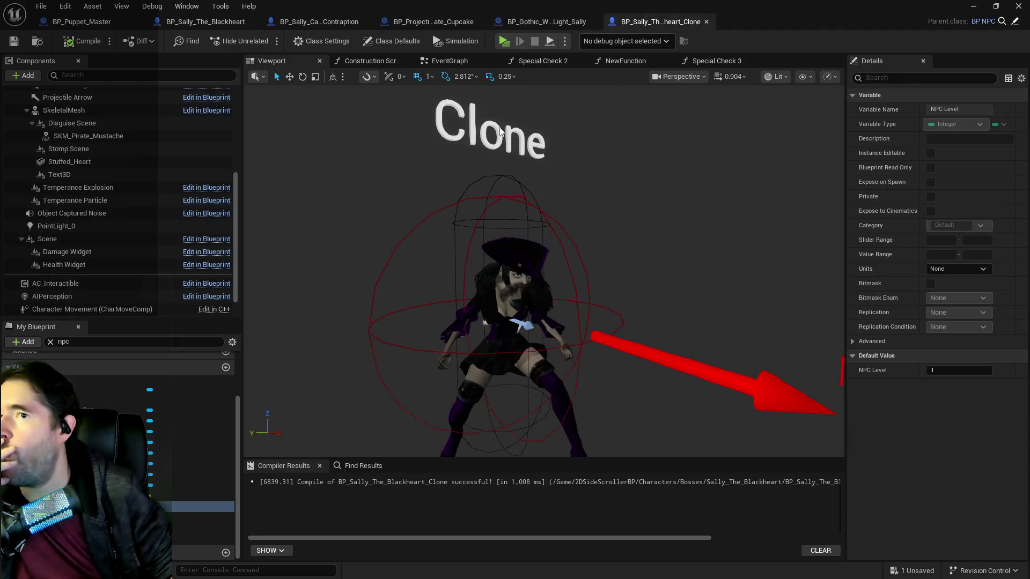
# Give the clone's Gameplay Tags variable the Chapter.Chapter 2 tag, then start a level playtest
pyautogui.doubleClick(114, 341)
pyautogui.write('gameplay')
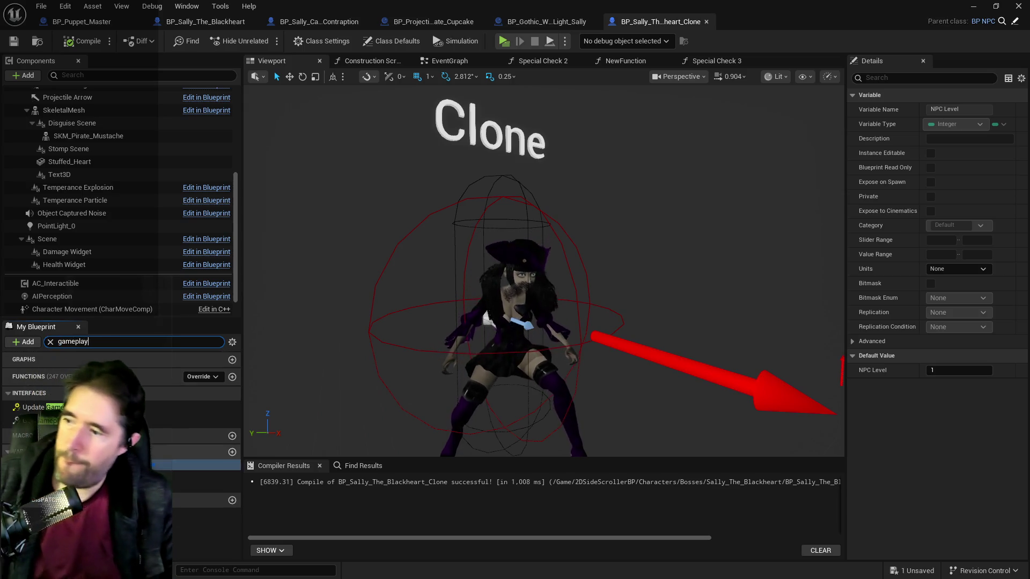
pyautogui.click(81, 464)
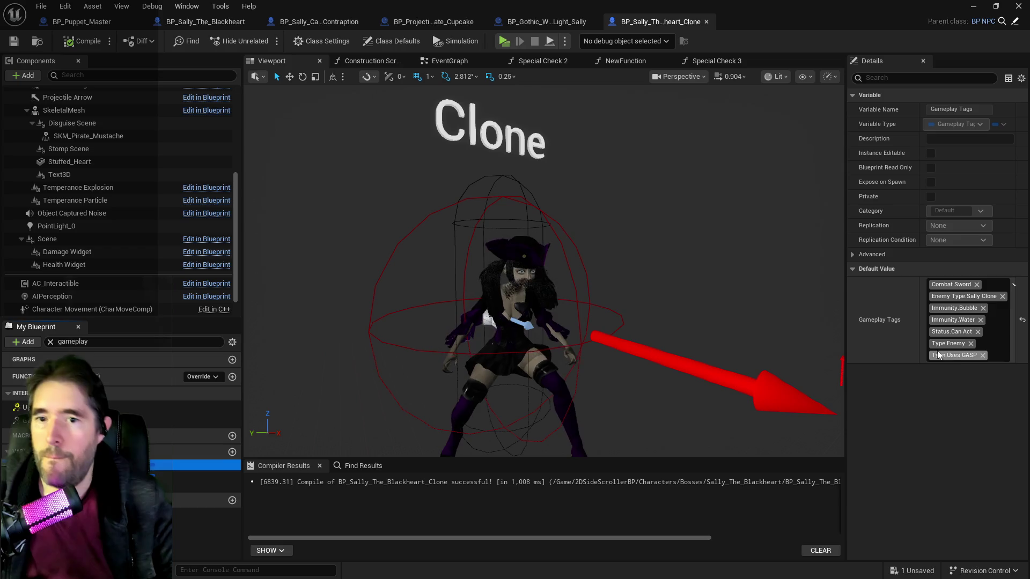
pyautogui.click(983, 349)
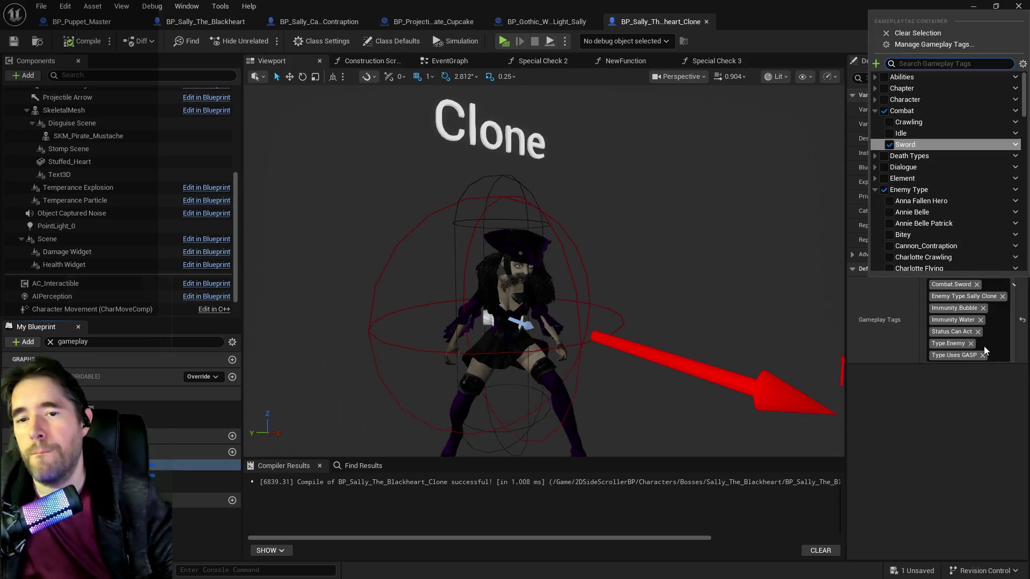
pyautogui.write('chapt')
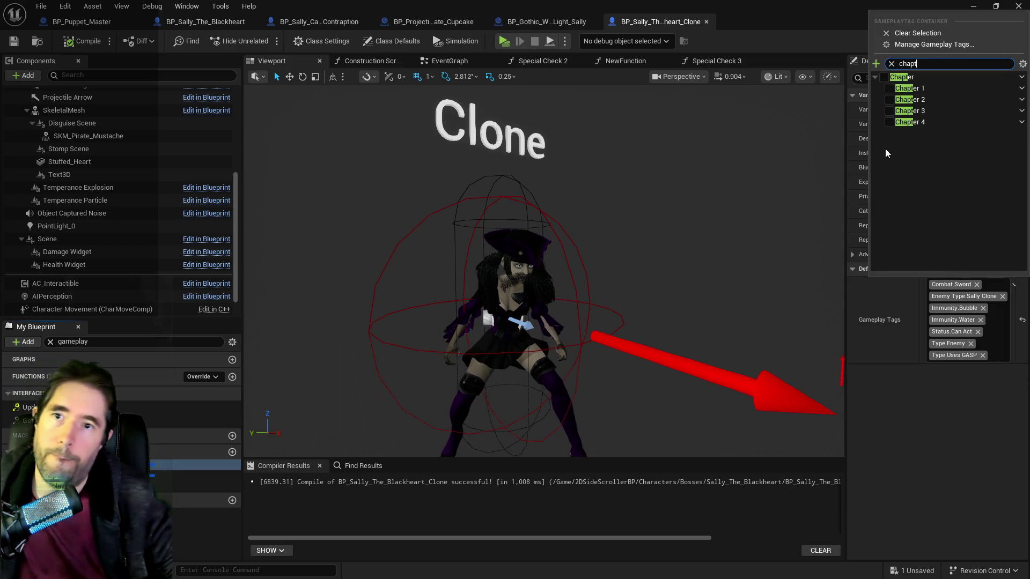
pyautogui.click(889, 99)
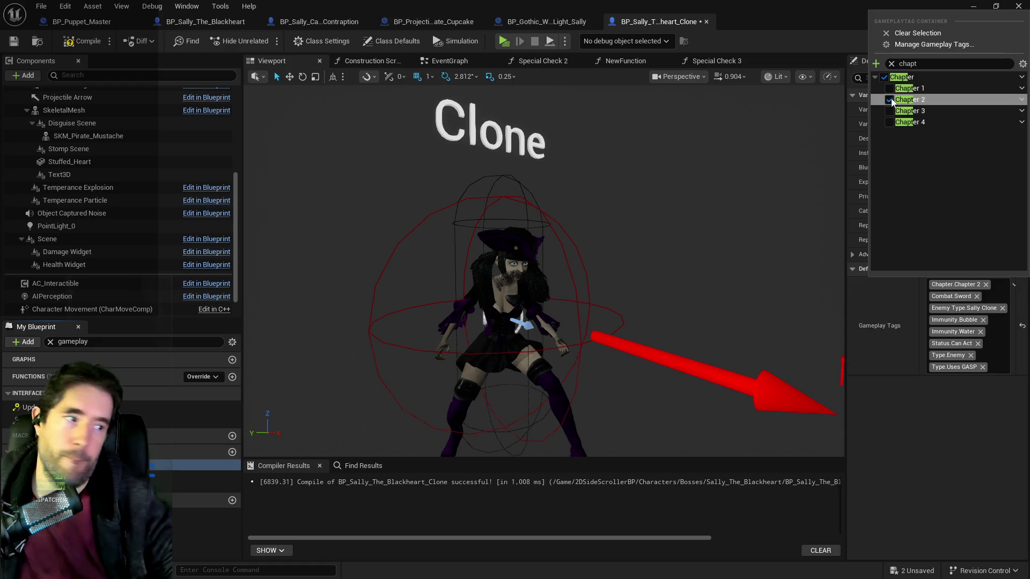
pyautogui.click(81, 57)
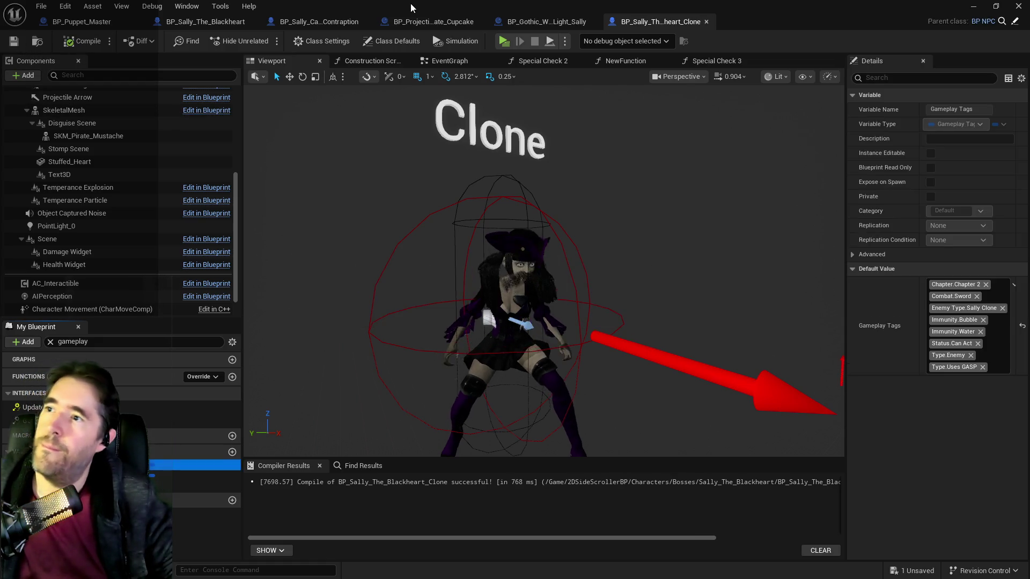
pyautogui.hotkey('alt', 'Tab')
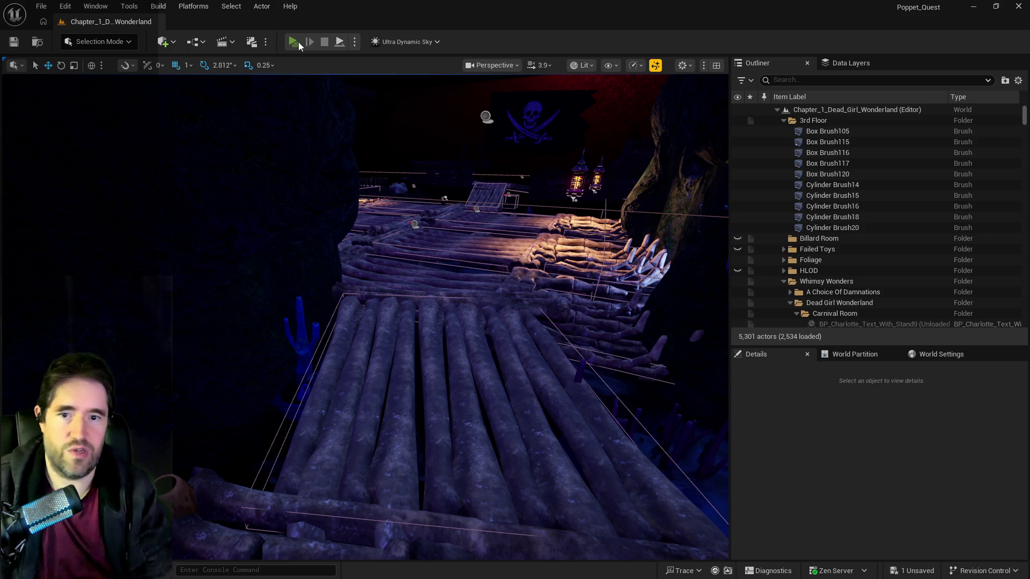
pyautogui.click(294, 42)
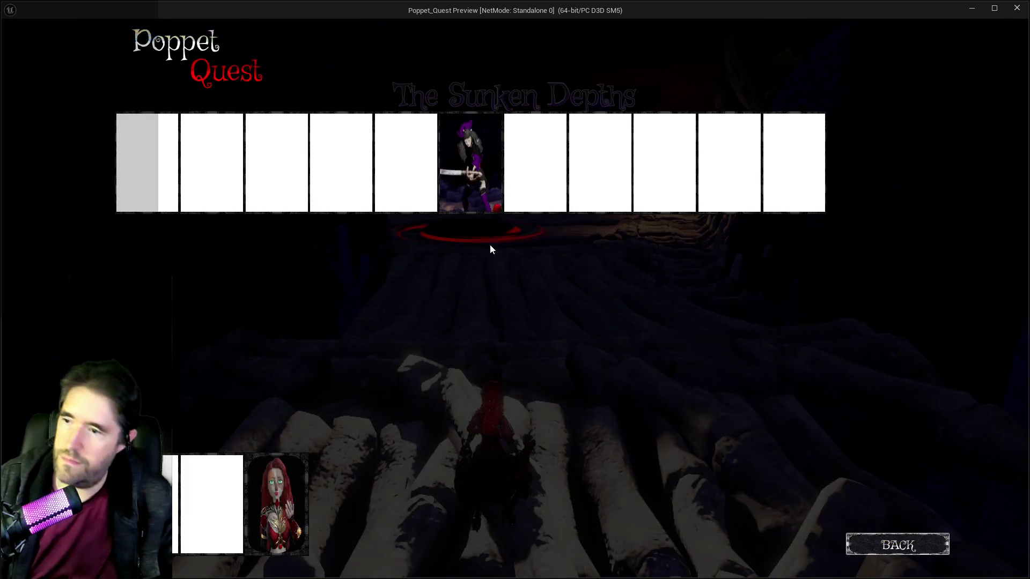
# Resume play and run along the docks and logs to reach Sally the Blackheart
pyautogui.press('w')
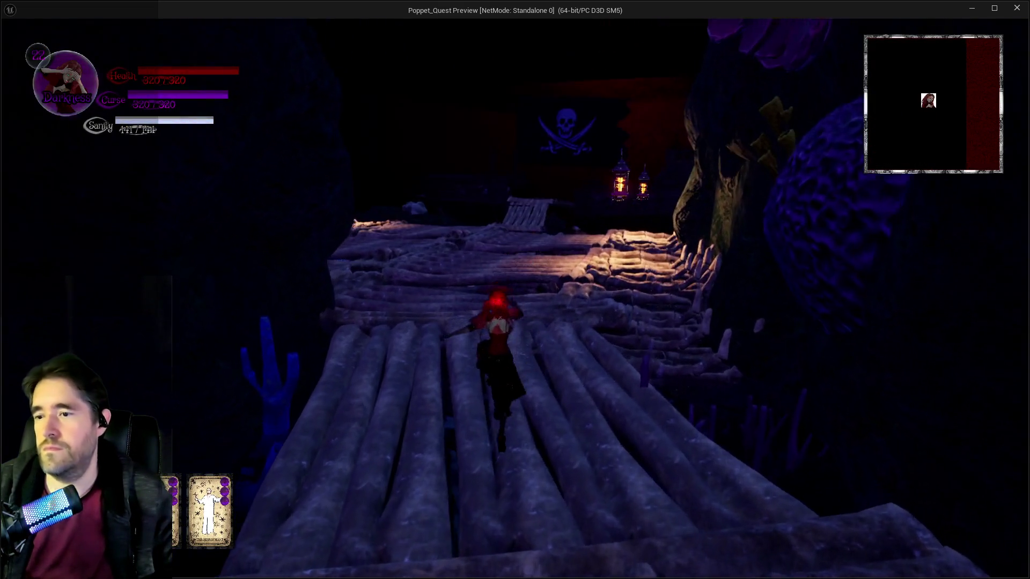
pyautogui.press('a')
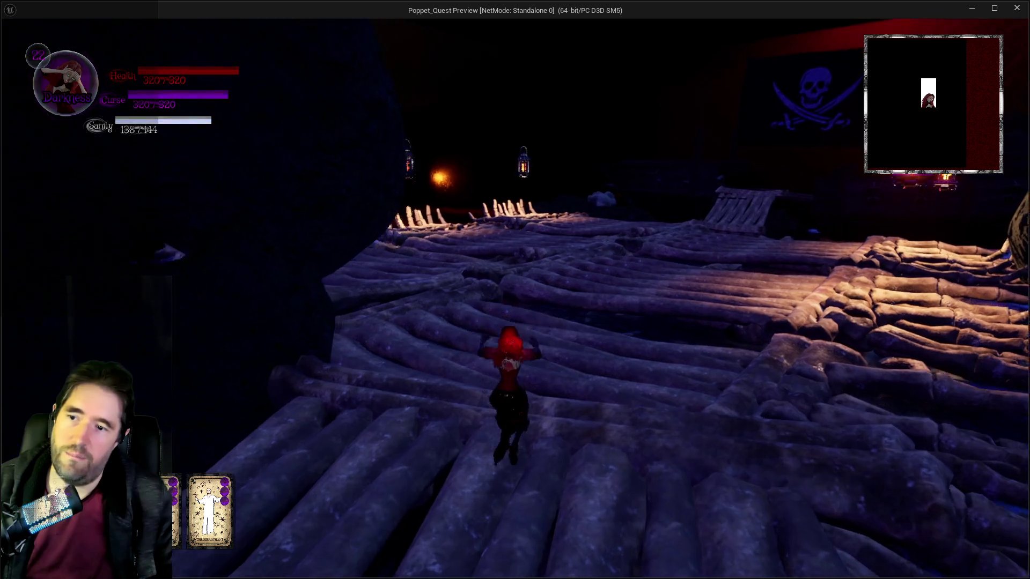
pyautogui.press('w')
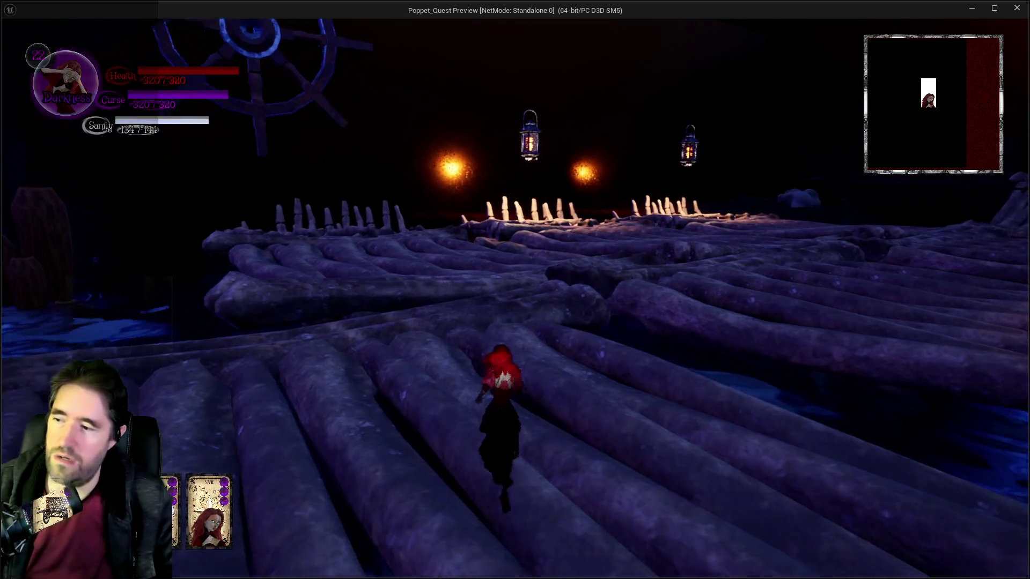
pyautogui.press('d')
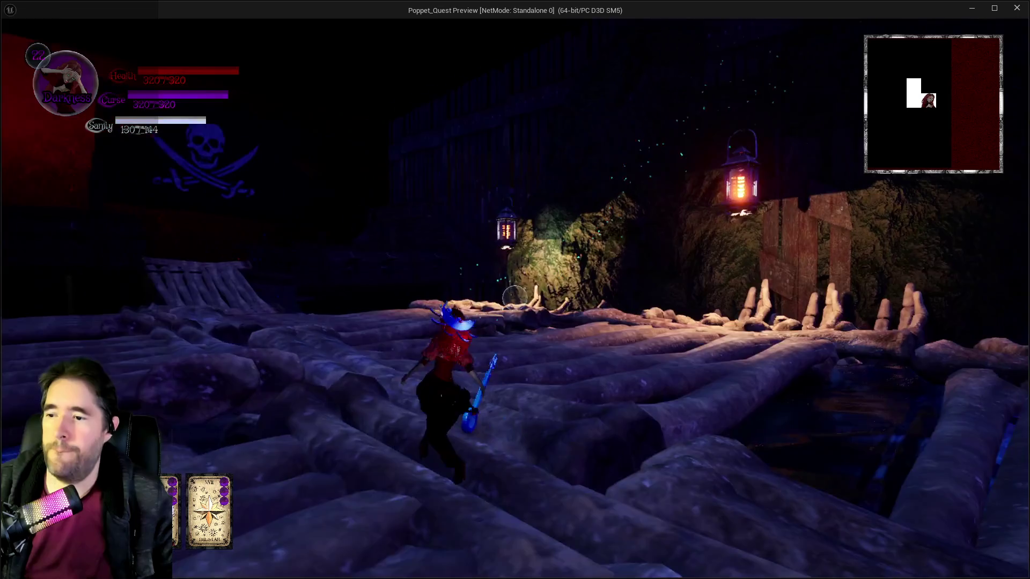
pyautogui.press('w')
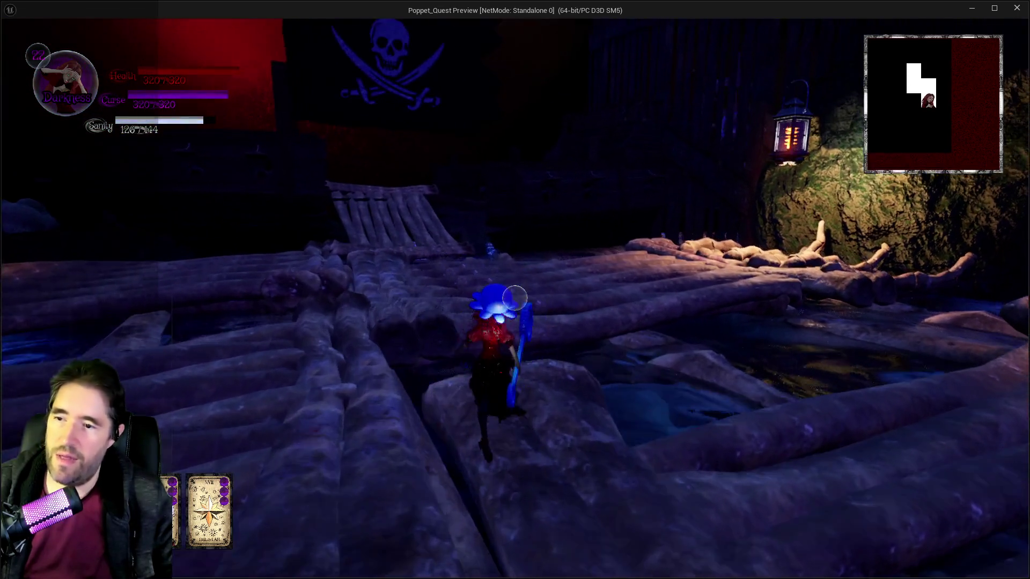
pyautogui.press('d')
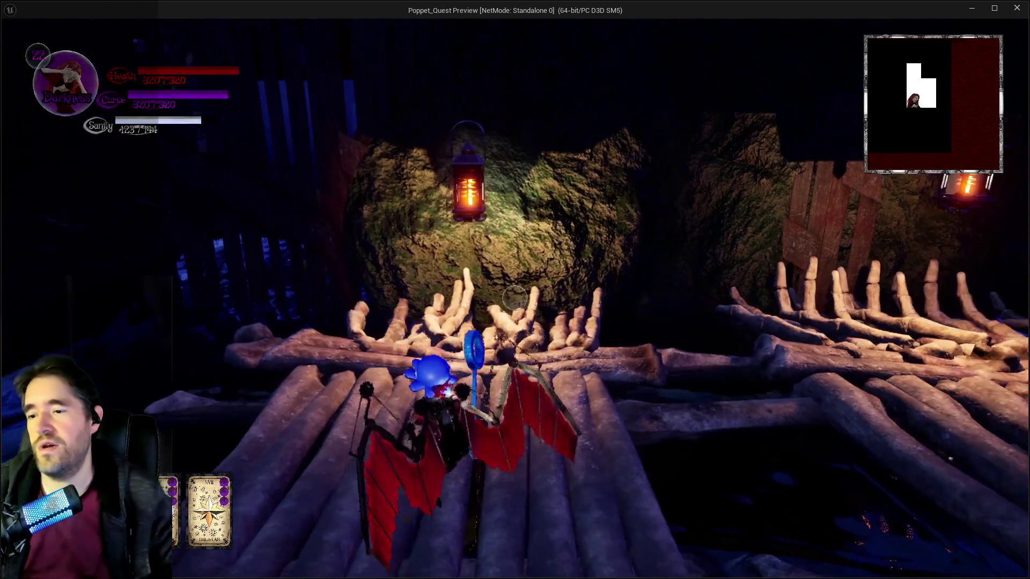
pyautogui.press('a')
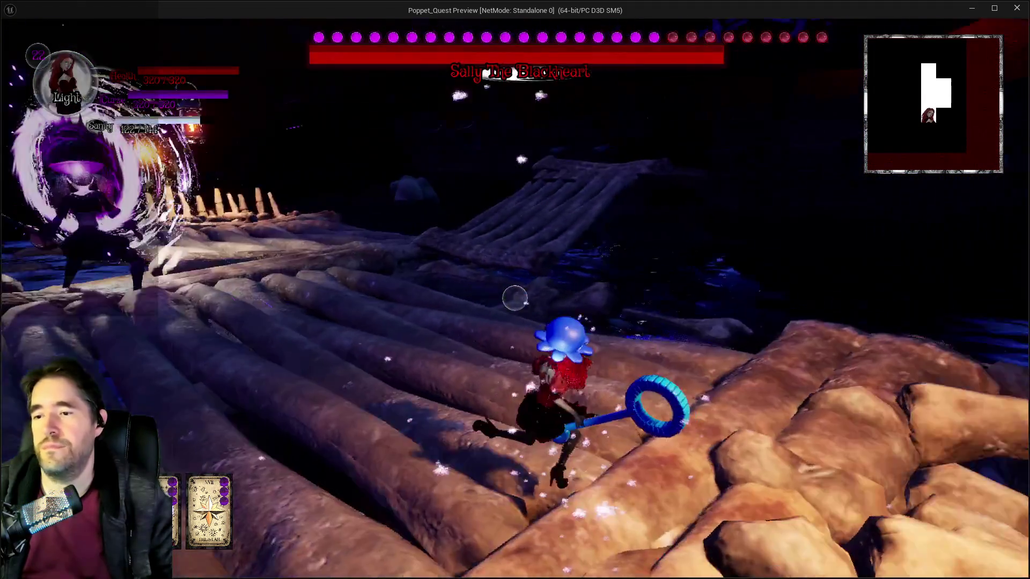
pyautogui.press('w')
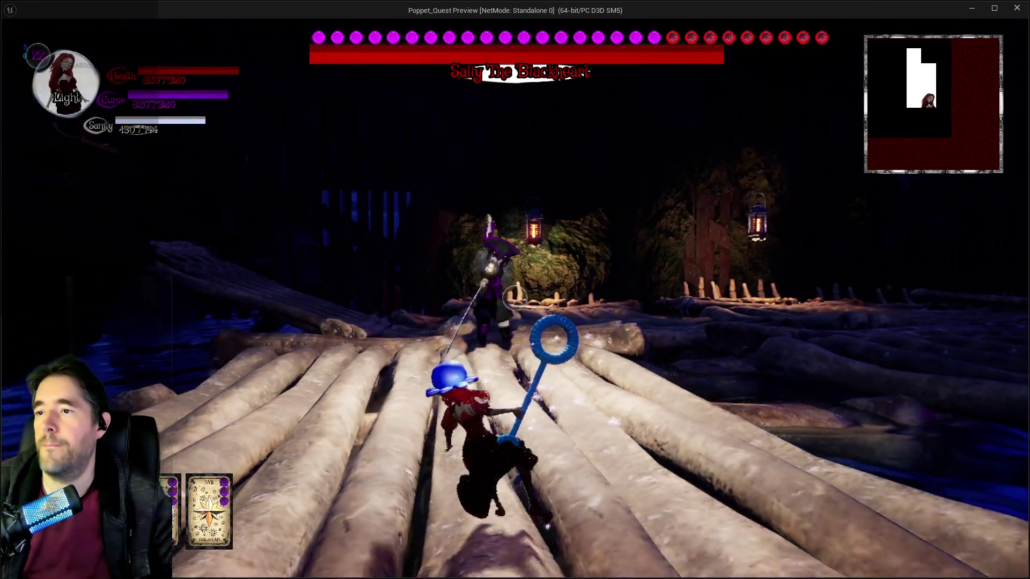
# Battle Sally across the log deck until her health bar is nearly empty
pyautogui.press('w')
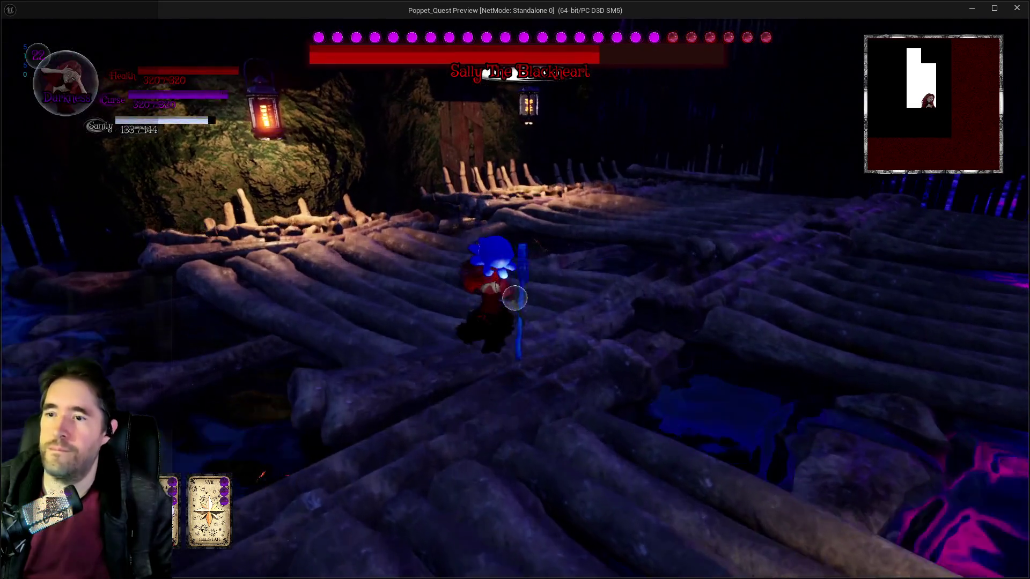
pyautogui.press('w')
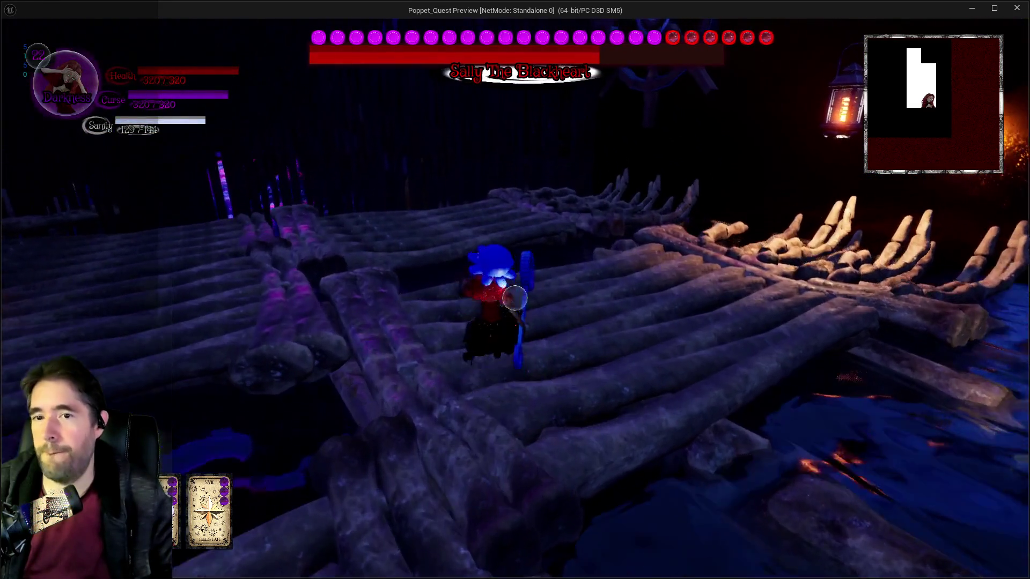
pyautogui.press('w')
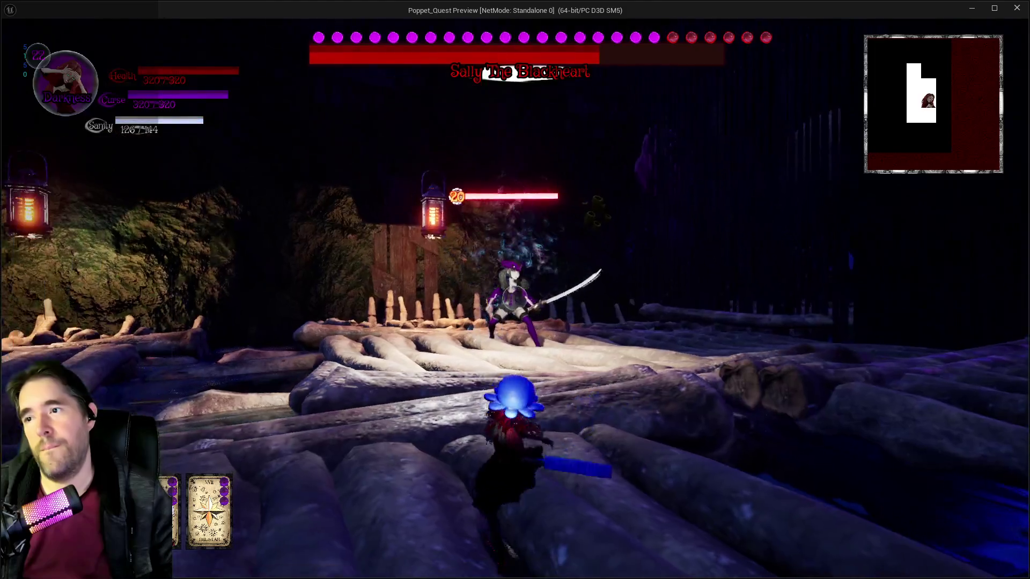
pyautogui.press('w')
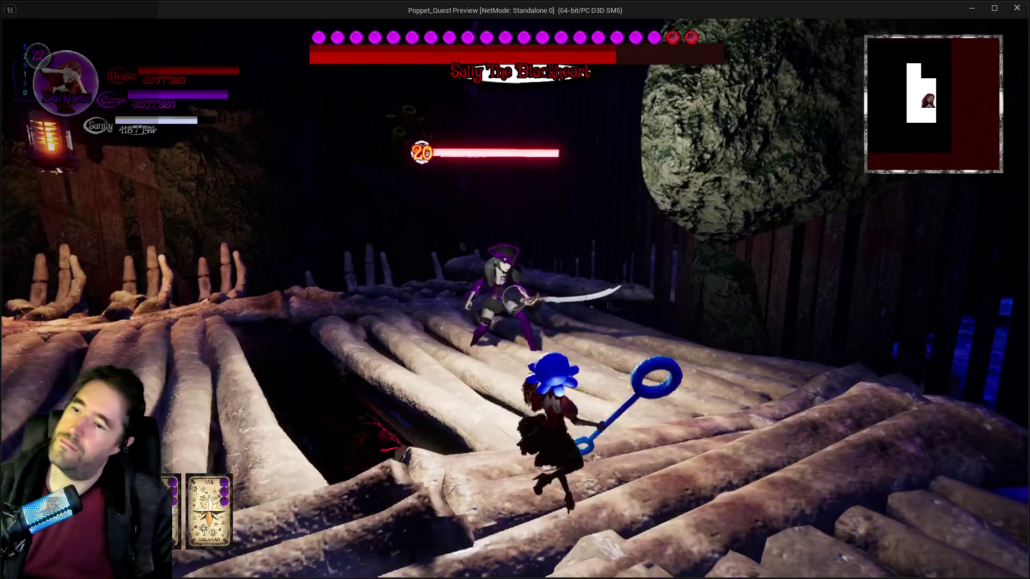
pyautogui.press('w')
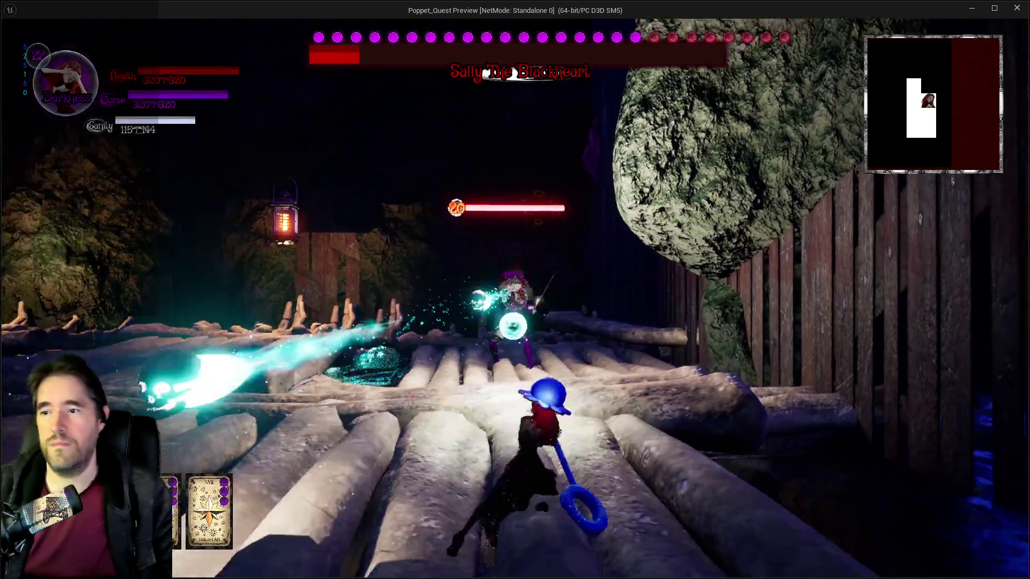
pyautogui.press('w')
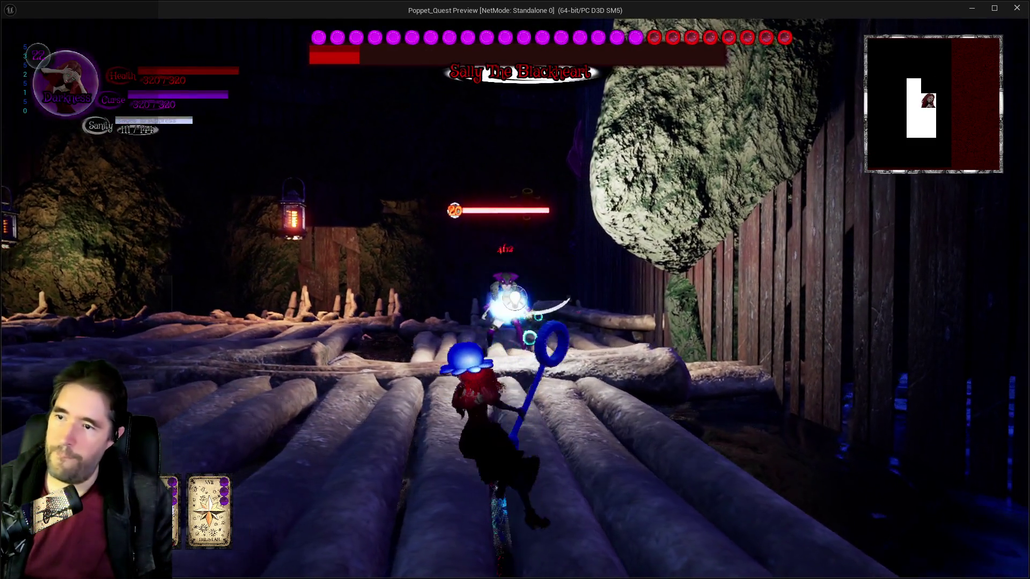
pyautogui.press('w')
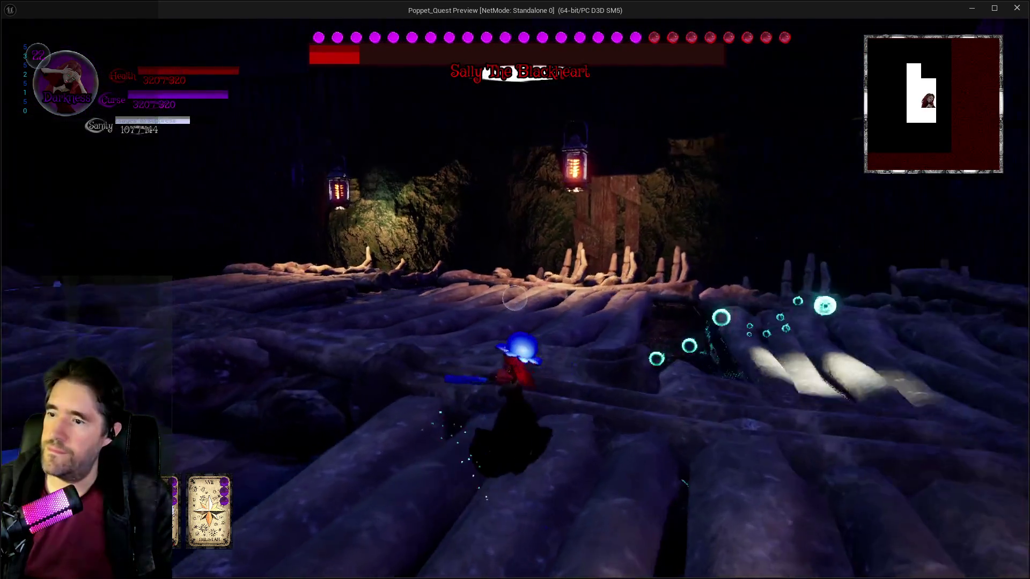
pyautogui.press('w')
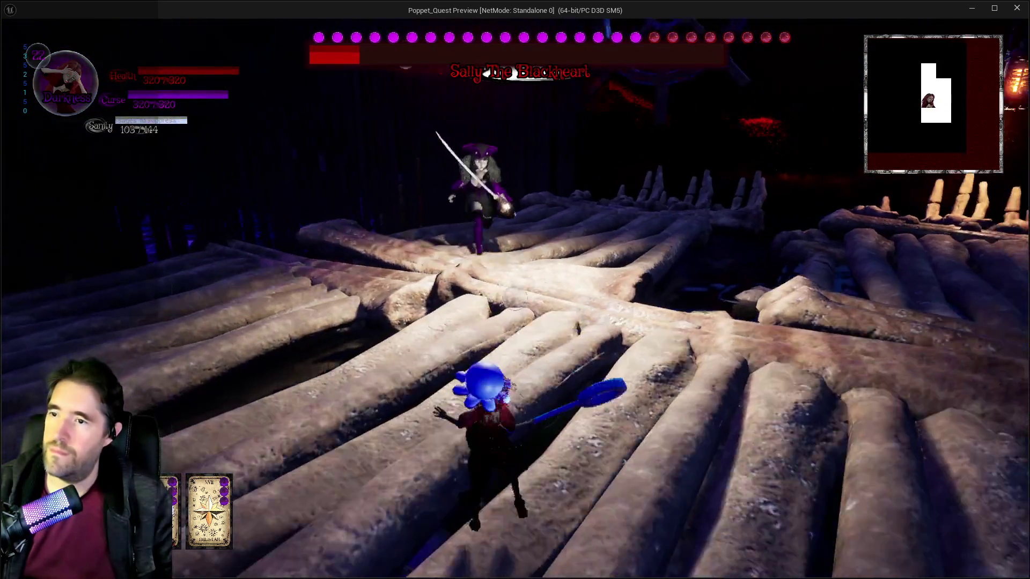
# Keep fighting Sally across the log and bone decks past her clones
pyautogui.press('w')
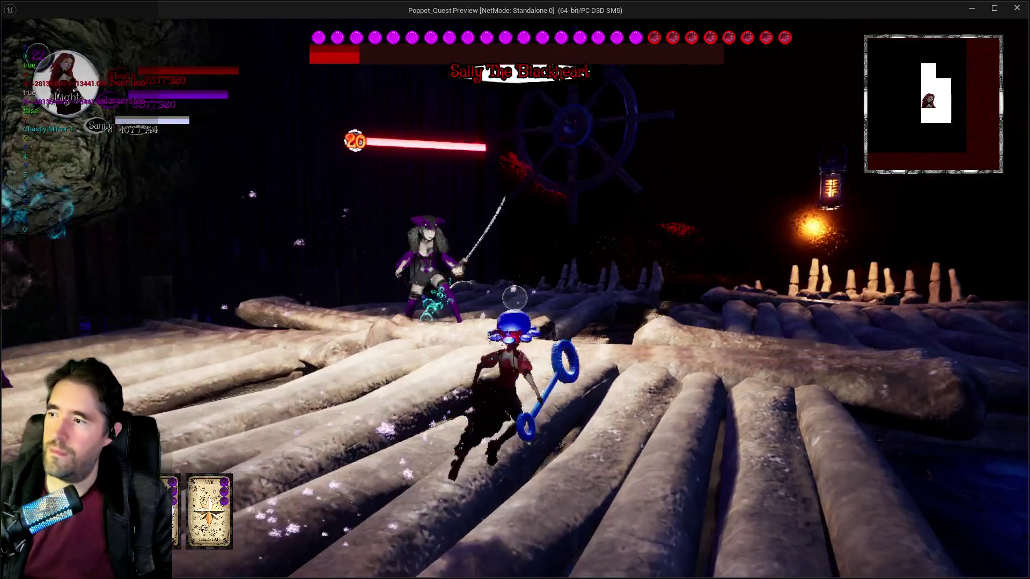
pyautogui.press('w')
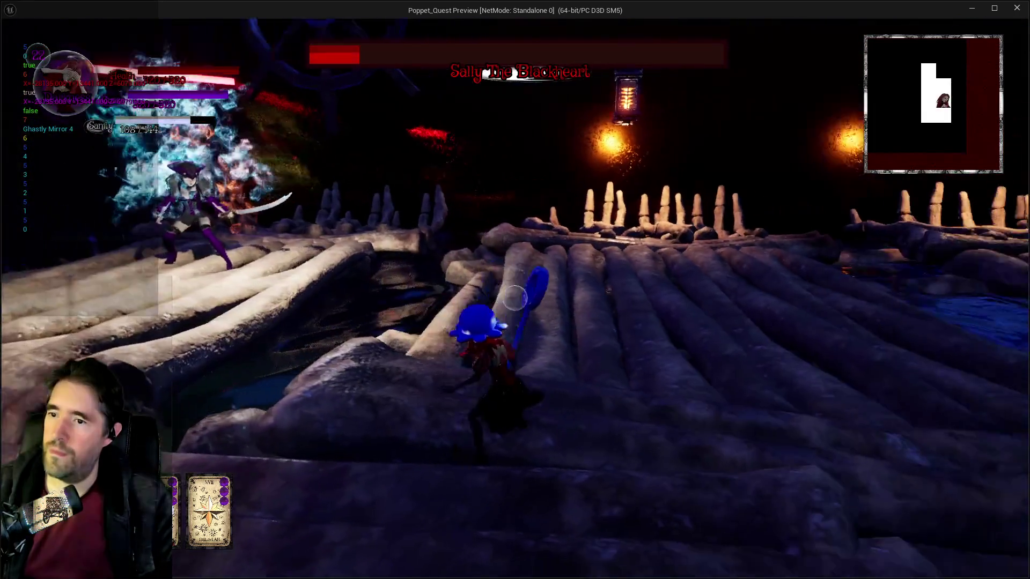
pyautogui.press('w')
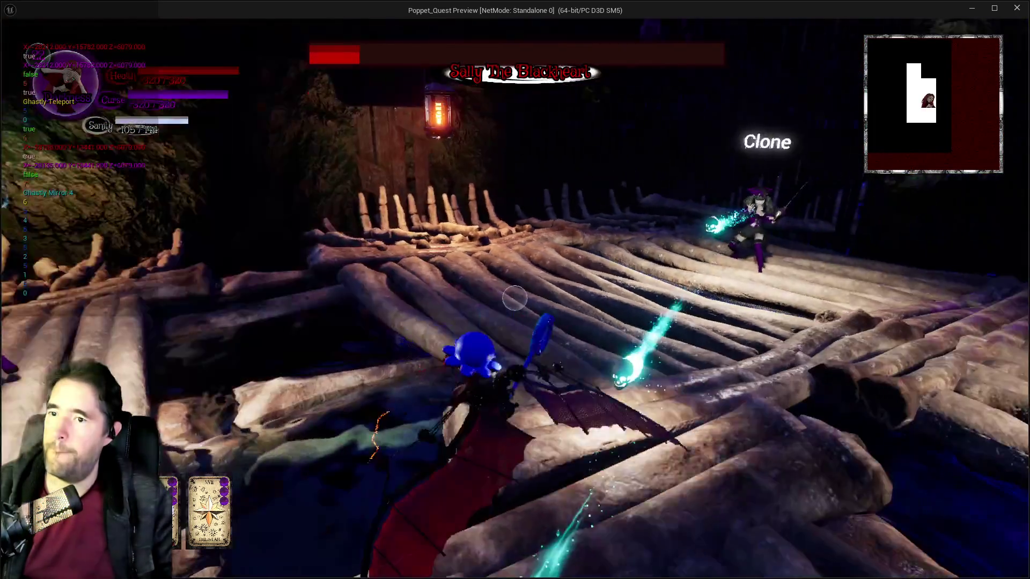
pyautogui.press('w')
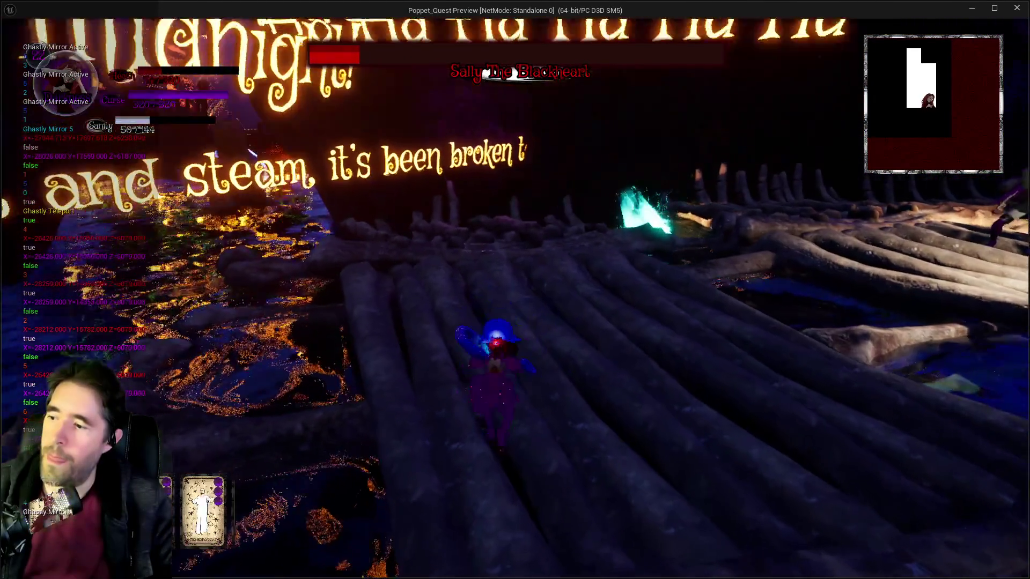
pyautogui.press('w')
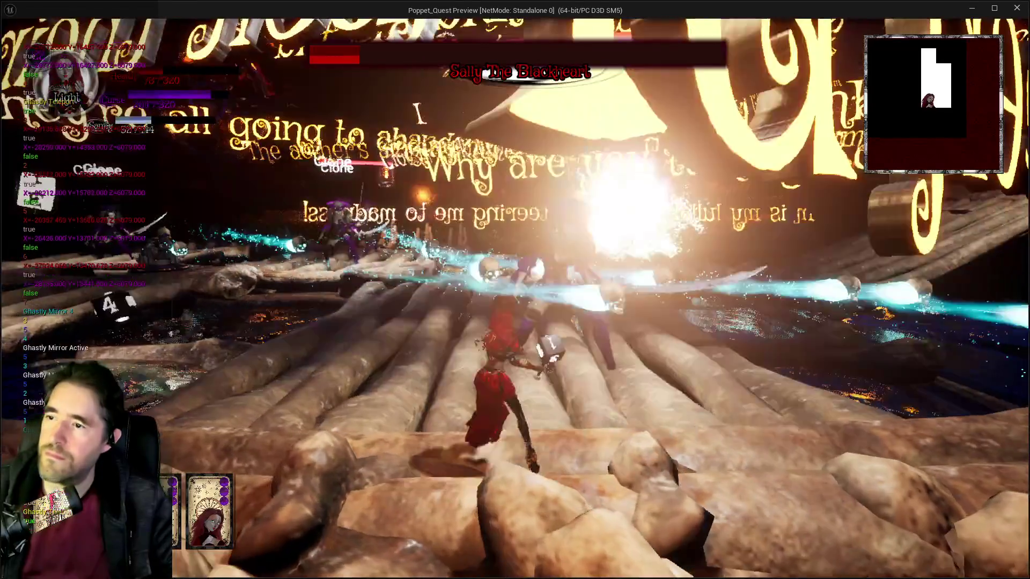
pyautogui.press('w')
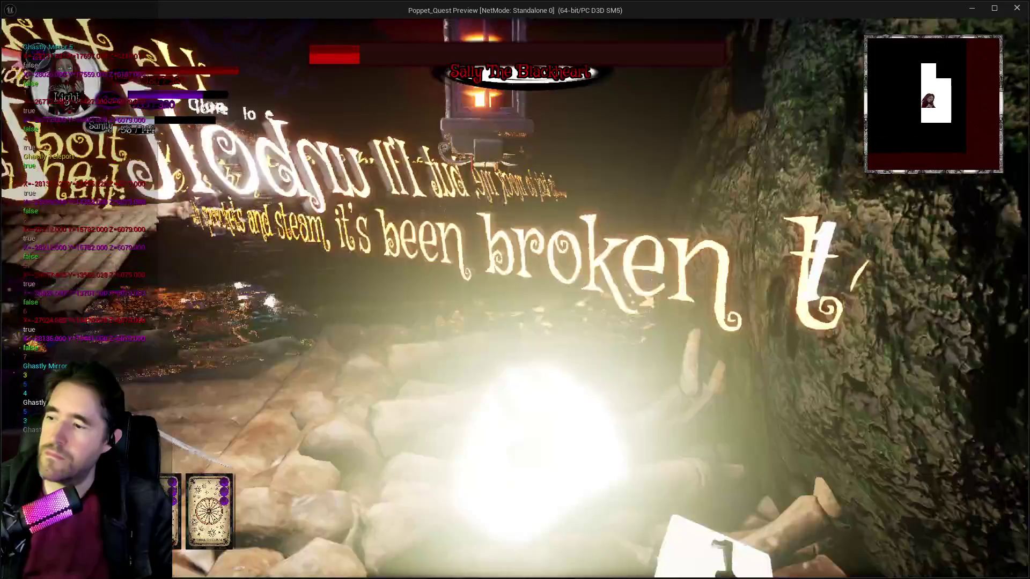
pyautogui.press('w')
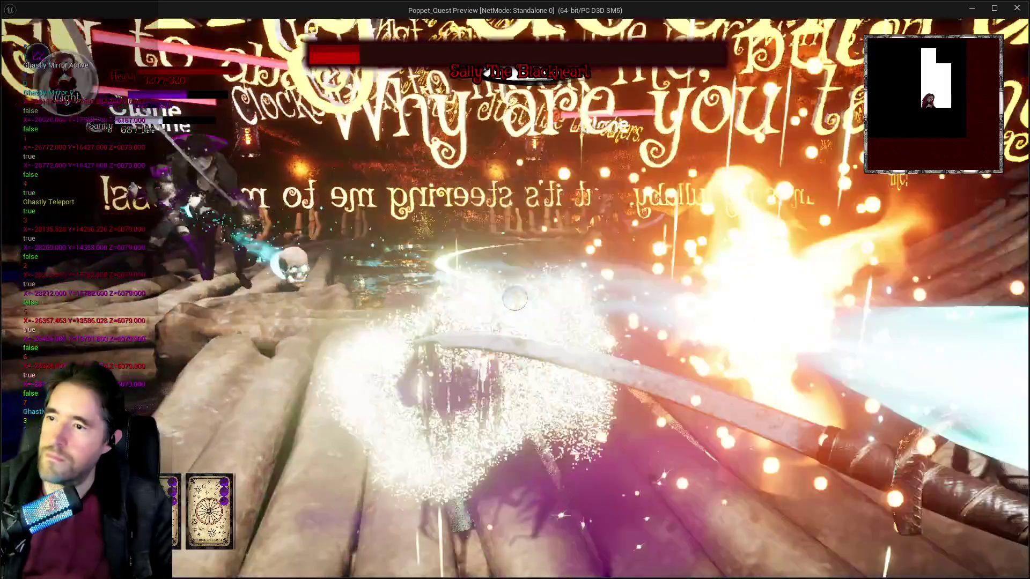
pyautogui.press('w')
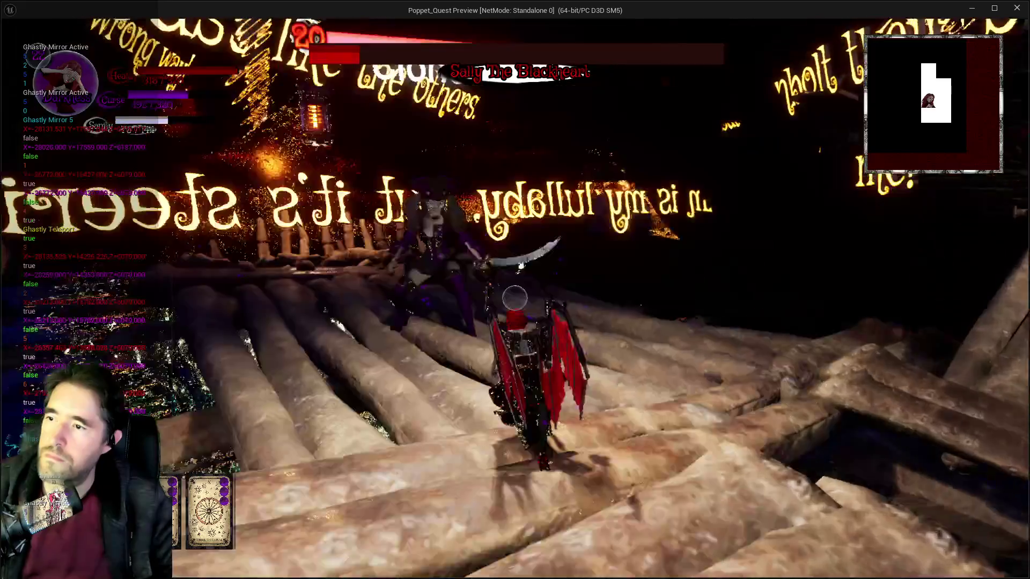
# Push down the log bridge into the swarm of Ghastly Mirror clones with purple bursts
pyautogui.press('w')
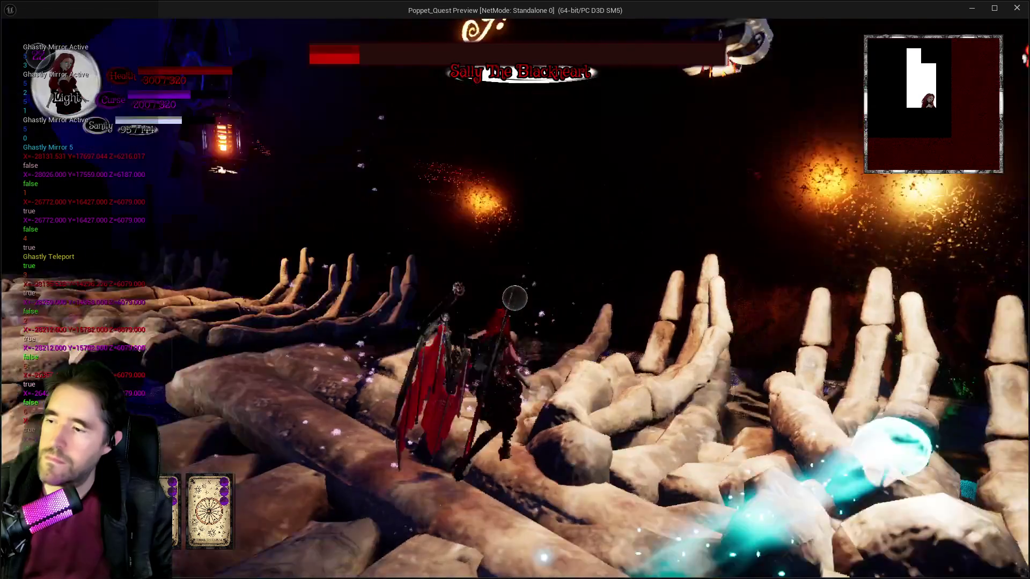
pyautogui.press('w')
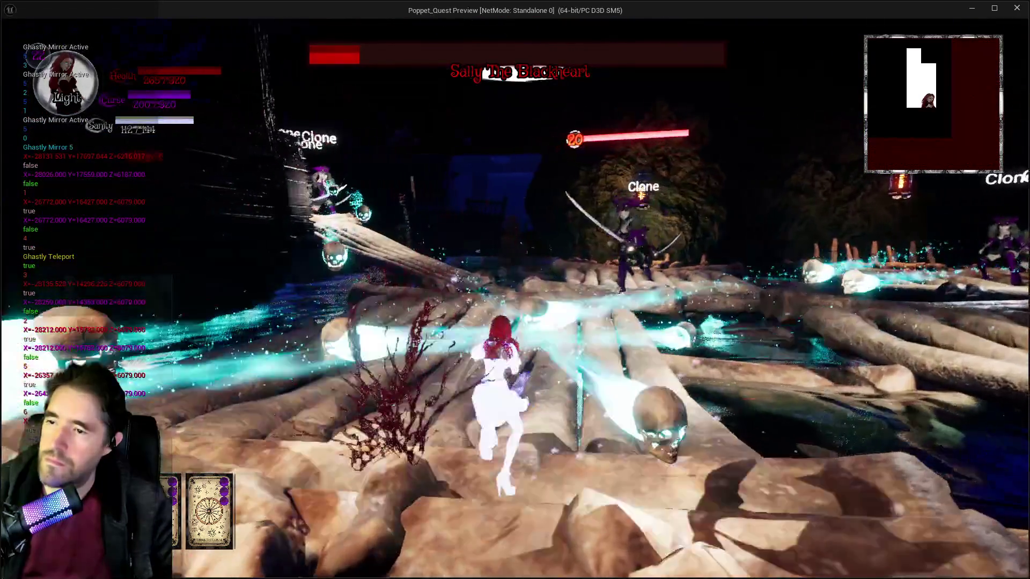
pyautogui.press('w')
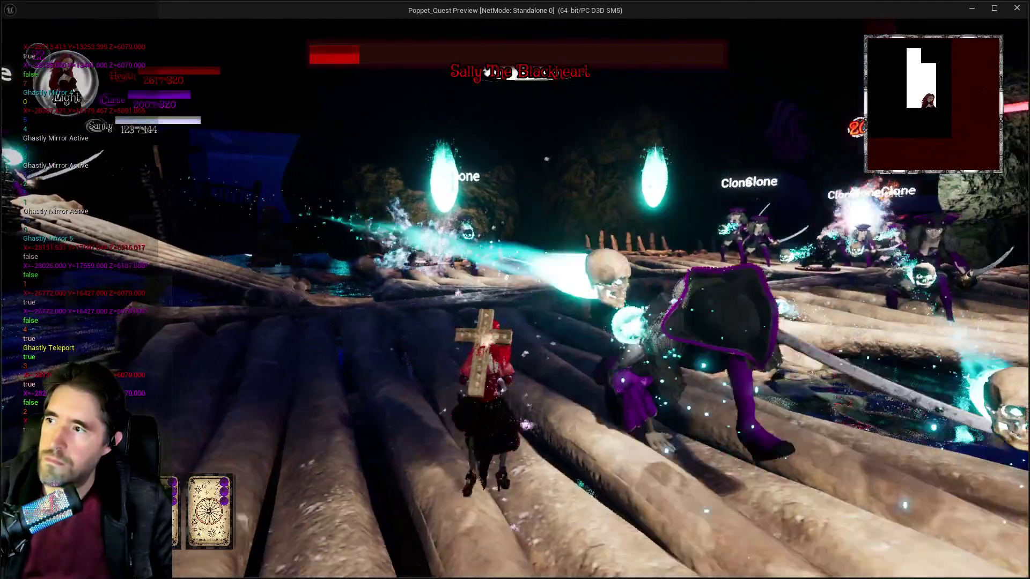
pyautogui.press('w')
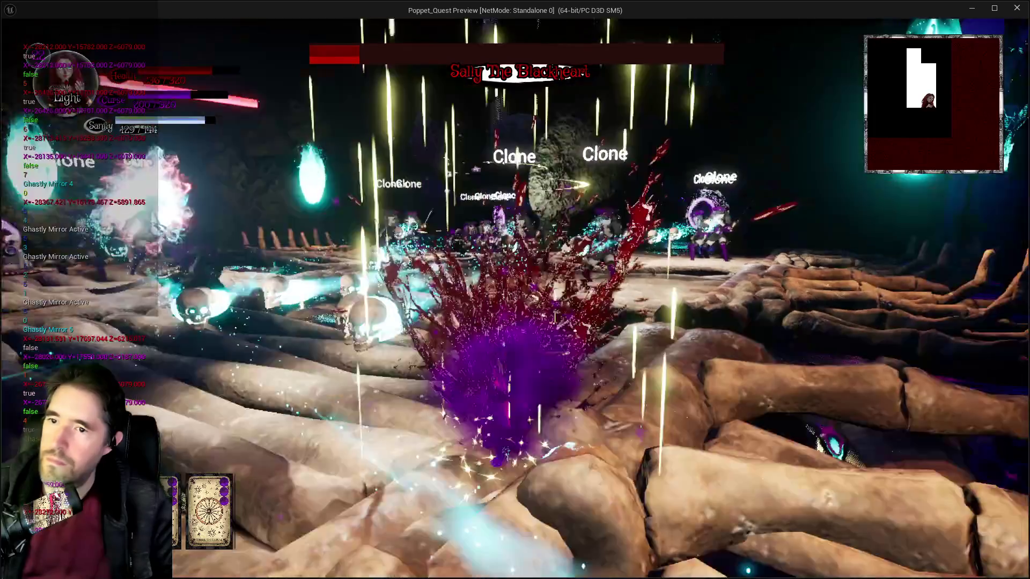
pyautogui.press('w')
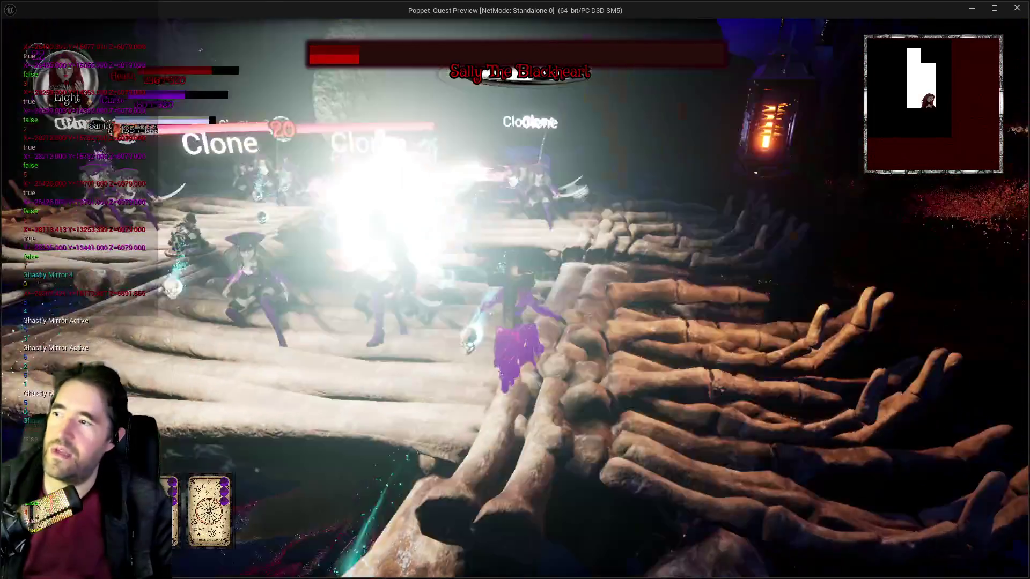
pyautogui.press('w')
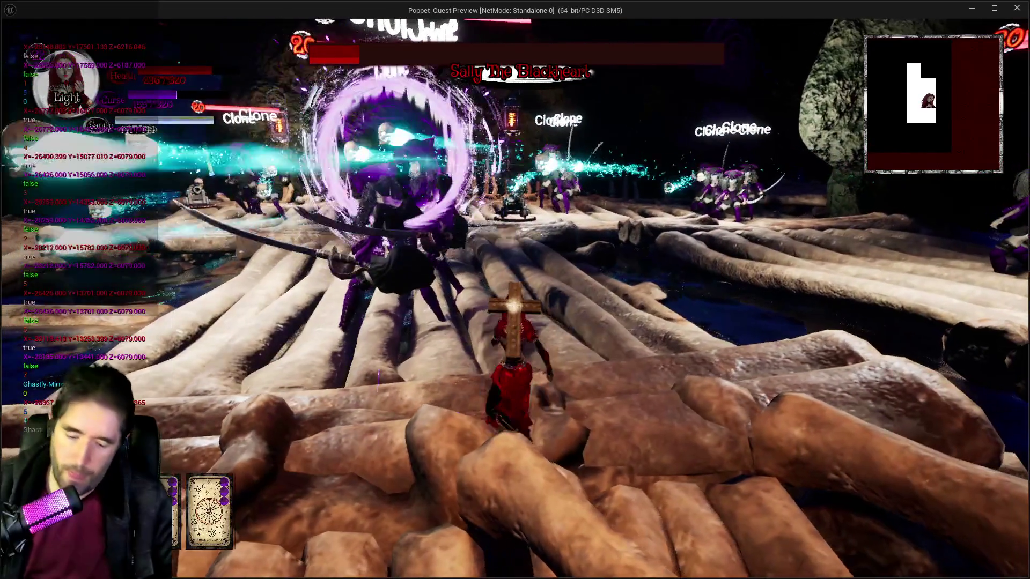
pyautogui.press('w')
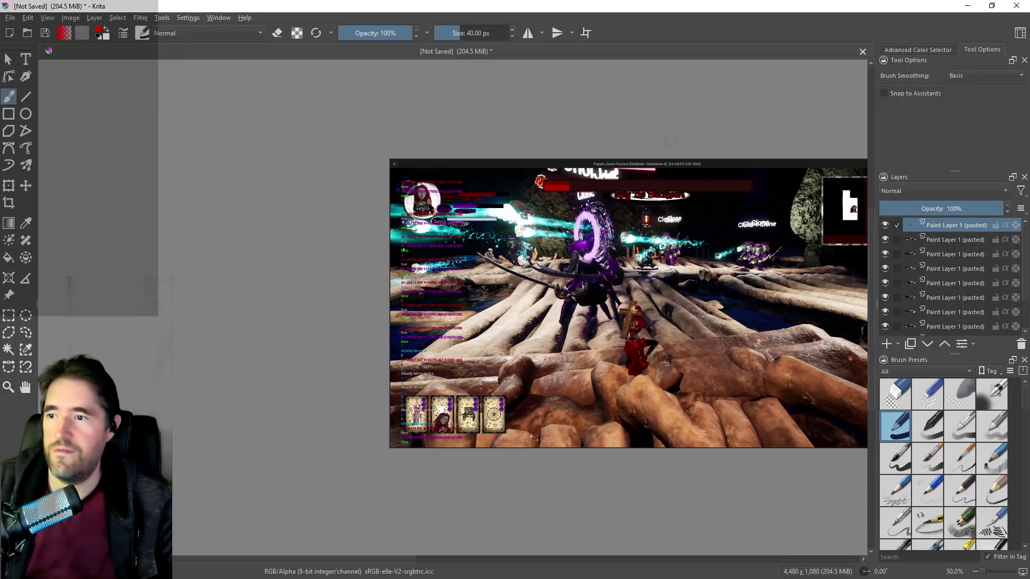
# Zoom in and out on the pasted clone-battle screenshot in Krita
pyautogui.scroll(1, 592, 291)
pyautogui.scroll(-1, 592, 290)
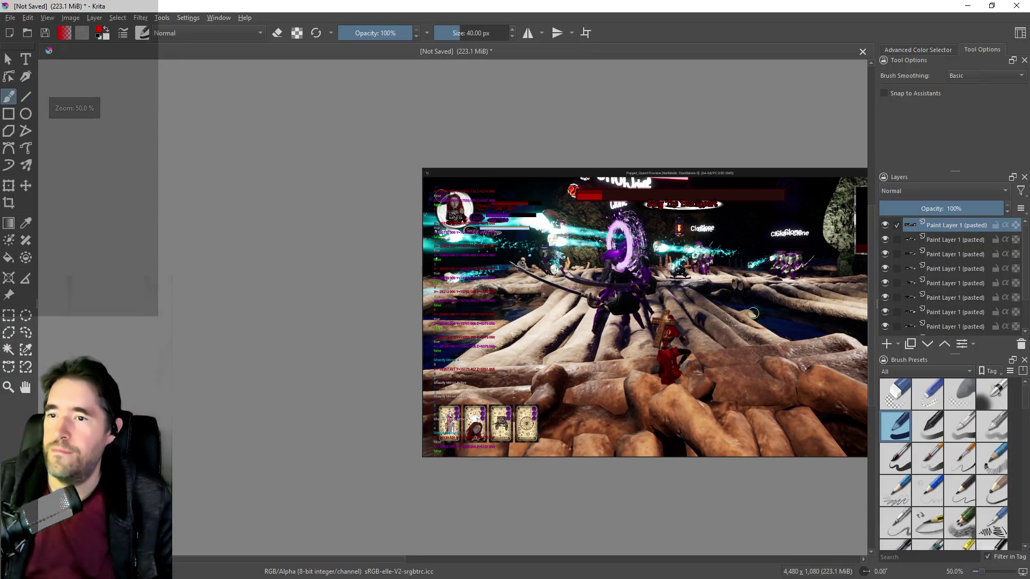
pyautogui.scroll(1, 753, 313)
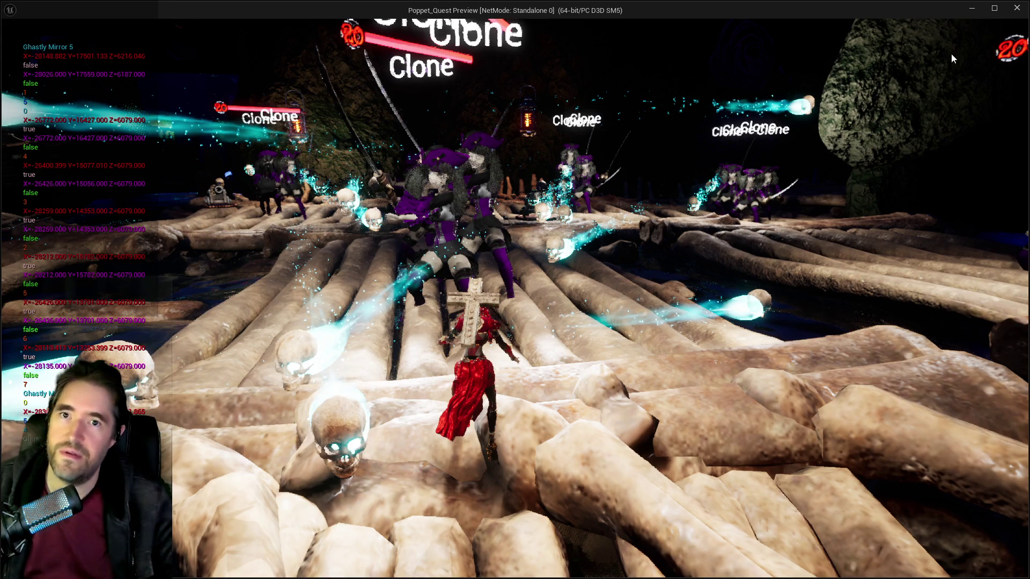
# Close the game preview and switch to BP_Sally_The_Blackheart's Ghastly Mirror Graph
pyautogui.click(1016, 9)
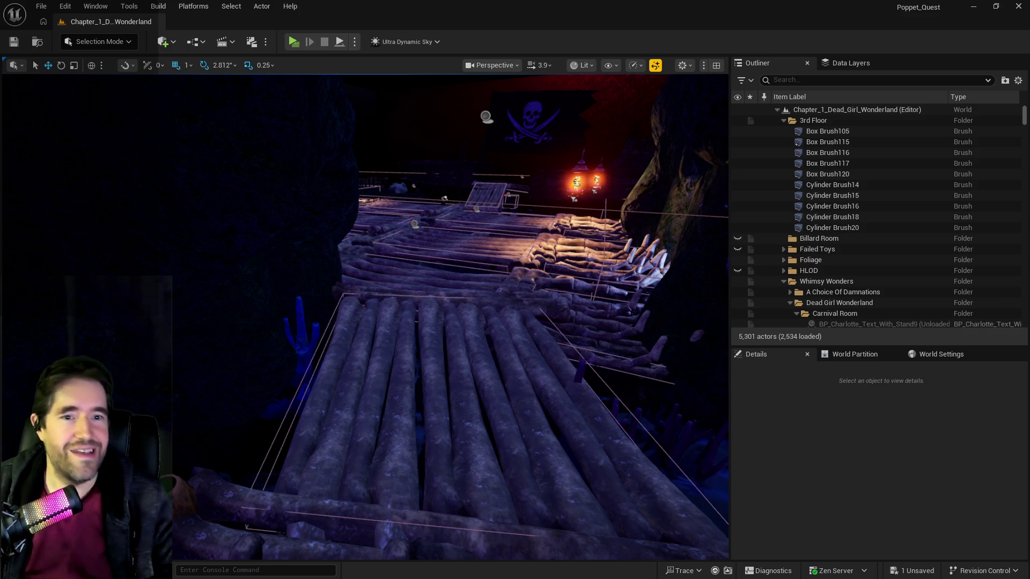
pyautogui.hotkey('alt', 'Tab')
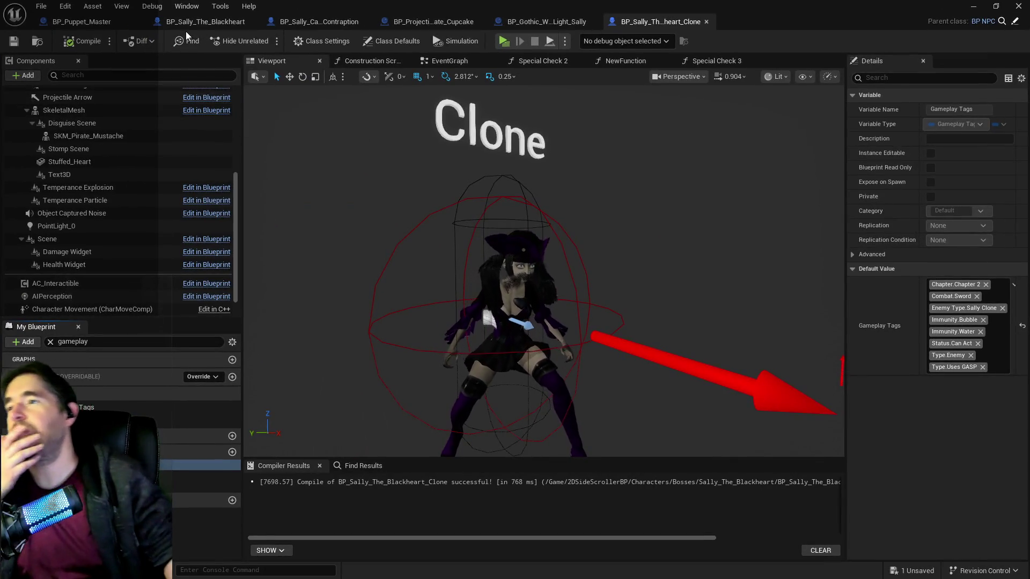
pyautogui.click(186, 23)
pyautogui.scroll(4, 428, 246)
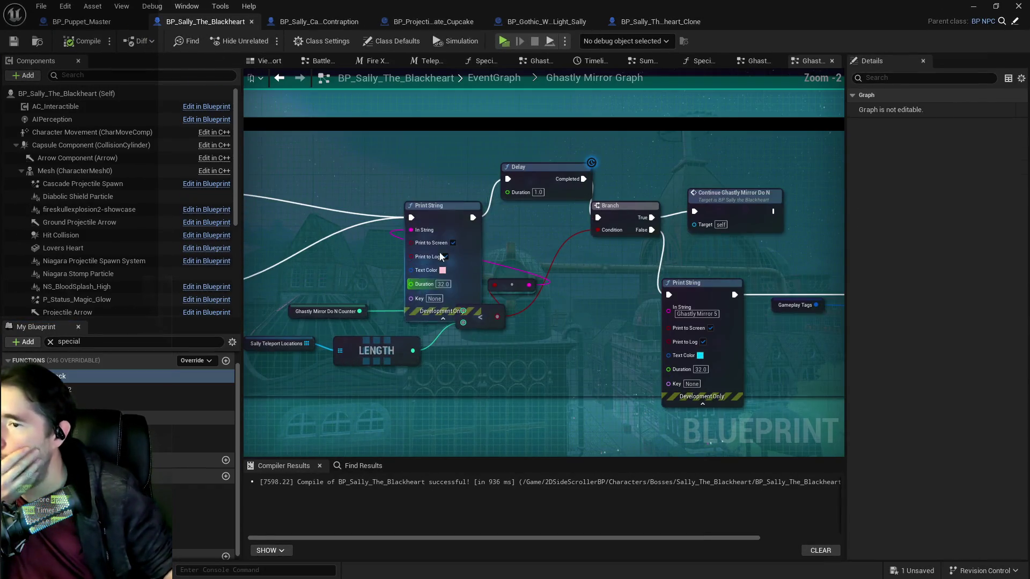
# Nudge the first Print String node left and pan to the Ghastly Mirror Active section
pyautogui.click(411, 188)
pyautogui.moveTo(411, 189); pyautogui.dragTo(368, 171)
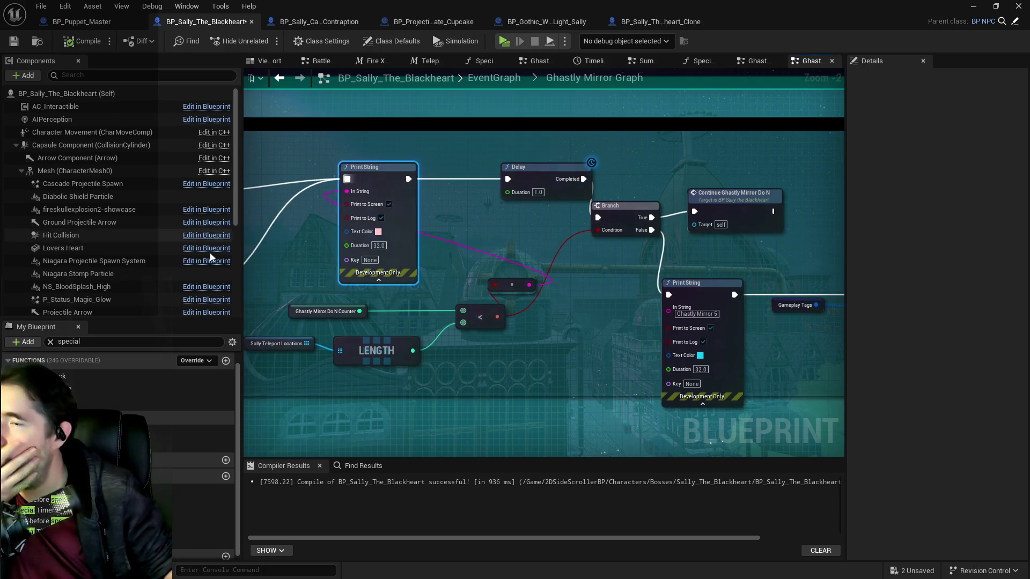
pyautogui.scroll(-3, 118, 235)
pyautogui.scroll(-4, 615, 240)
pyautogui.scroll(2, 615, 241)
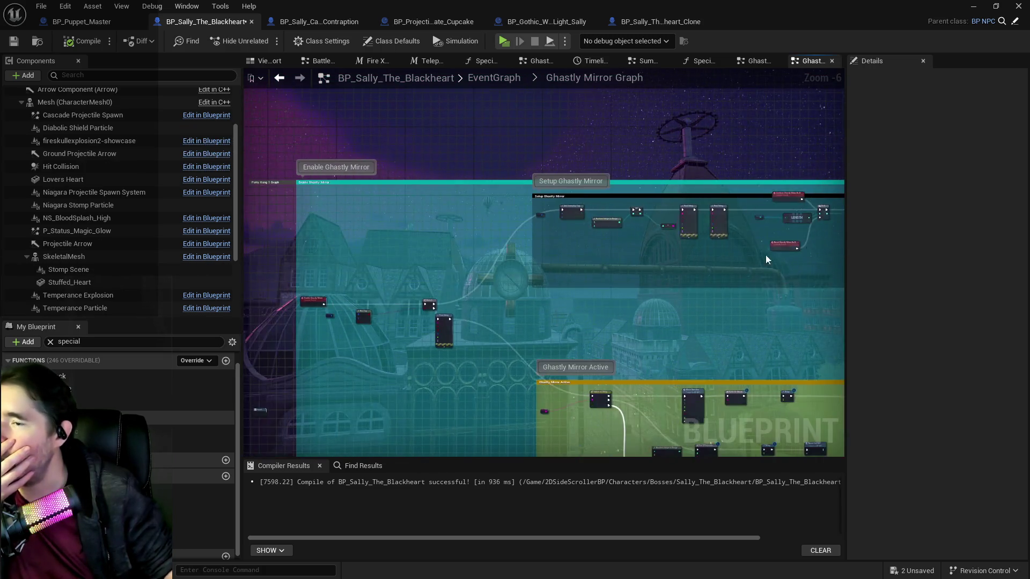
pyautogui.moveTo(484, 303); pyautogui.dragTo(546, 213)
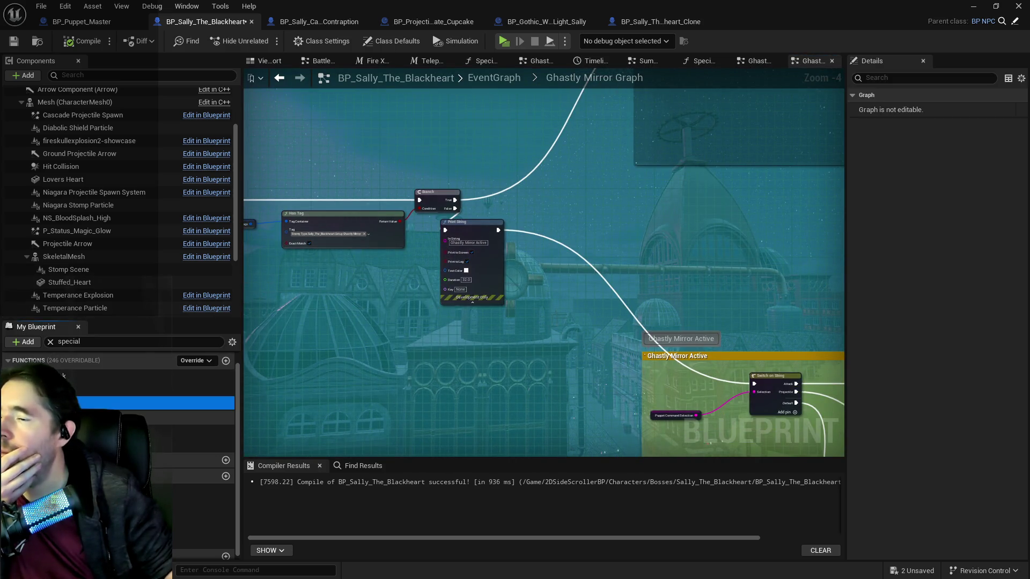
# Open Sally's Special Check 3 graph and bring its three Add Gameplay Tag nodes into view
pyautogui.doubleClick(80, 375)
pyautogui.scroll(2, 390, 332)
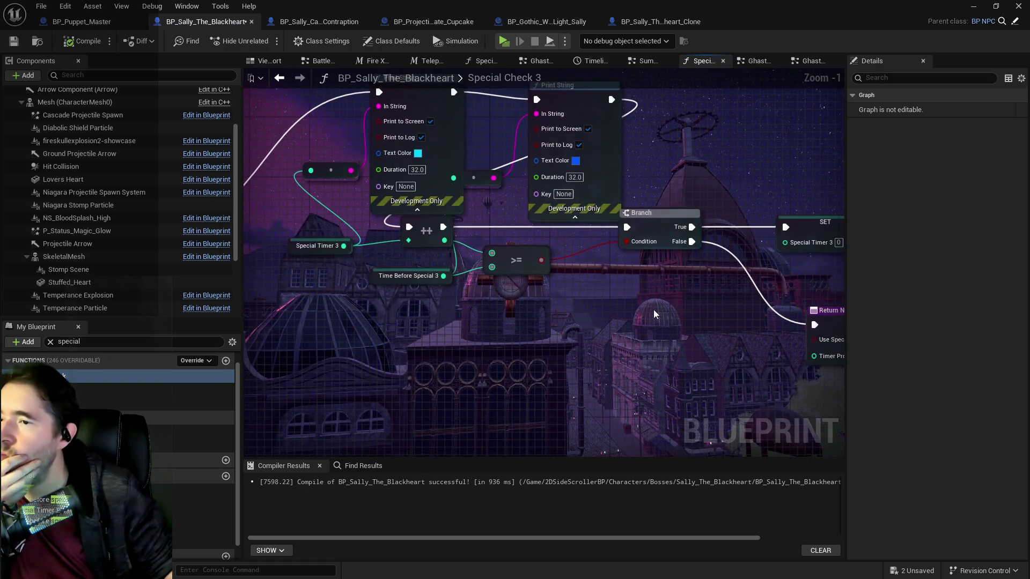
pyautogui.moveTo(417, 357); pyautogui.dragTo(241, 343)
pyautogui.scroll(-1, 407, 343)
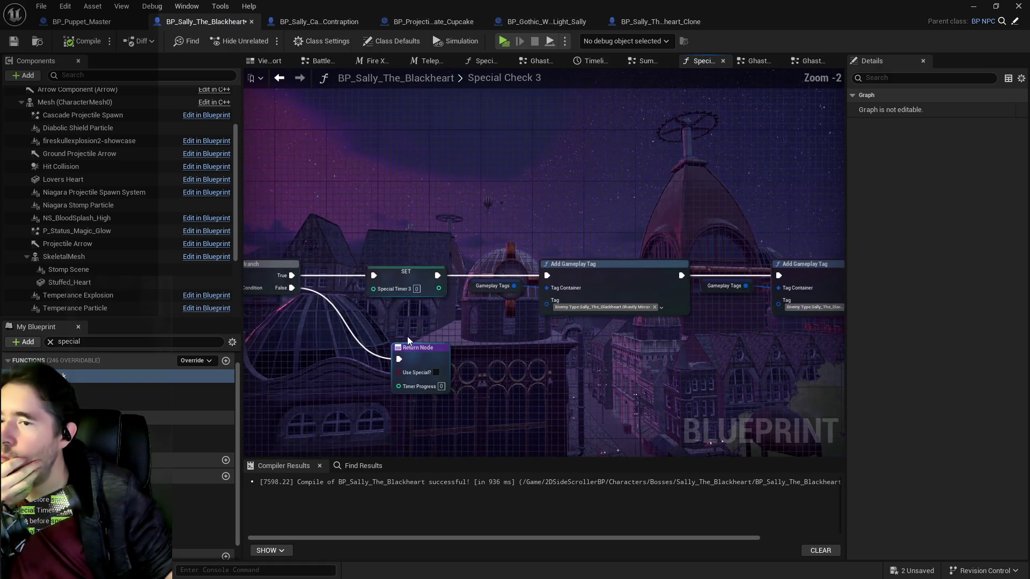
pyautogui.click(383, 407)
pyautogui.scroll(-2, 432, 329)
pyautogui.moveTo(432, 330)
pyautogui.mouseDown()
pyautogui.moveTo(401, 343)
pyautogui.moveTo(394, 285)
pyautogui.moveTo(306, 285)
pyautogui.mouseUp()
# Shift the SET and three Add Gameplay Tag nodes right, then check the chain up to the Return Node
pyautogui.moveTo(246, 252)
pyautogui.mouseDown()
pyautogui.moveTo(688, 311)
pyautogui.moveTo(642, 325)
pyautogui.moveTo(837, 319)
pyautogui.mouseUp()
pyautogui.moveTo(443, 278)
pyautogui.mouseDown()
pyautogui.moveTo(548, 279)
pyautogui.moveTo(501, 279)
pyautogui.mouseUp()
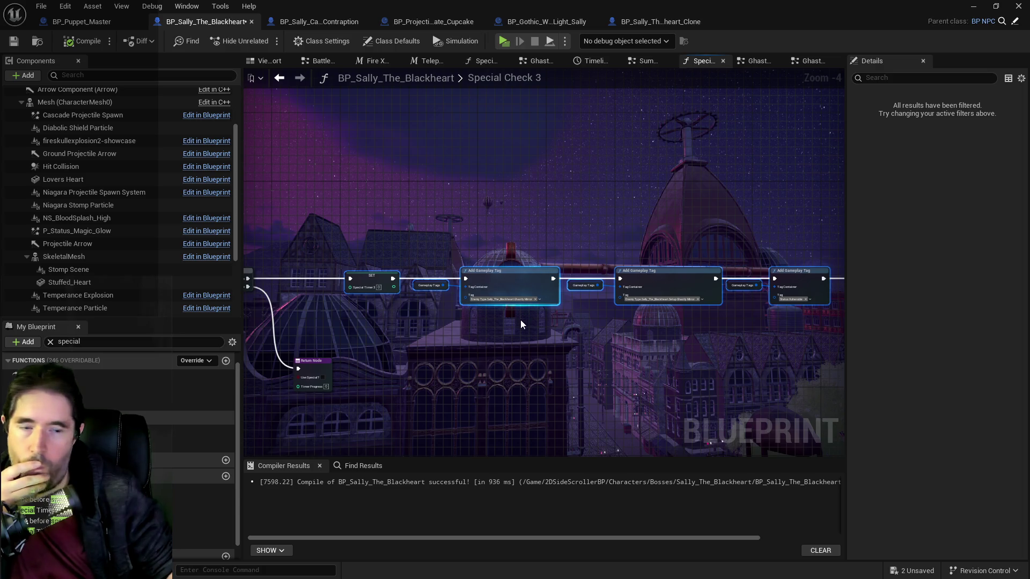
pyautogui.moveTo(362, 260)
pyautogui.mouseDown()
pyautogui.moveTo(400, 292)
pyautogui.moveTo(874, 298)
pyautogui.moveTo(775, 307)
pyautogui.mouseUp()
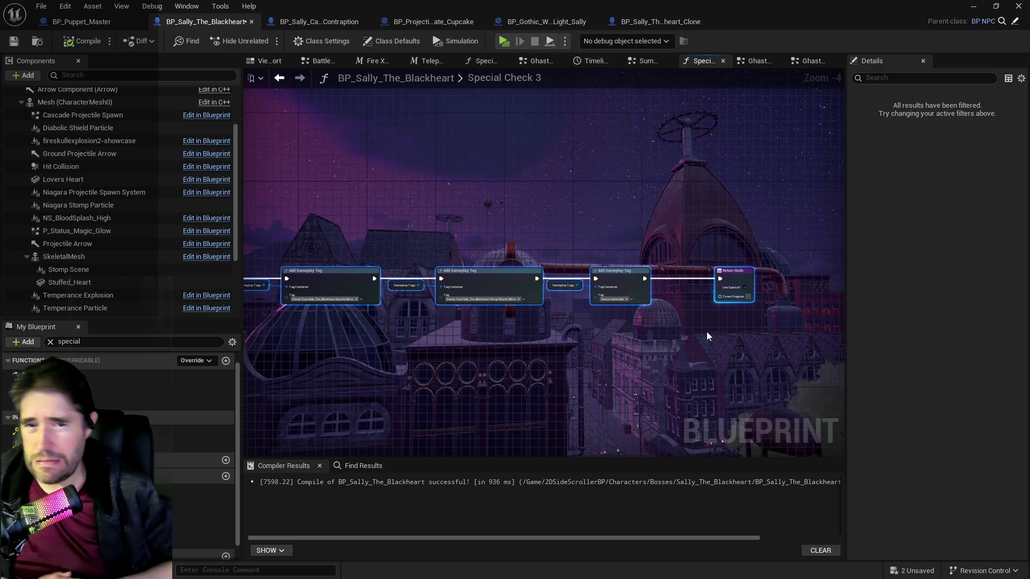
pyautogui.moveTo(475, 406); pyautogui.dragTo(577, 382)
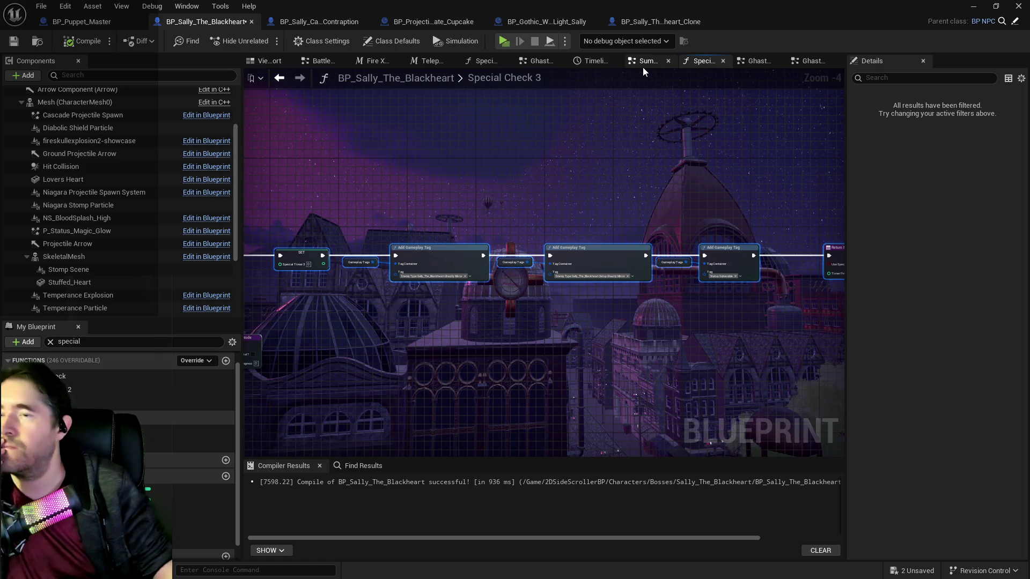
pyautogui.moveTo(544, 153); pyautogui.dragTo(820, 152)
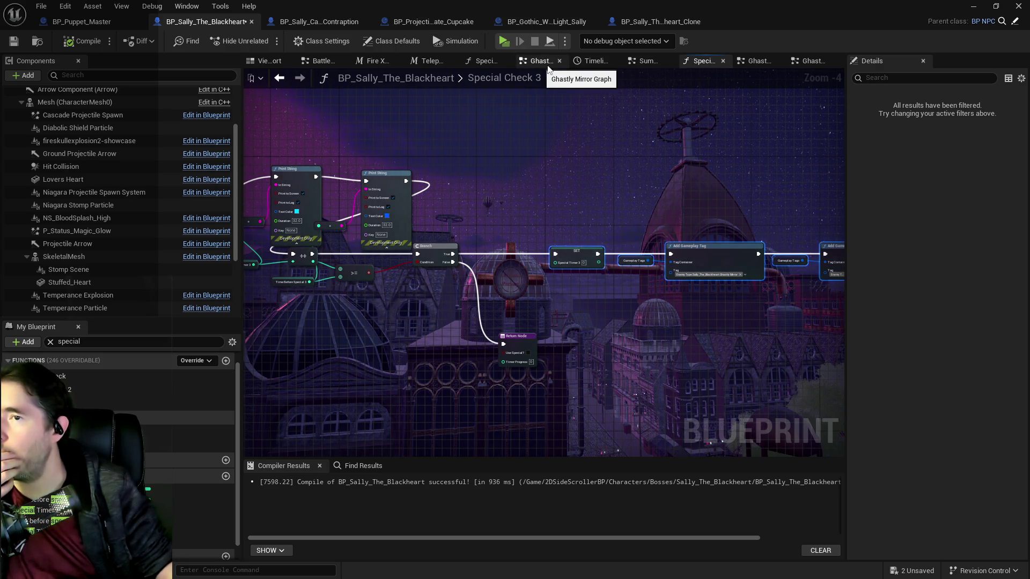
pyautogui.click(592, 62)
# Inspect the Play Montage logic in Sally's Summon Unit Graph
pyautogui.click(613, 61)
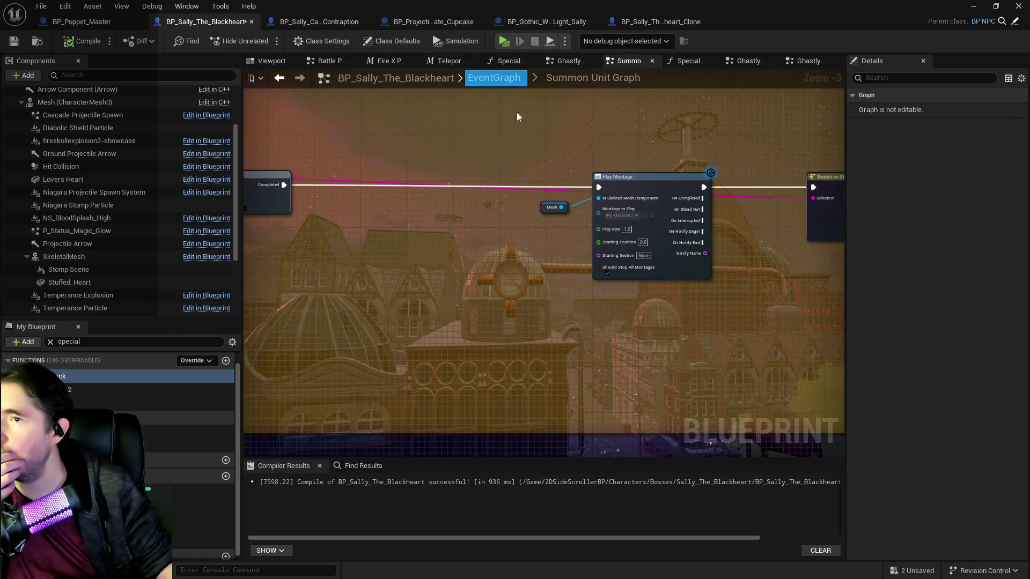
pyautogui.scroll(-2, 589, 191)
pyautogui.scroll(3, 493, 262)
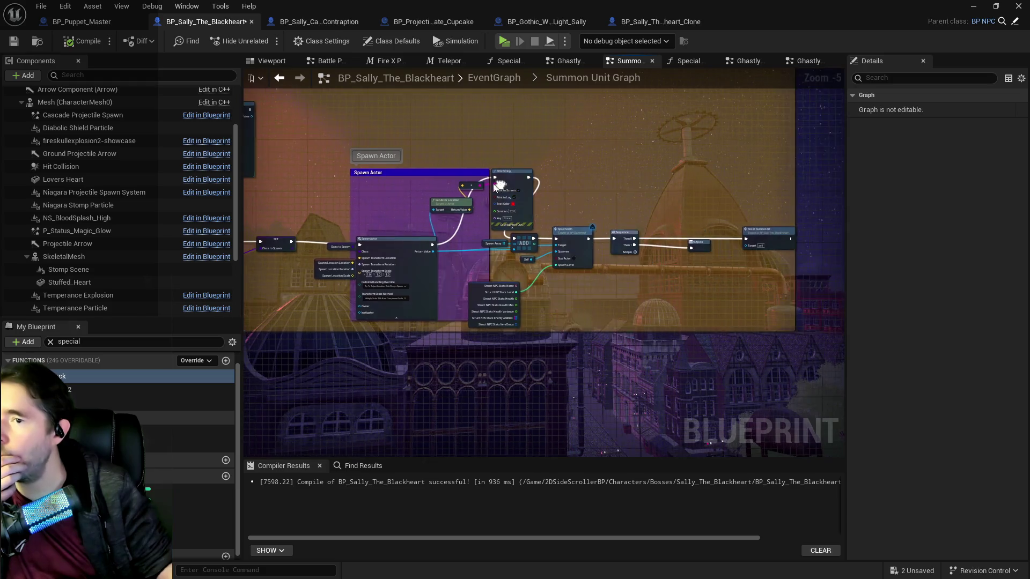
pyautogui.scroll(-1, 491, 256)
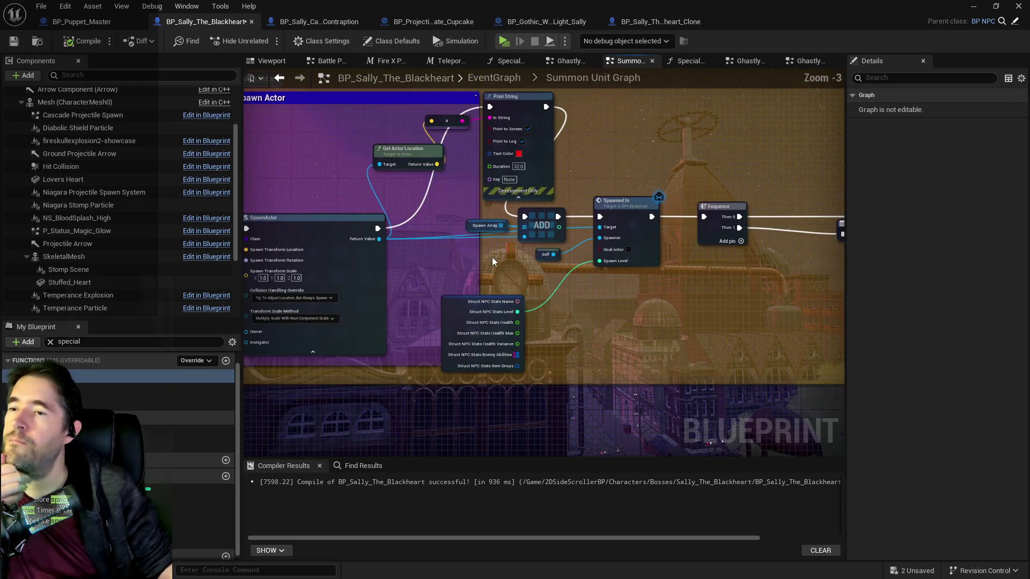
pyautogui.moveTo(455, 204); pyautogui.dragTo(515, 197)
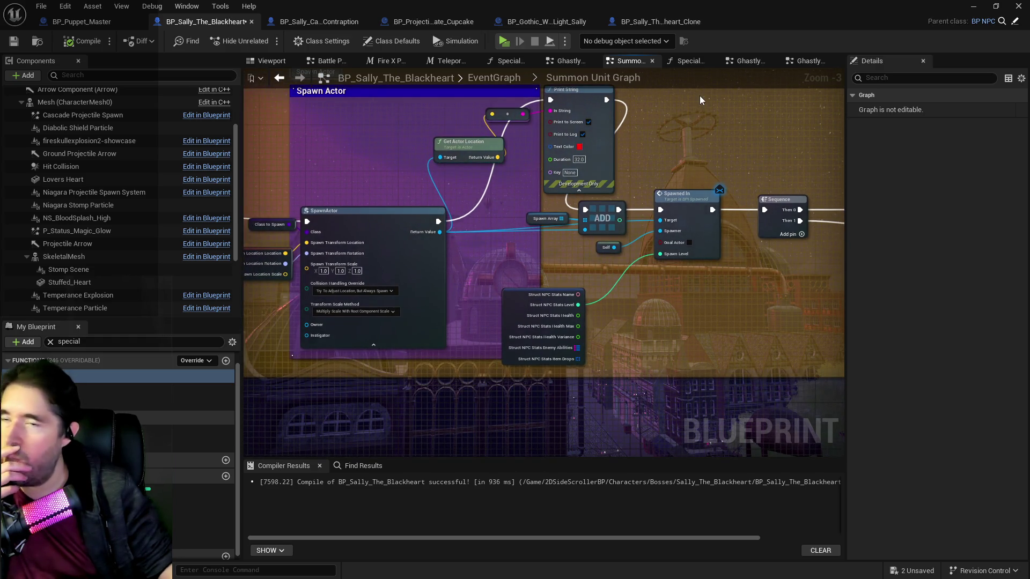
pyautogui.scroll(-1, 463, 105)
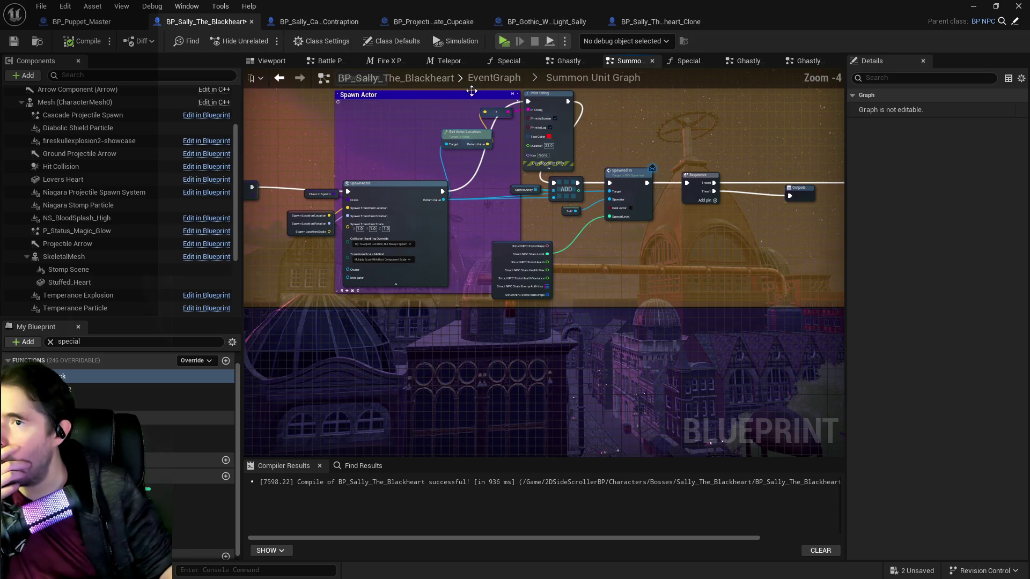
# Frame the EventGraph's Has Tag Branch feeding Disable Ghastly Mirror
pyautogui.click(486, 80)
pyautogui.scroll(5, 539, 333)
pyautogui.moveTo(563, 380)
pyautogui.mouseDown()
pyautogui.moveTo(563, 324)
pyautogui.moveTo(642, 300)
pyautogui.mouseUp()
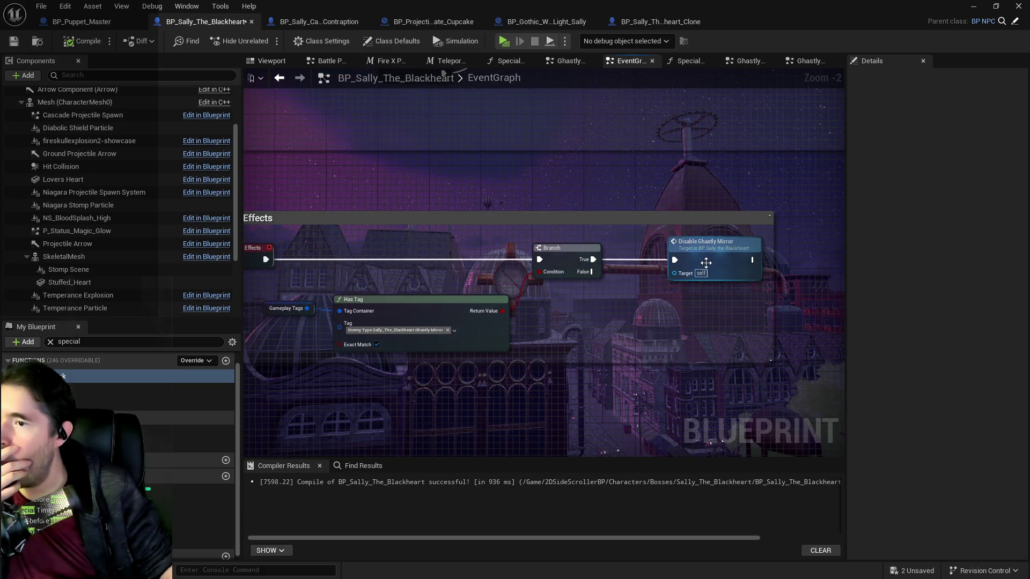
# Nudge Disable Ghastly Mirror slightly right of the Branch and open its event graph
pyautogui.moveTo(706, 263); pyautogui.dragTo(733, 263)
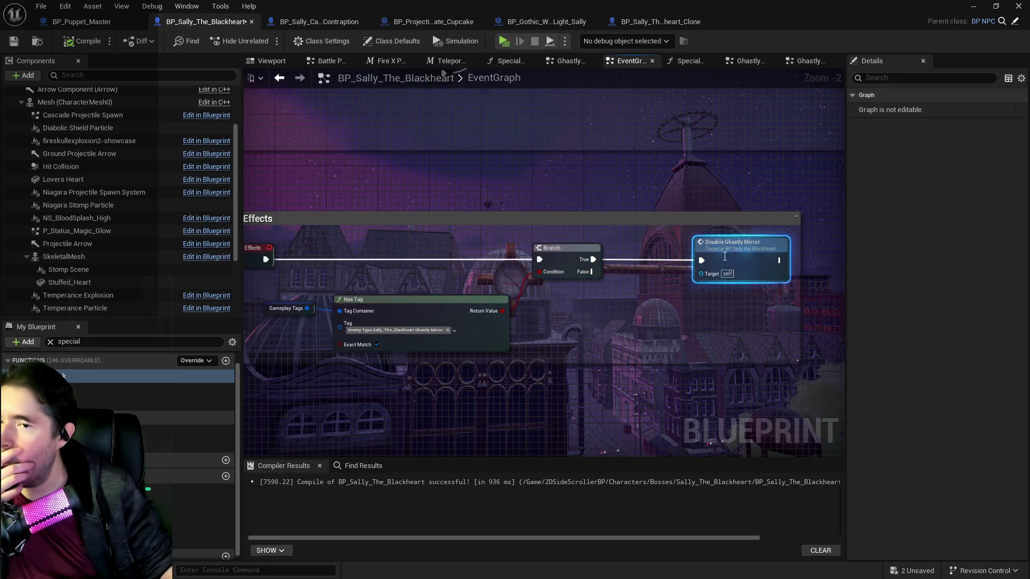
pyautogui.doubleClick(724, 257)
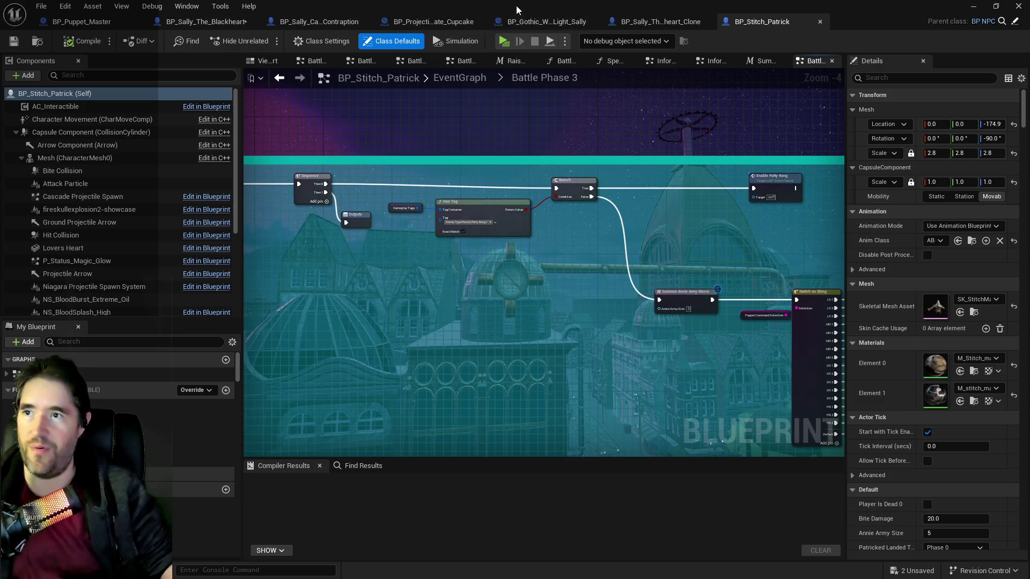
# View the Chapter_1_Dead_Girl_Wonderland dock scene, then return to BP_Stitch_Patrick's Battle Phase 3 graph
pyautogui.hotkey('alt', 'Tab')
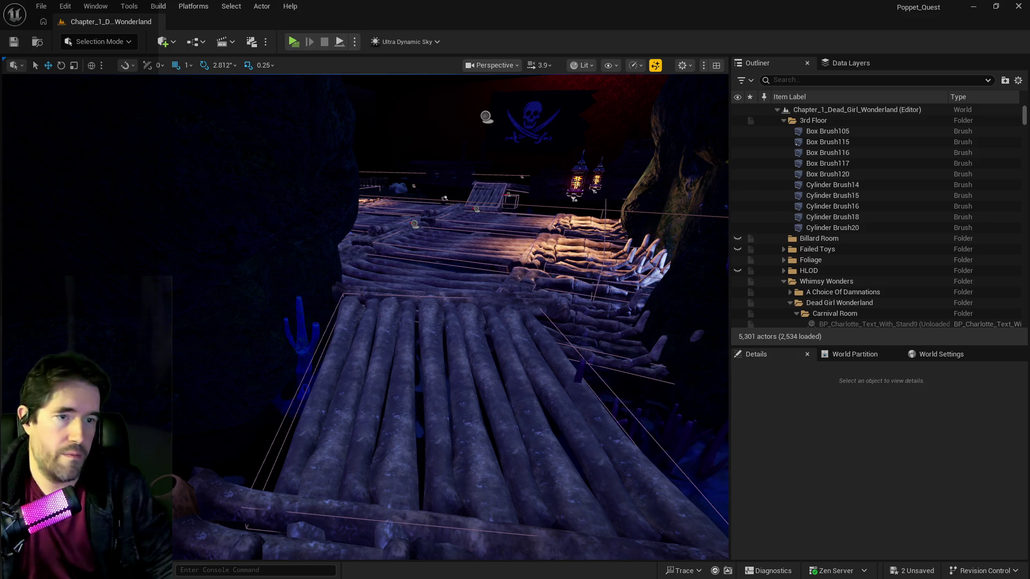
pyautogui.hotkey('alt', 'Tab')
# Maximize the Blueprint editor and show Sally's Ghastly Mirror Graph zoomed out
pyautogui.doubleClick(327, 178)
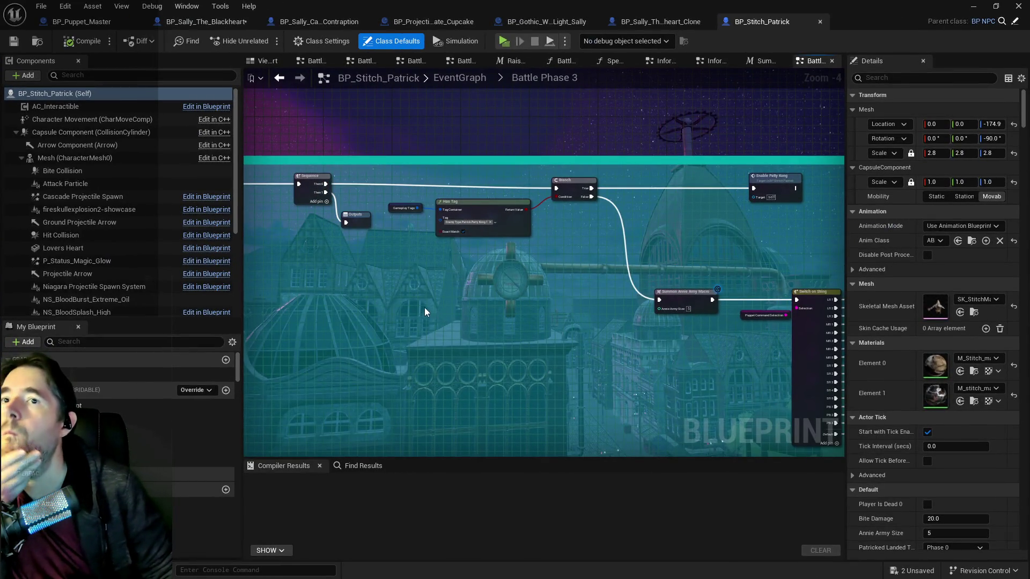
pyautogui.scroll(-2, 448, 317)
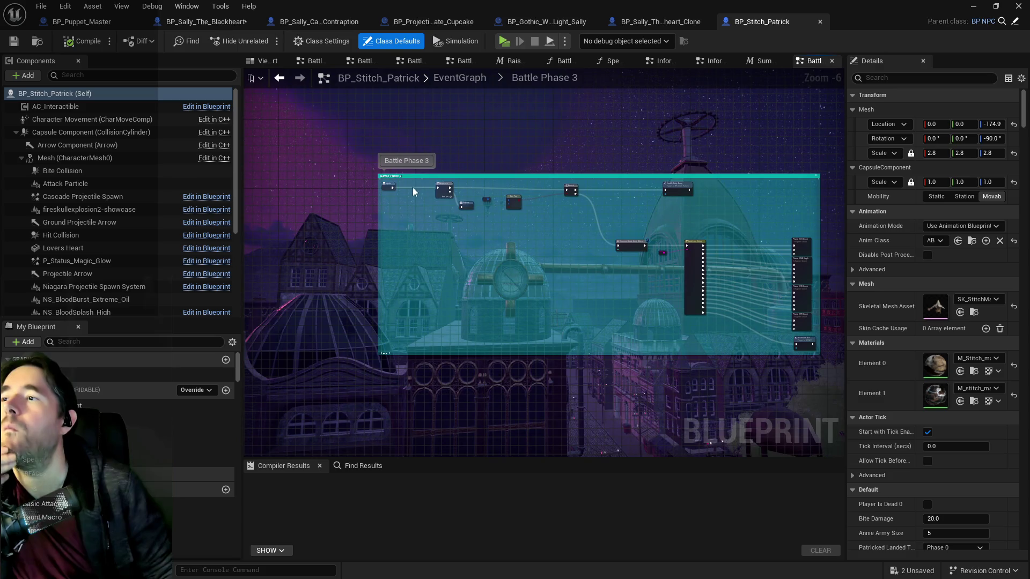
pyautogui.click(207, 21)
pyautogui.scroll(-4, 429, 257)
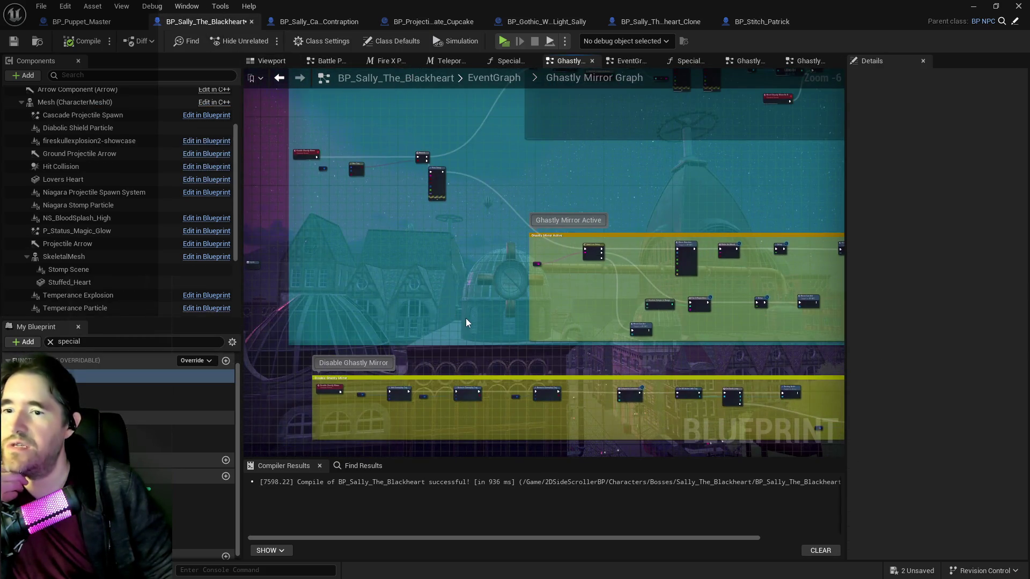
# Review the Branch and Print String in Sally's Ghastly Mirror Active logic, then return to BP_Stitch_Patrick
pyautogui.scroll(2, 384, 220)
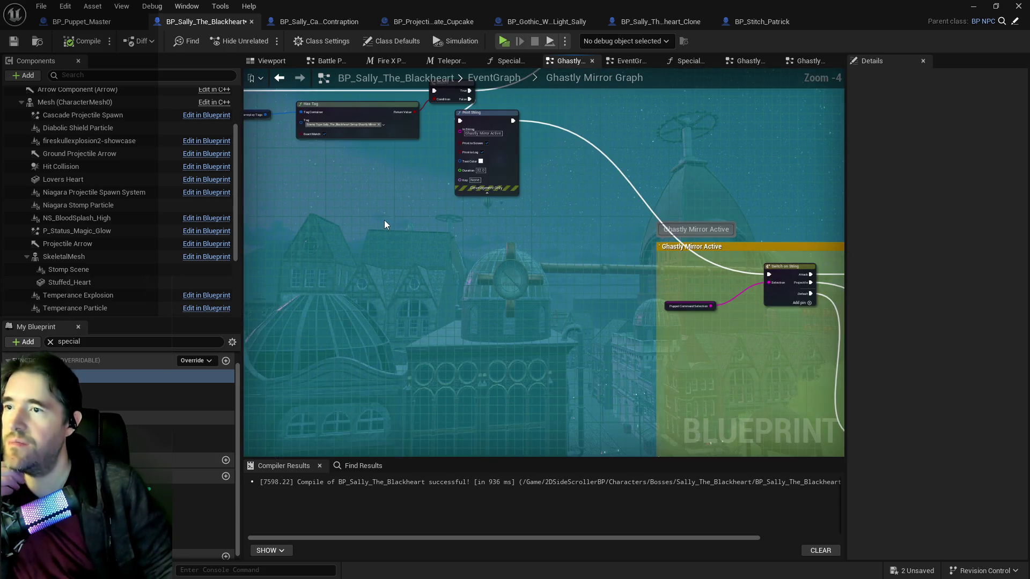
pyautogui.moveTo(423, 243); pyautogui.dragTo(464, 322)
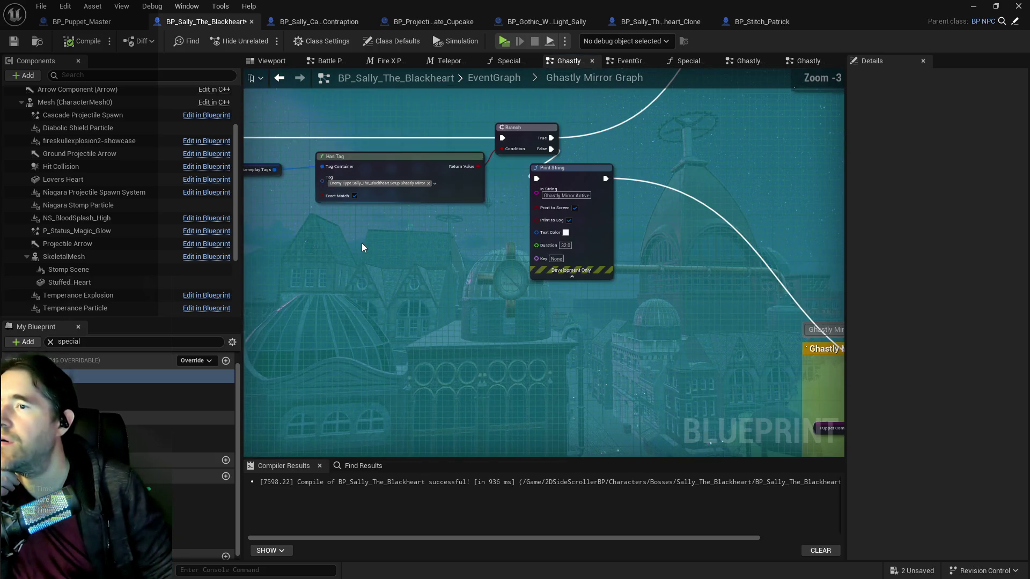
pyautogui.moveTo(388, 253)
pyautogui.mouseDown()
pyautogui.moveTo(397, 260)
pyautogui.moveTo(310, 209)
pyautogui.mouseUp()
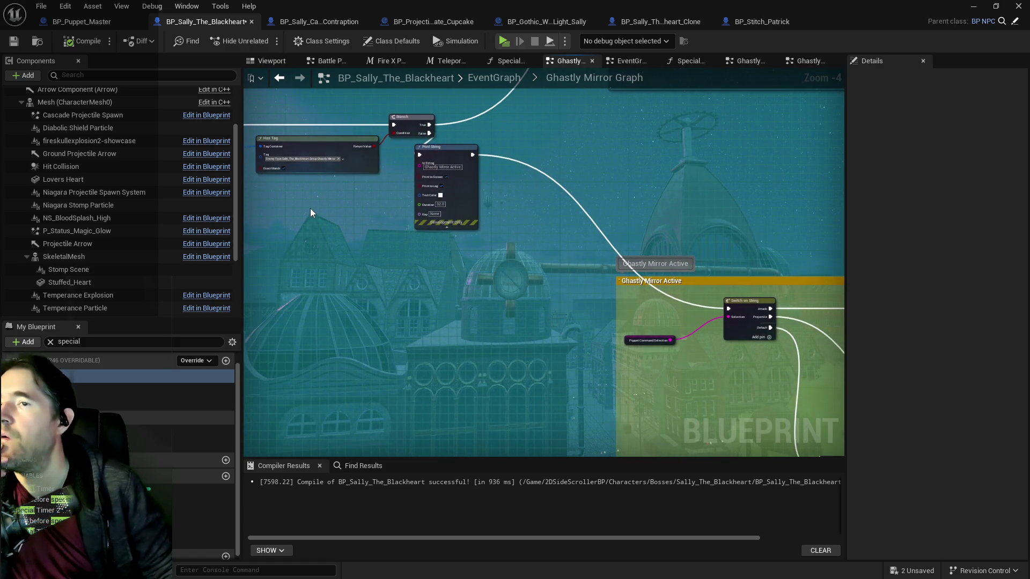
pyautogui.scroll(-1, 337, 189)
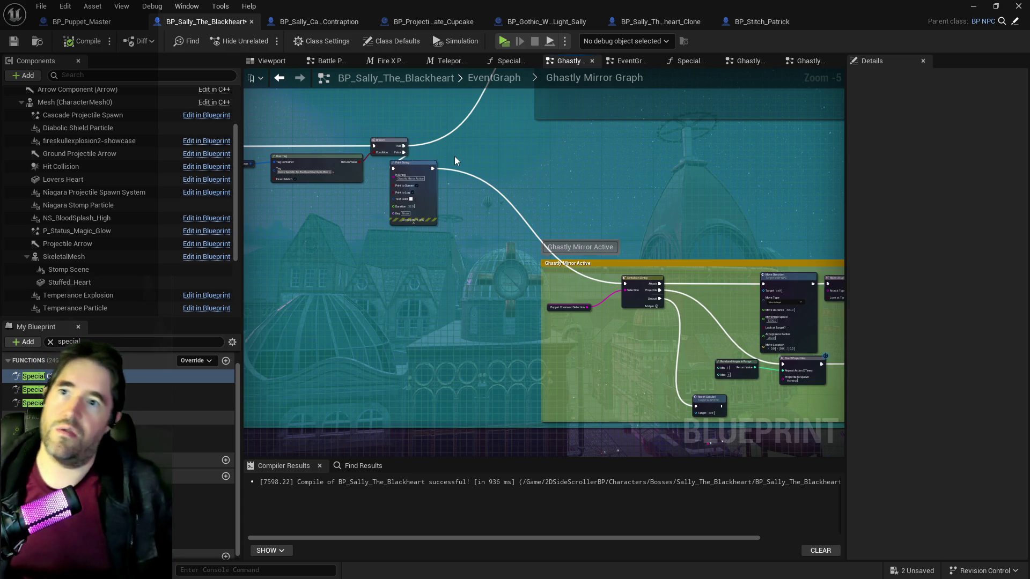
pyautogui.click(761, 21)
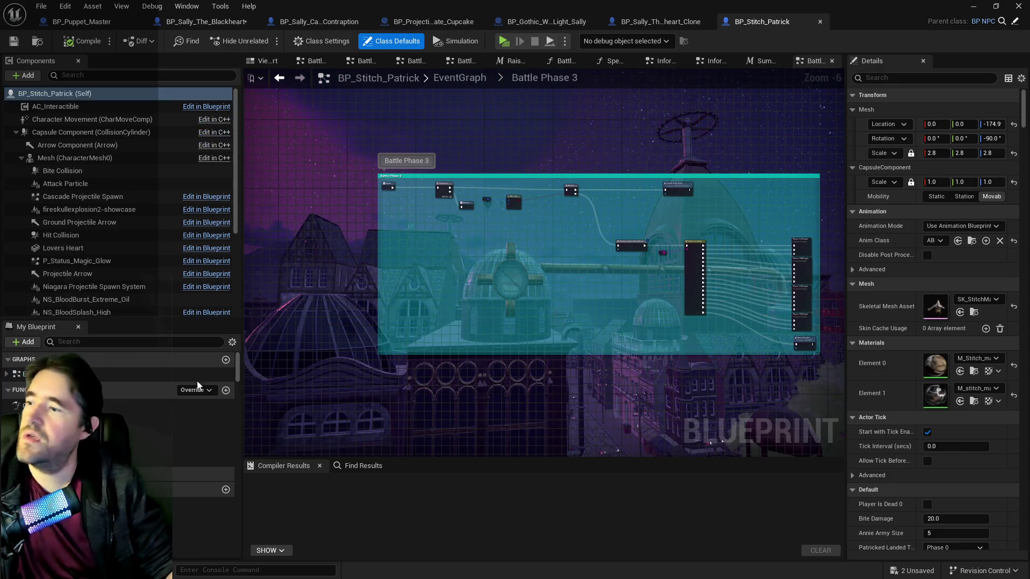
# Open BP_Stitch_Patrick's Special Check 3 function and view its Add Gameplay Tag chain
pyautogui.doubleClick(204, 474)
pyautogui.moveTo(436, 367); pyautogui.dragTo(288, 372)
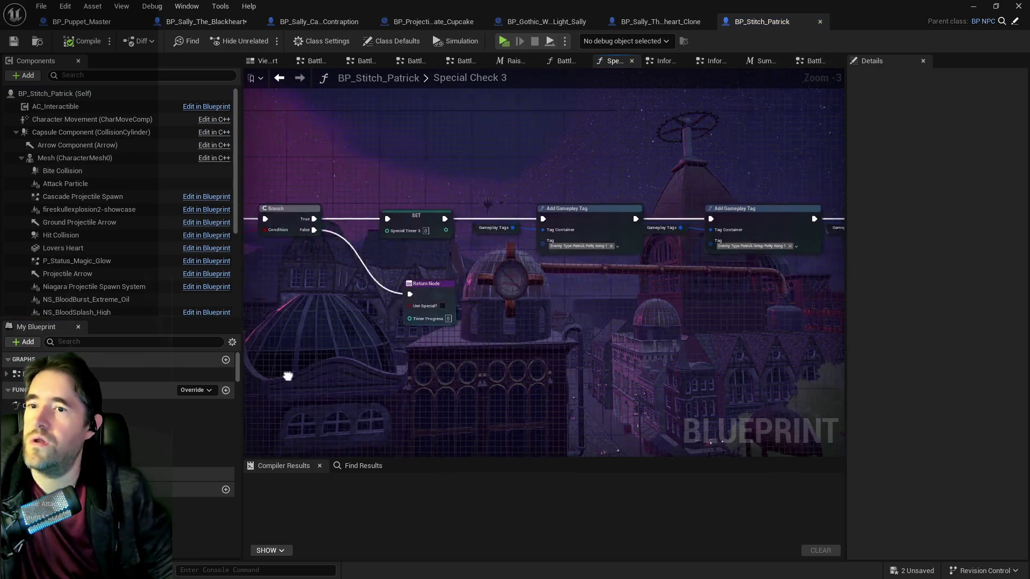
pyautogui.moveTo(544, 394)
pyautogui.mouseDown()
pyautogui.moveTo(269, 403)
pyautogui.moveTo(475, 395)
pyautogui.moveTo(364, 388)
pyautogui.mouseUp()
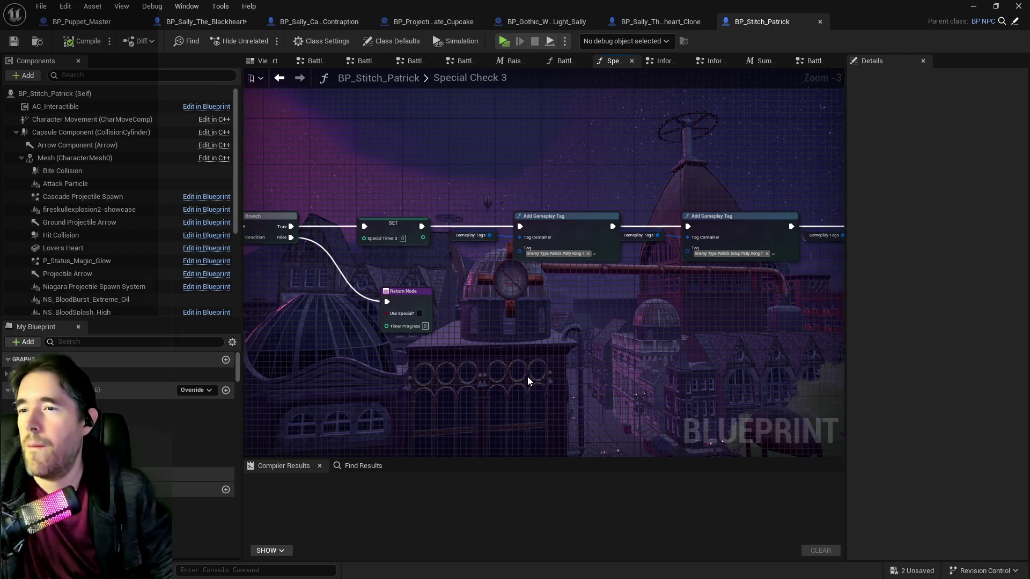